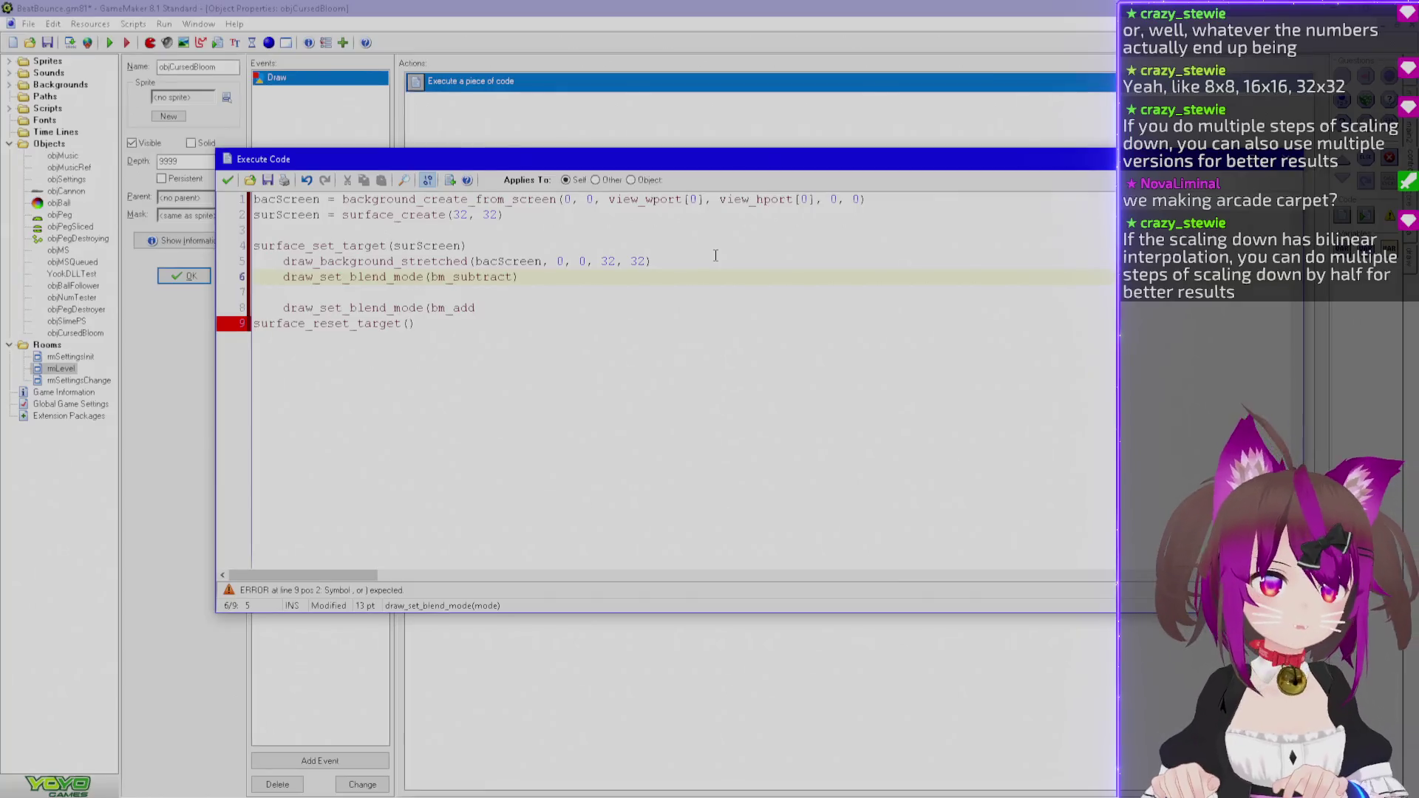
Append draw_set_blend_mode(bm_normal) at the end of the code to restore normal blending.
{"action": "key", "text": "Up"}
{"action": "key", "text": "Down"}
{"action": "key", "text": "Down"}
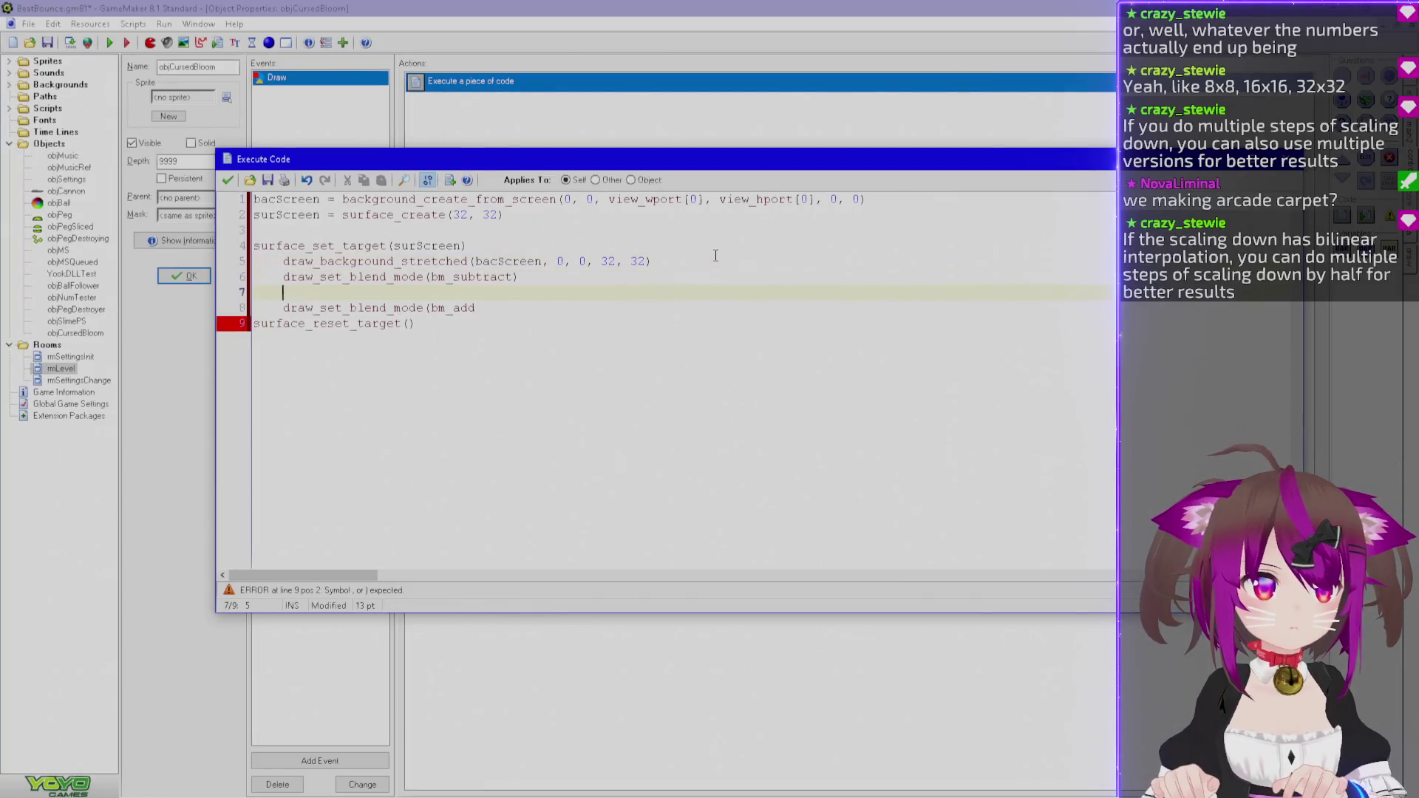
{"action": "key", "text": "ctrl+End"}
{"action": "key", "text": "Return"}
{"action": "key", "text": "Return"}
{"action": "key", "text": "Return"}
{"action": "type", "text": "d"}
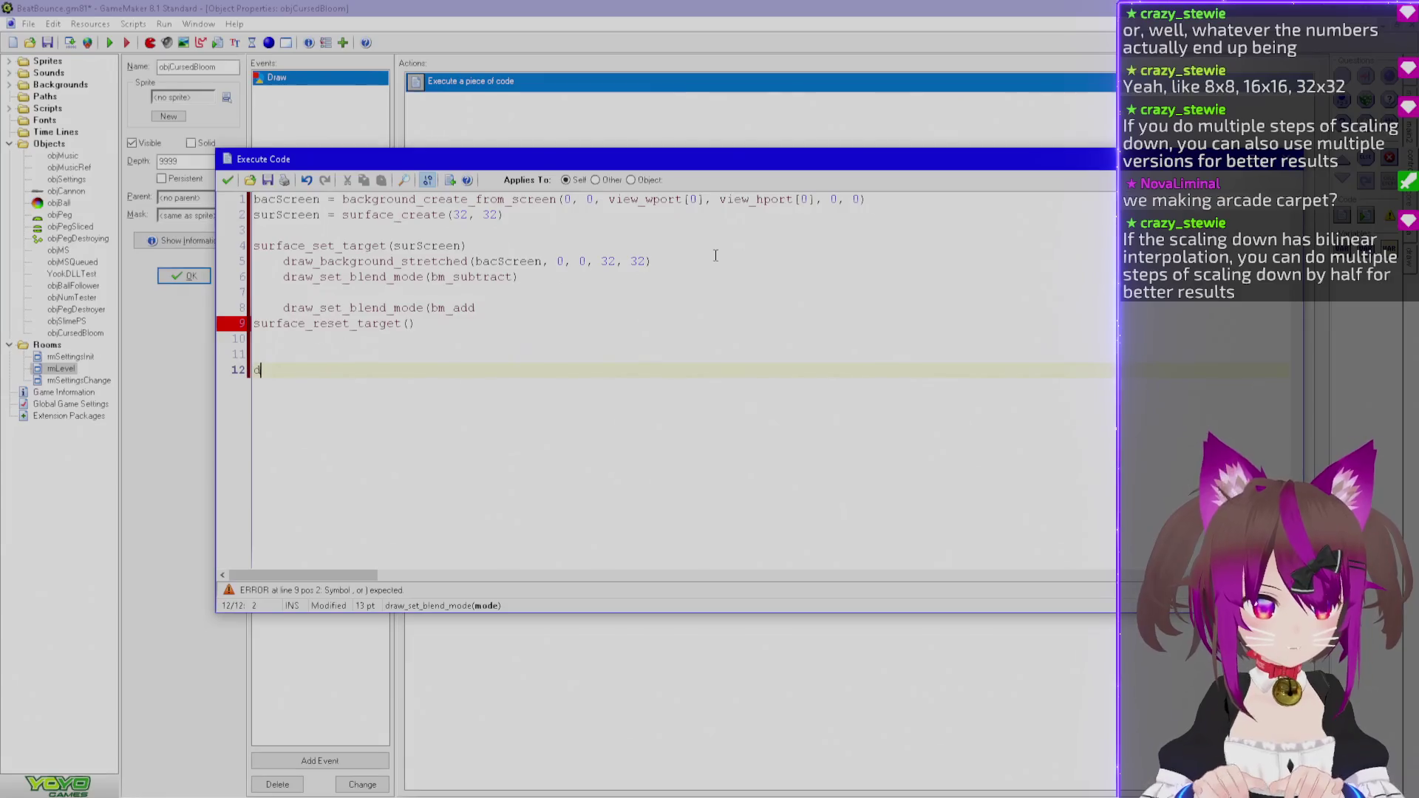
{"action": "type", "text": "raw_set_blend_mode("}
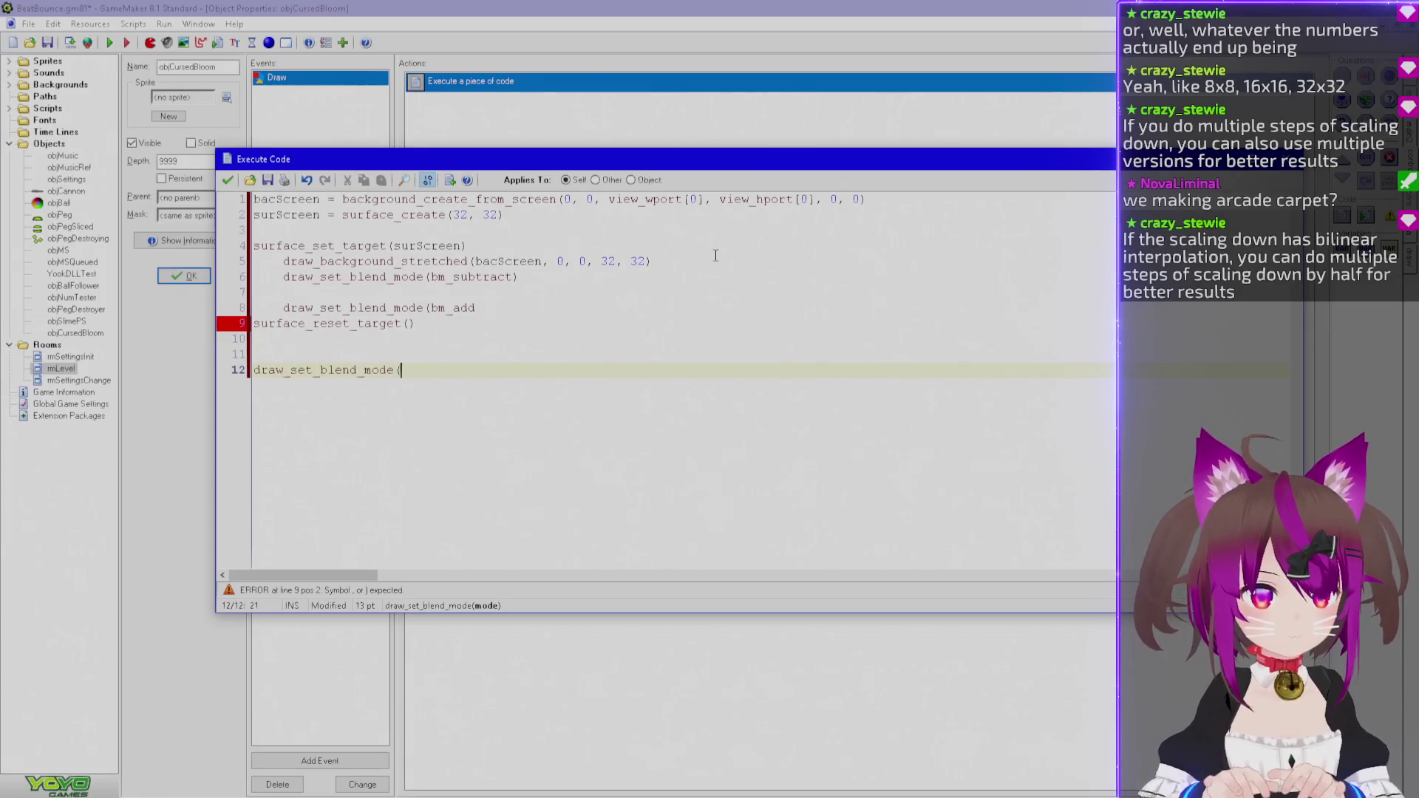
{"action": "type", "text": "bm_no"}
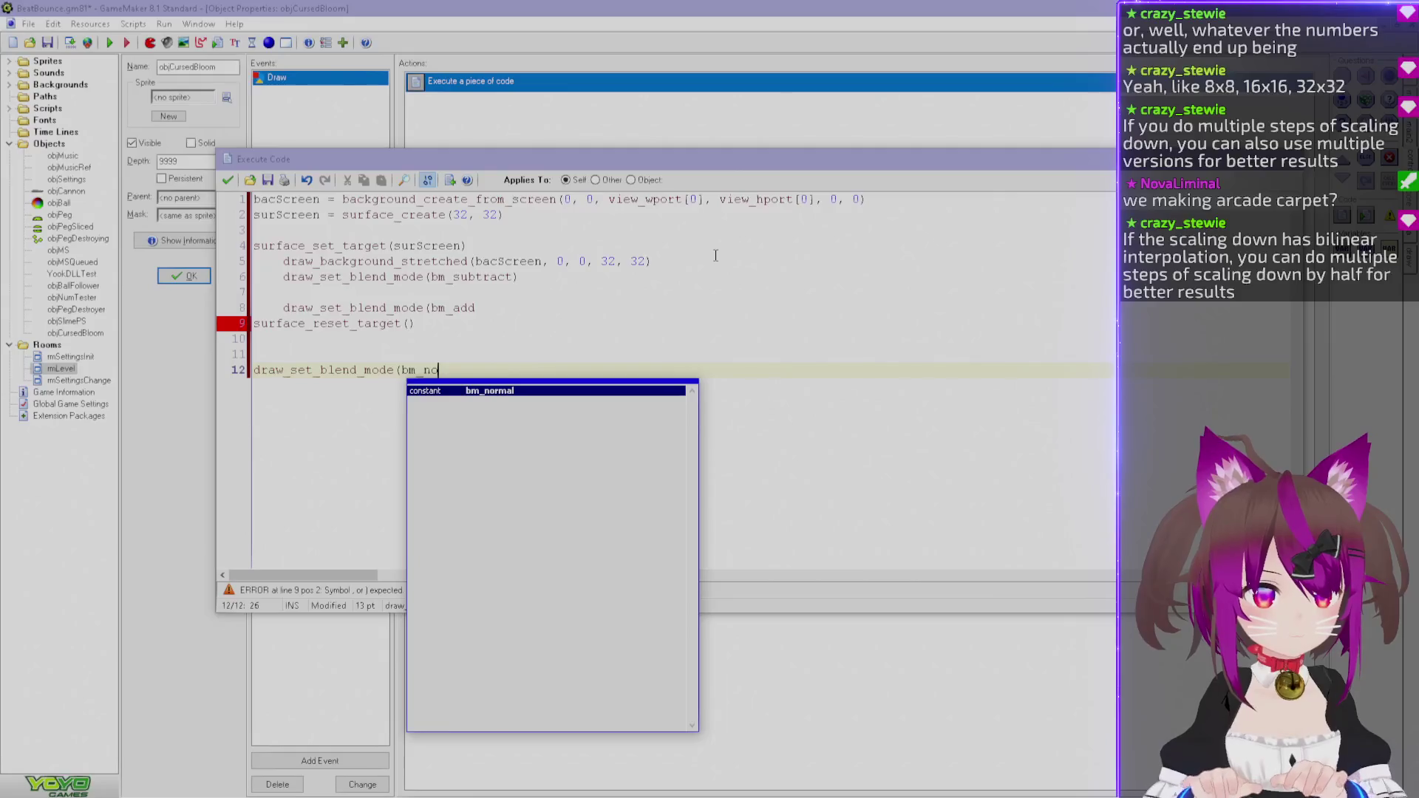
{"action": "key", "text": "Return"}
{"action": "type", "text": ")"}
On line 7, add draw_set_color(make_color_rgb(128,128, 128)).
{"action": "key", "text": "Home"}
{"action": "key", "text": "Up"}
{"action": "key", "text": "Up"}
{"action": "key", "text": "Up"}
{"action": "key", "text": "Up"}
{"action": "key", "text": "Tab"}
{"action": "key", "text": "Tab"}
{"action": "type", "text": "draw_"}
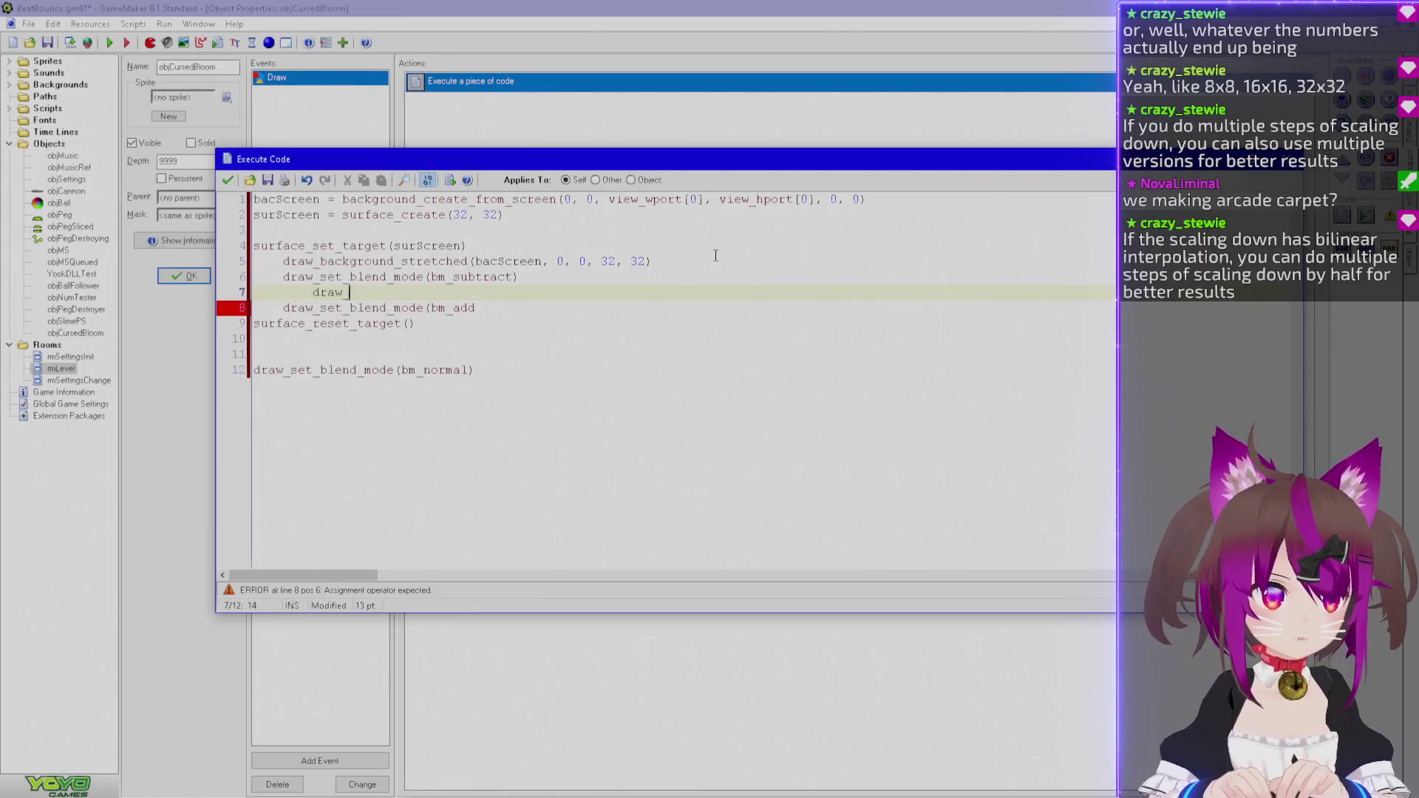
{"action": "key", "text": "BackSpace"}
{"action": "key", "text": "BackSpace"}
{"action": "key", "text": "BackSpace"}
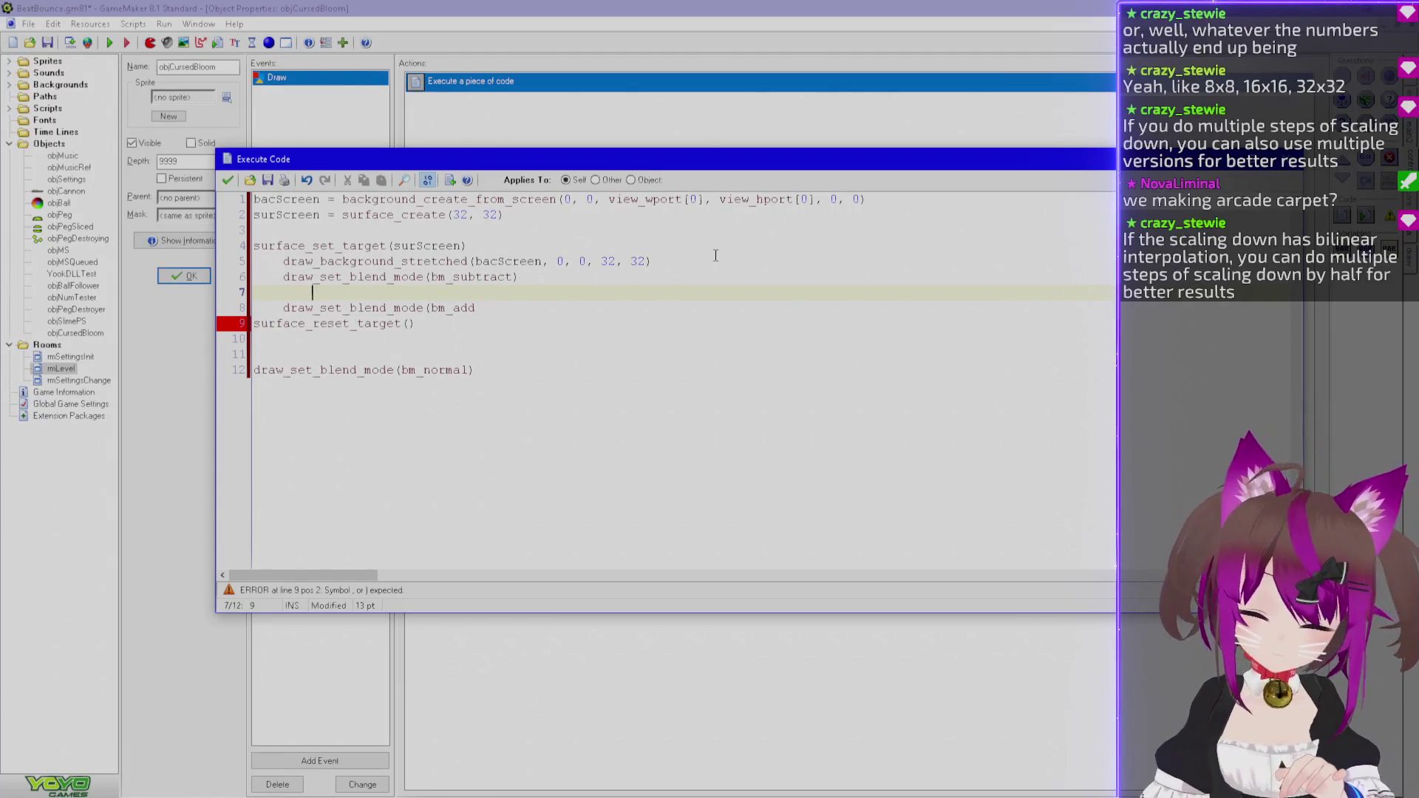
{"action": "type", "text": "draw_set_"}
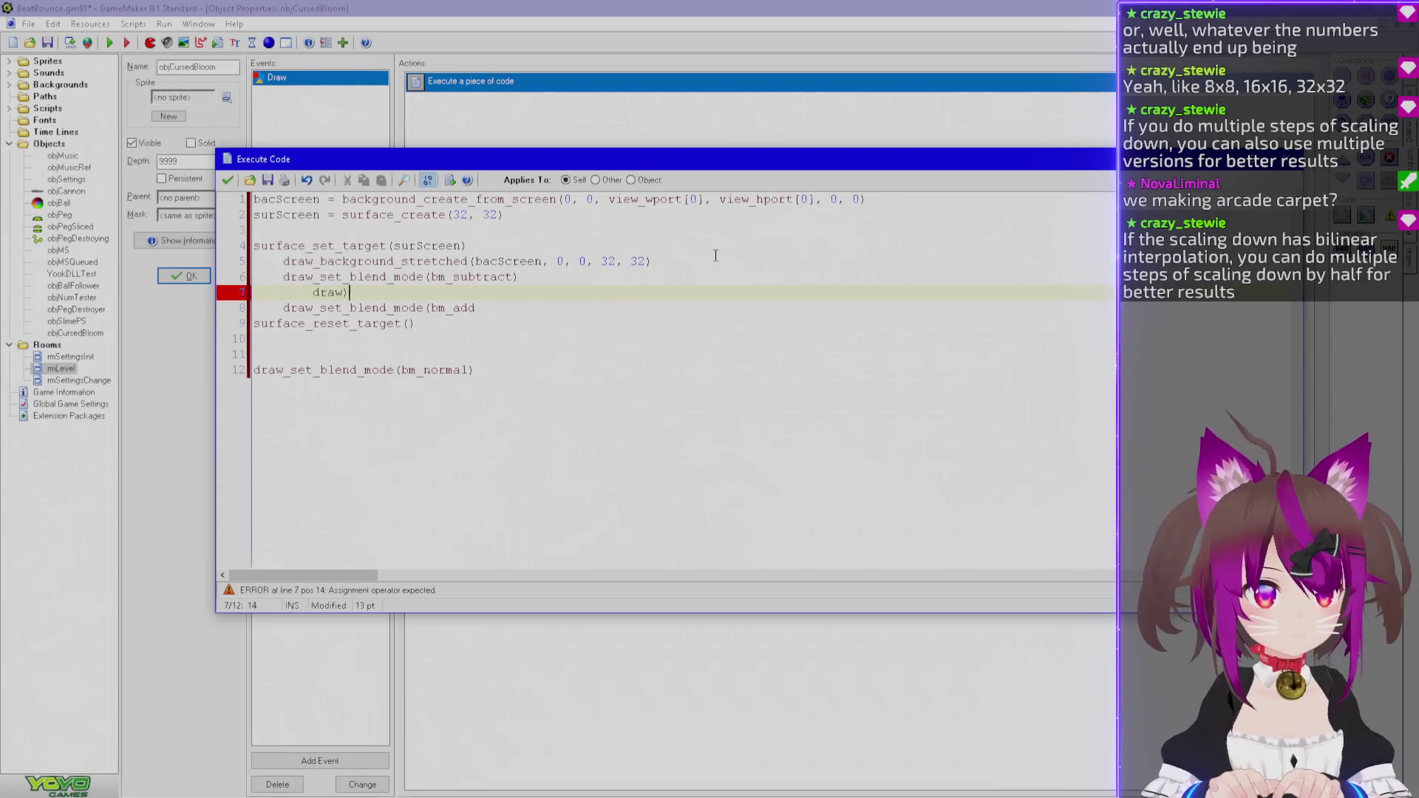
{"action": "type", "text": "col"}
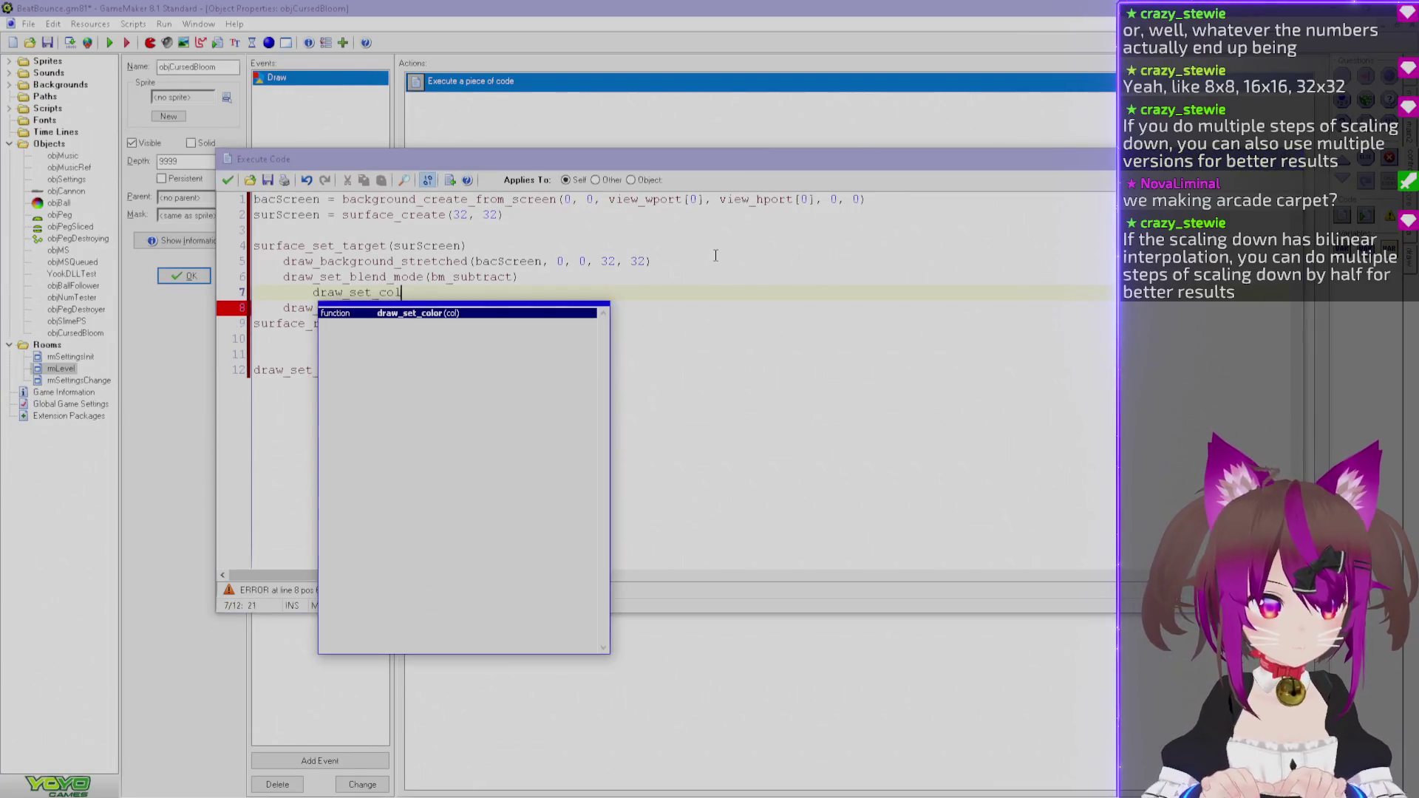
{"action": "type", "text": "or("}
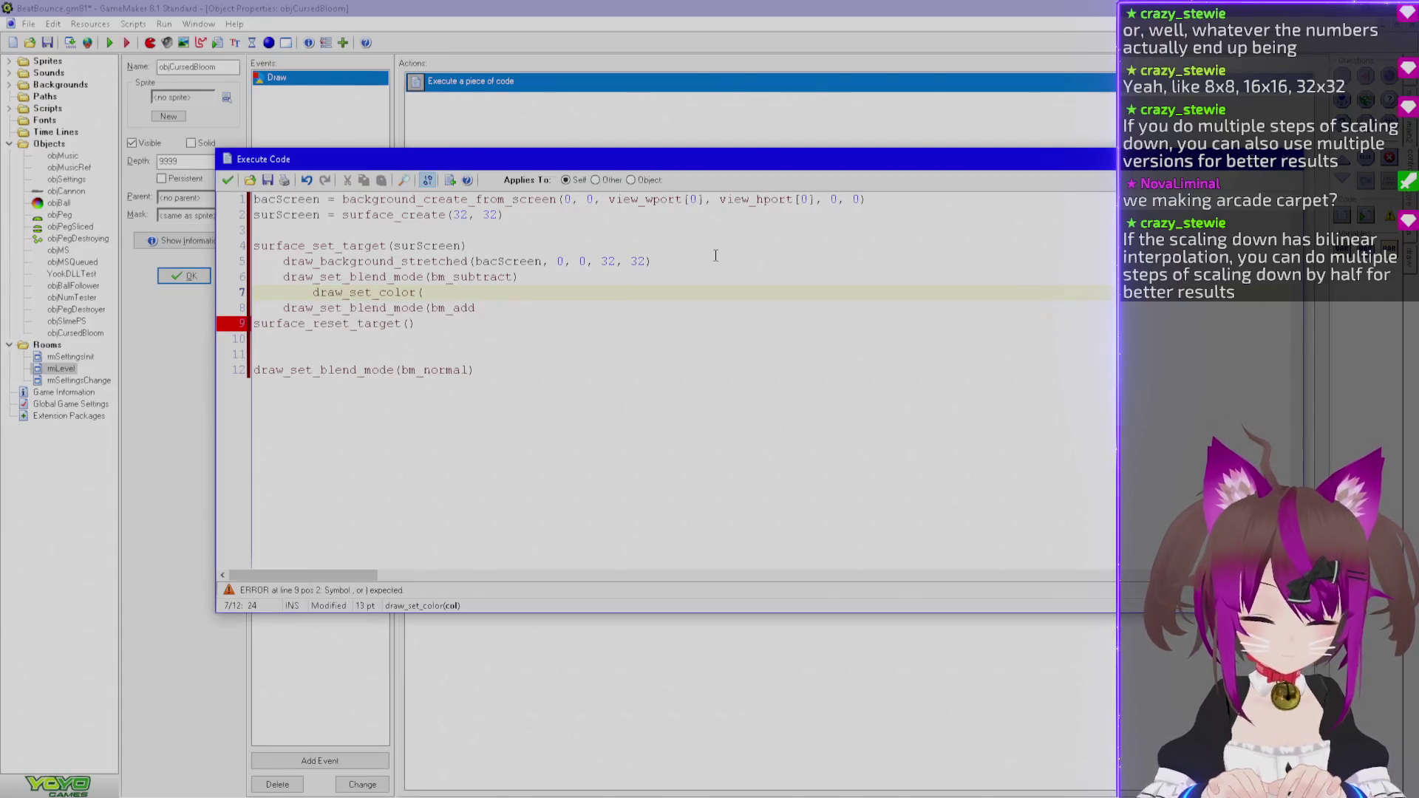
{"action": "type", "text": "make_"}
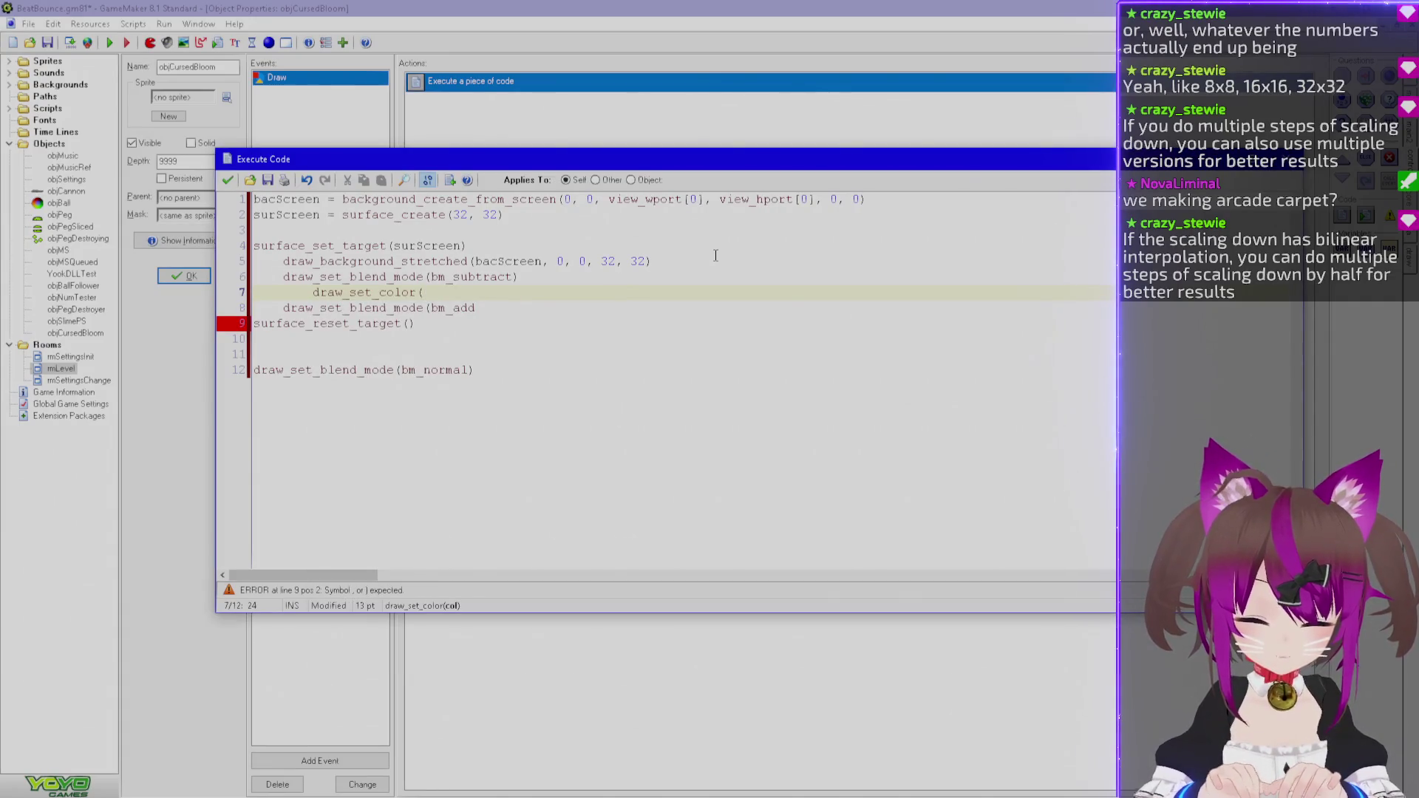
{"action": "type", "text": "color_rgb("}
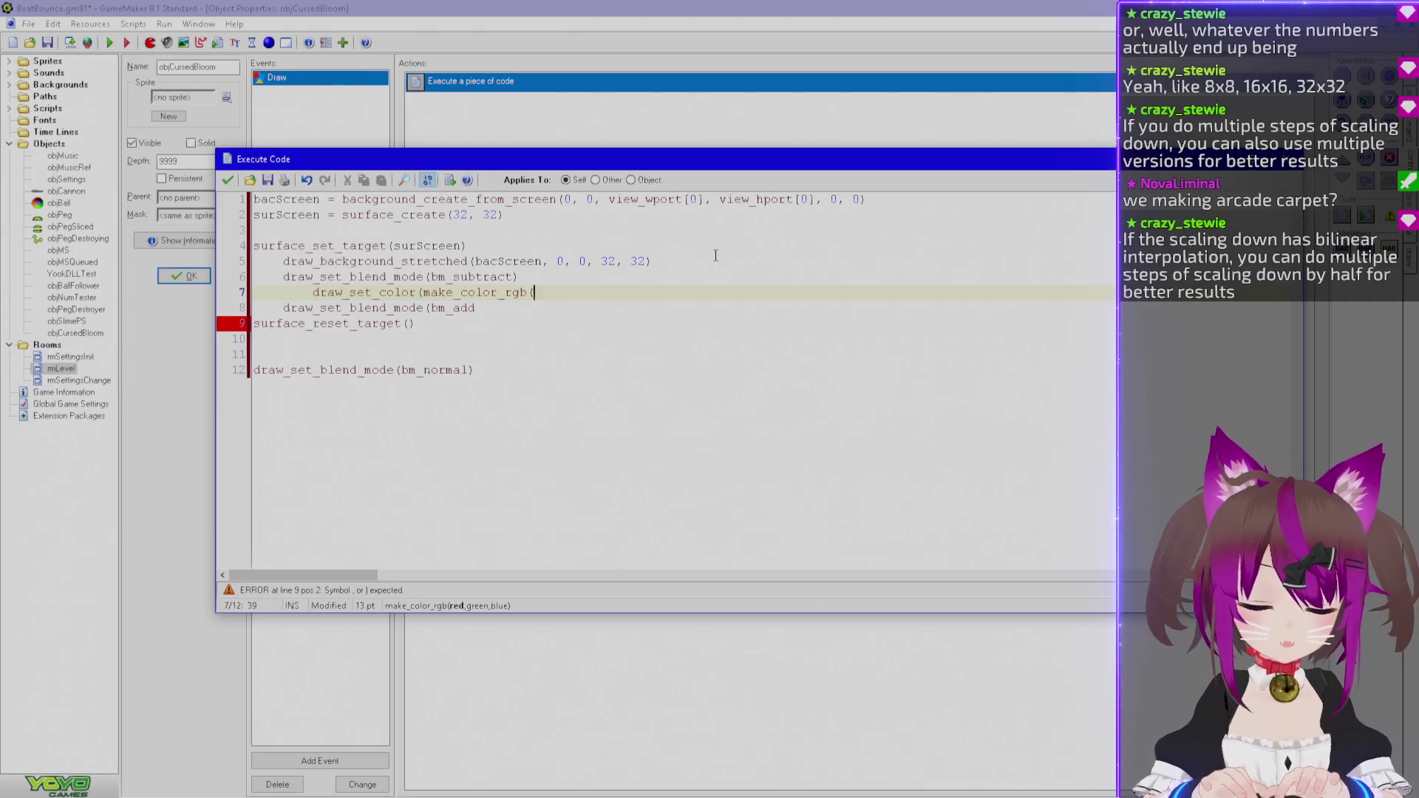
{"action": "type", "text": "128,128, 128)"}
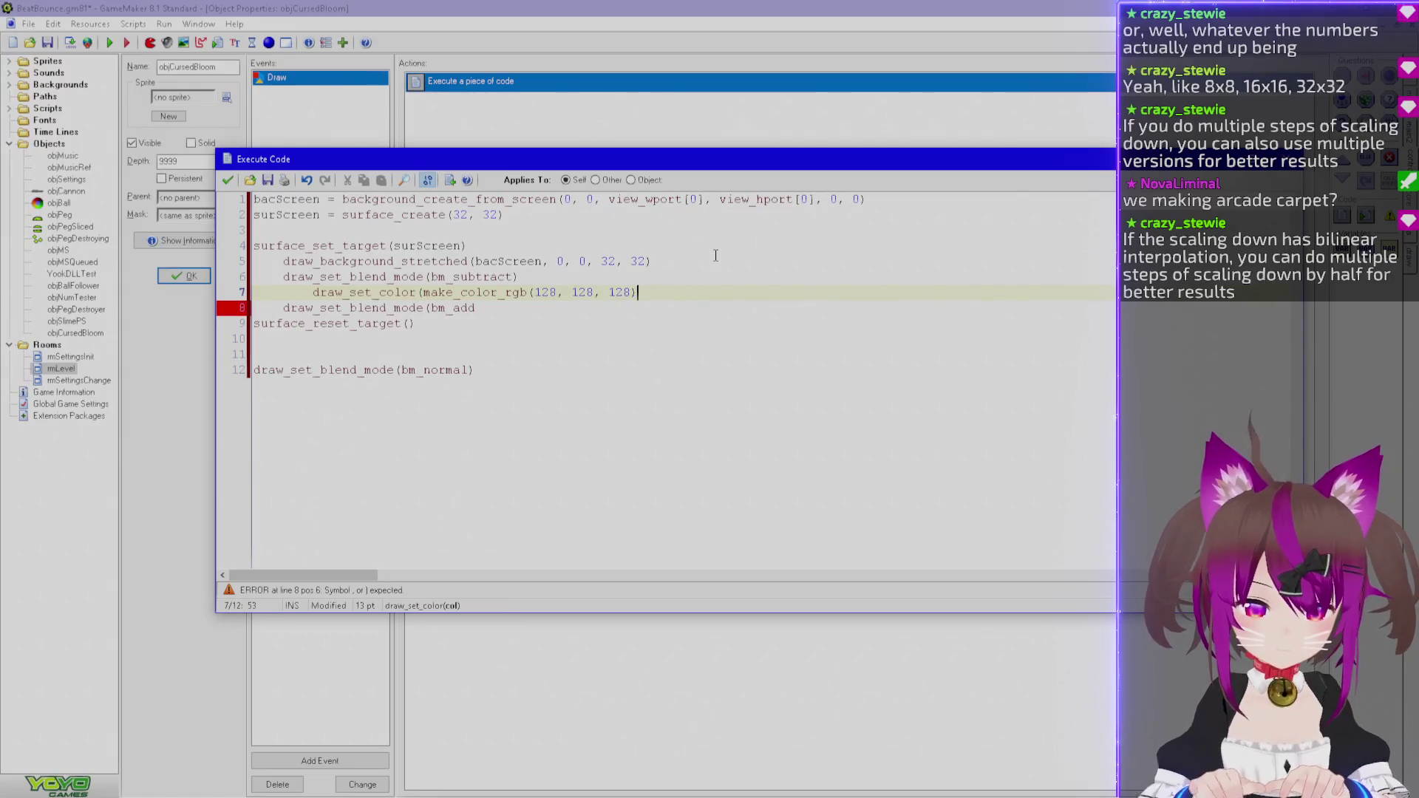
Change all three colour values to 192 for a light grey draw colour.
{"action": "key", "text": "Left"}
{"action": "key", "text": "Left"}
{"action": "key", "text": "Left"}
{"action": "key", "text": "BackSpace"}
{"action": "key", "text": "BackSpace"}
{"action": "type", "text": "92"}
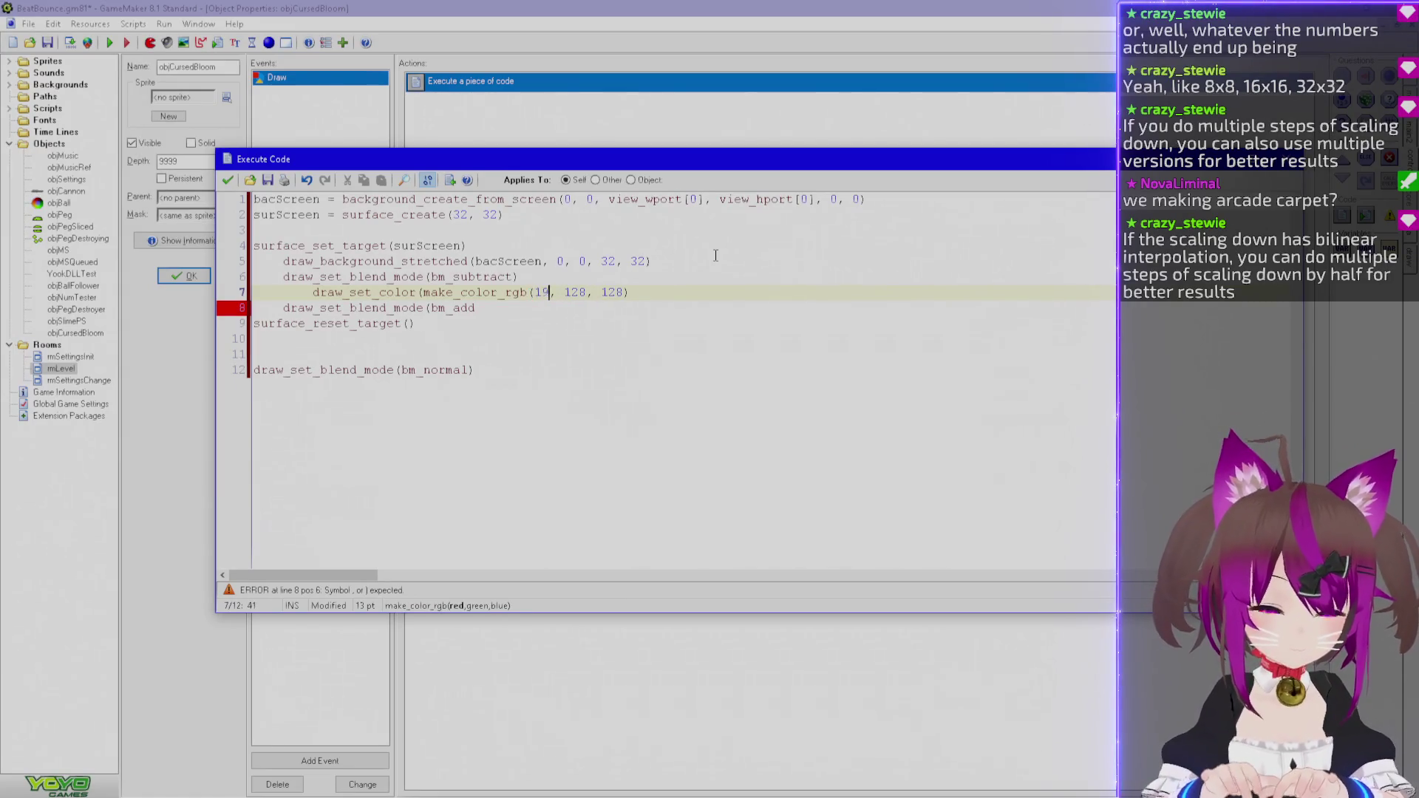
{"action": "key", "text": "Right"}
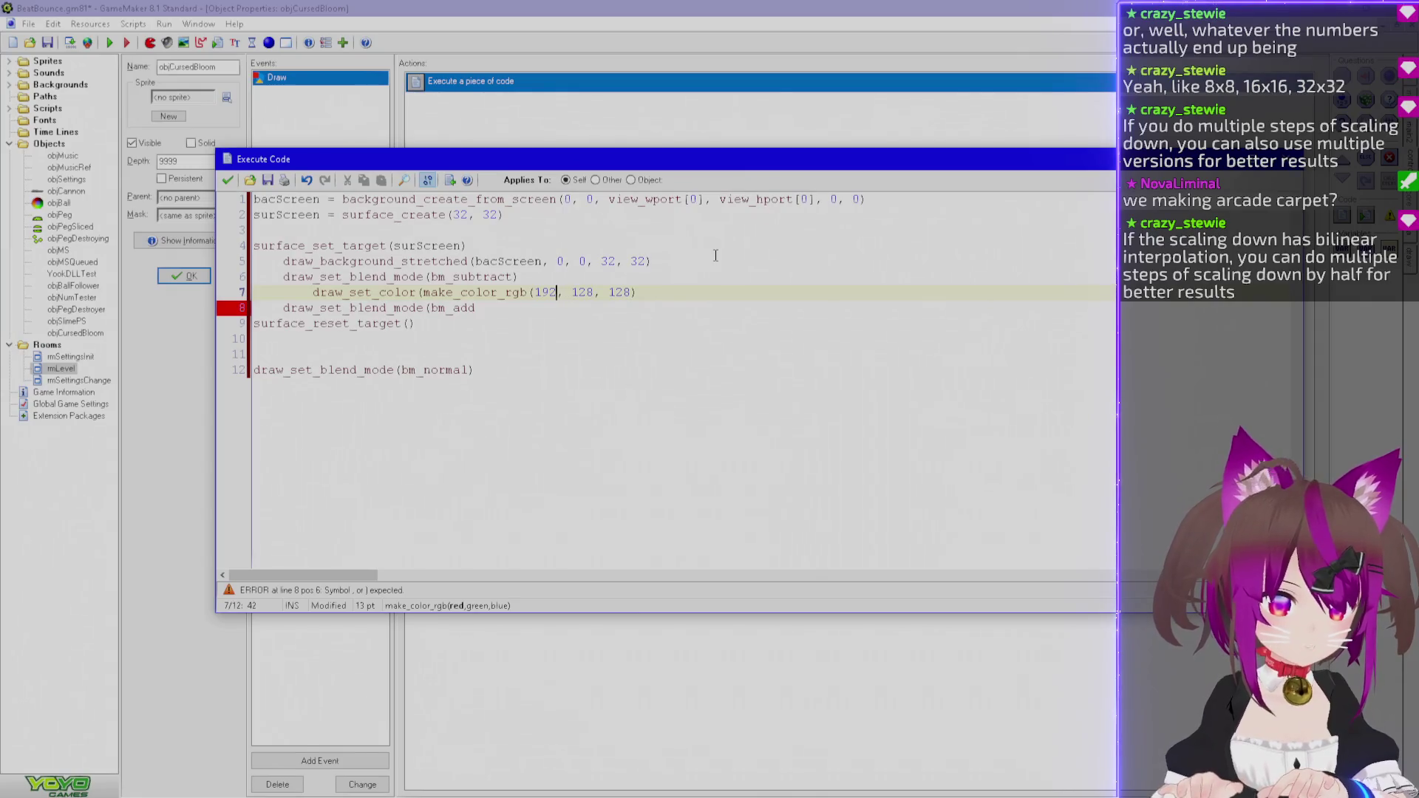
{"action": "key", "text": "BackSpace"}
{"action": "key", "text": "BackSpace"}
{"action": "type", "text": "92"}
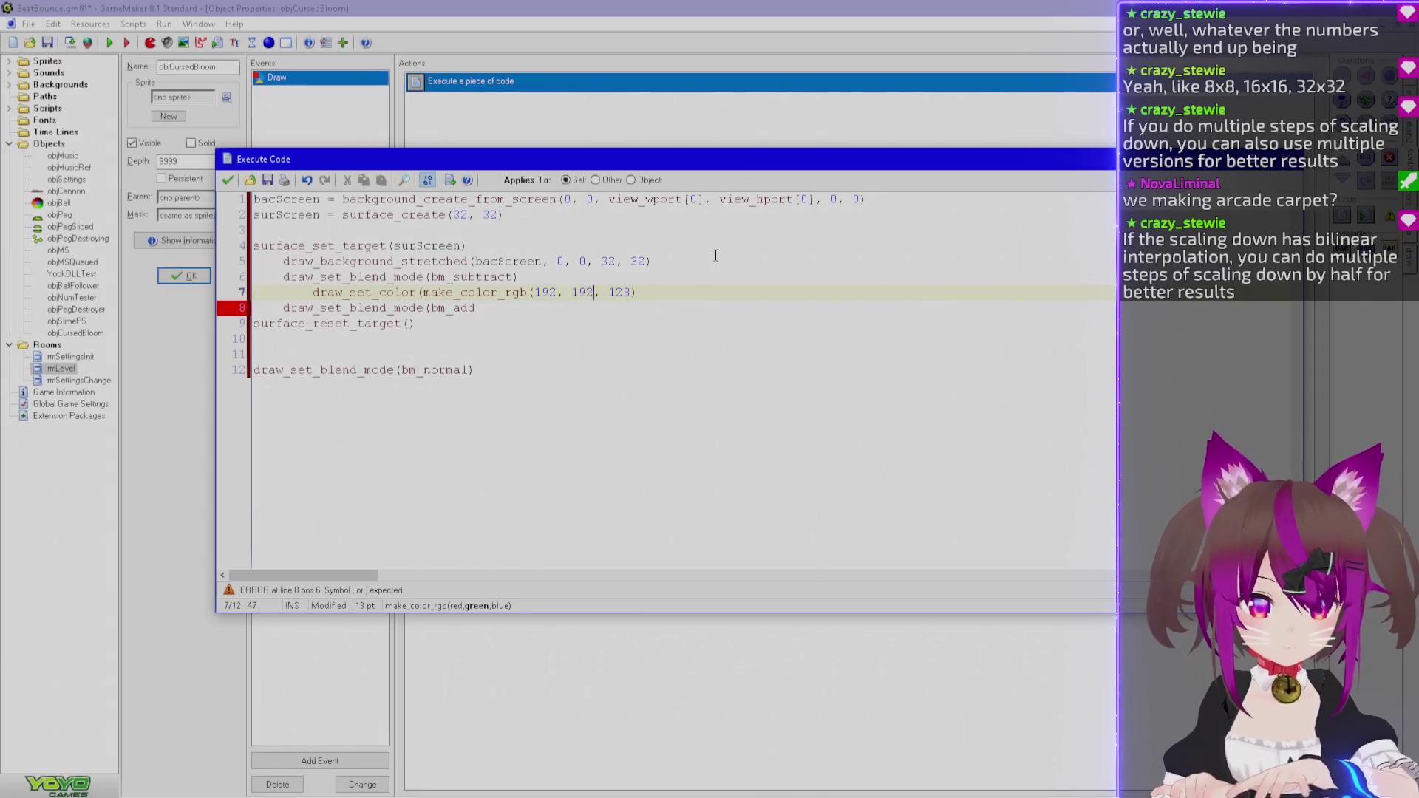
{"action": "key", "text": "Right"}
{"action": "key", "text": "Right"}
{"action": "key", "text": "Right"}
{"action": "key", "text": "BackSpace"}
{"action": "key", "text": "BackSpace"}
{"action": "type", "text": "92"}
{"action": "key", "text": "End"}
{"action": "type", "text": ")"}
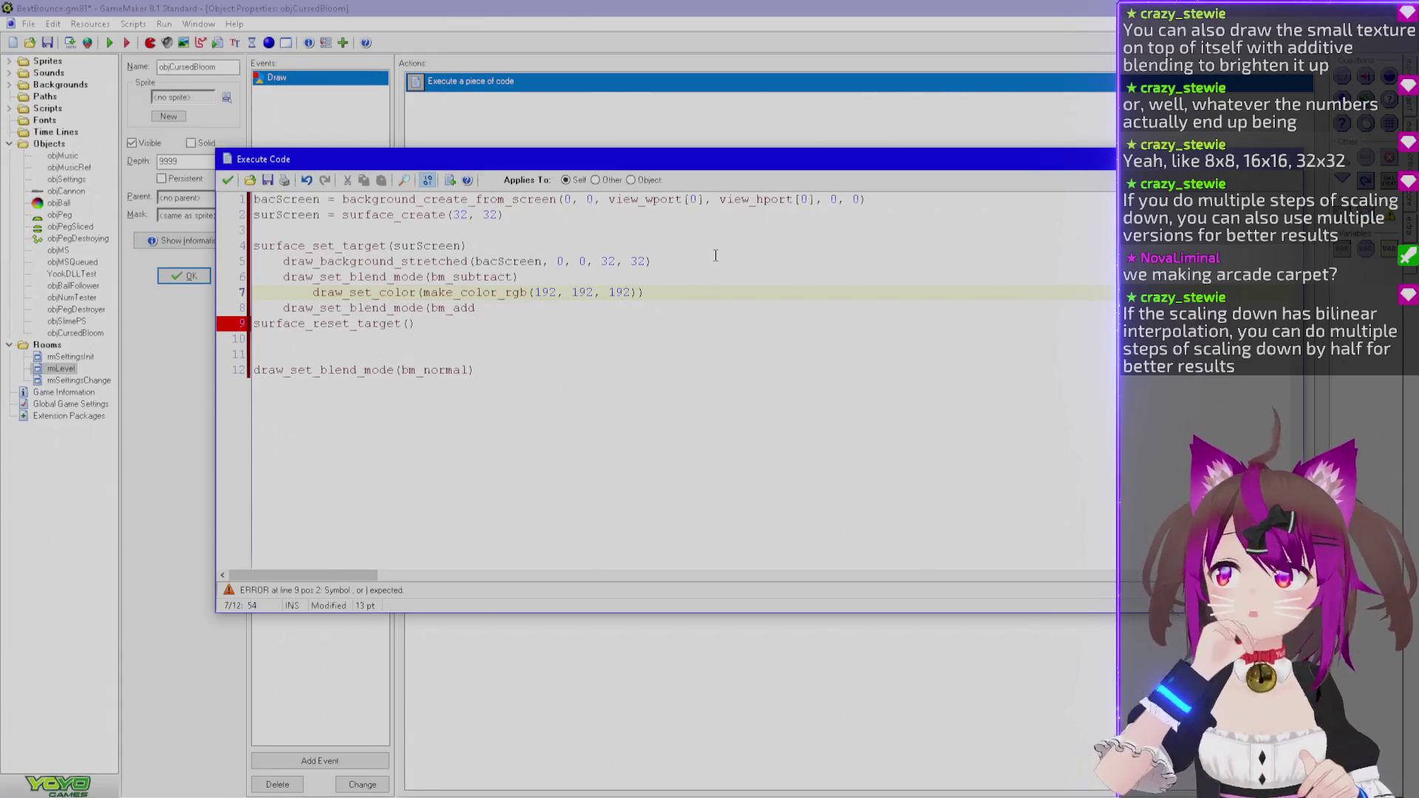
Switch from GameMaker to the Photoshop neon glow reference mockup.
{"action": "key", "text": "alt+Tab"}
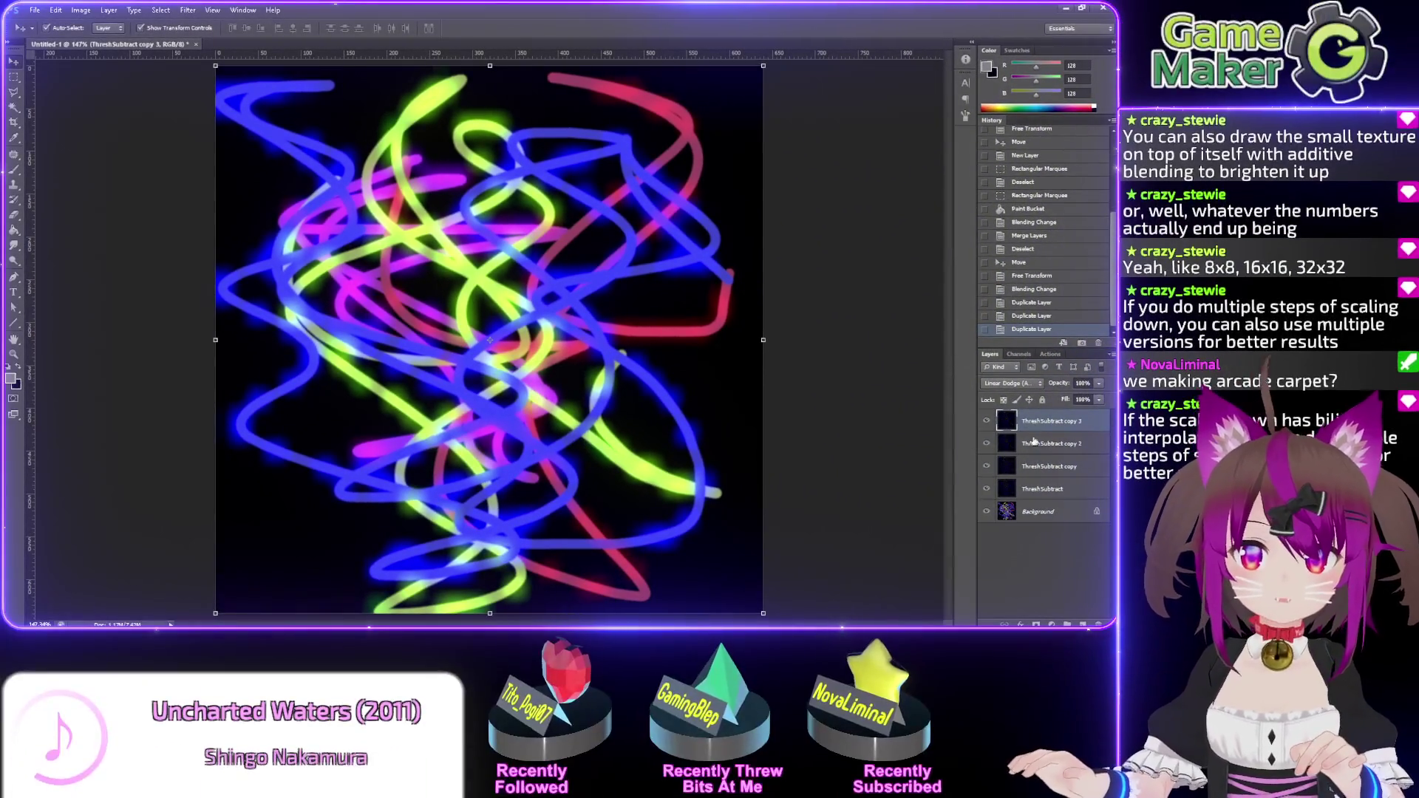
Hide the ThreshSubtract copy 3 layer to compare the dimmer glow, then return to GameMaker.
{"action": "left_click", "coordinate": [986, 420]}
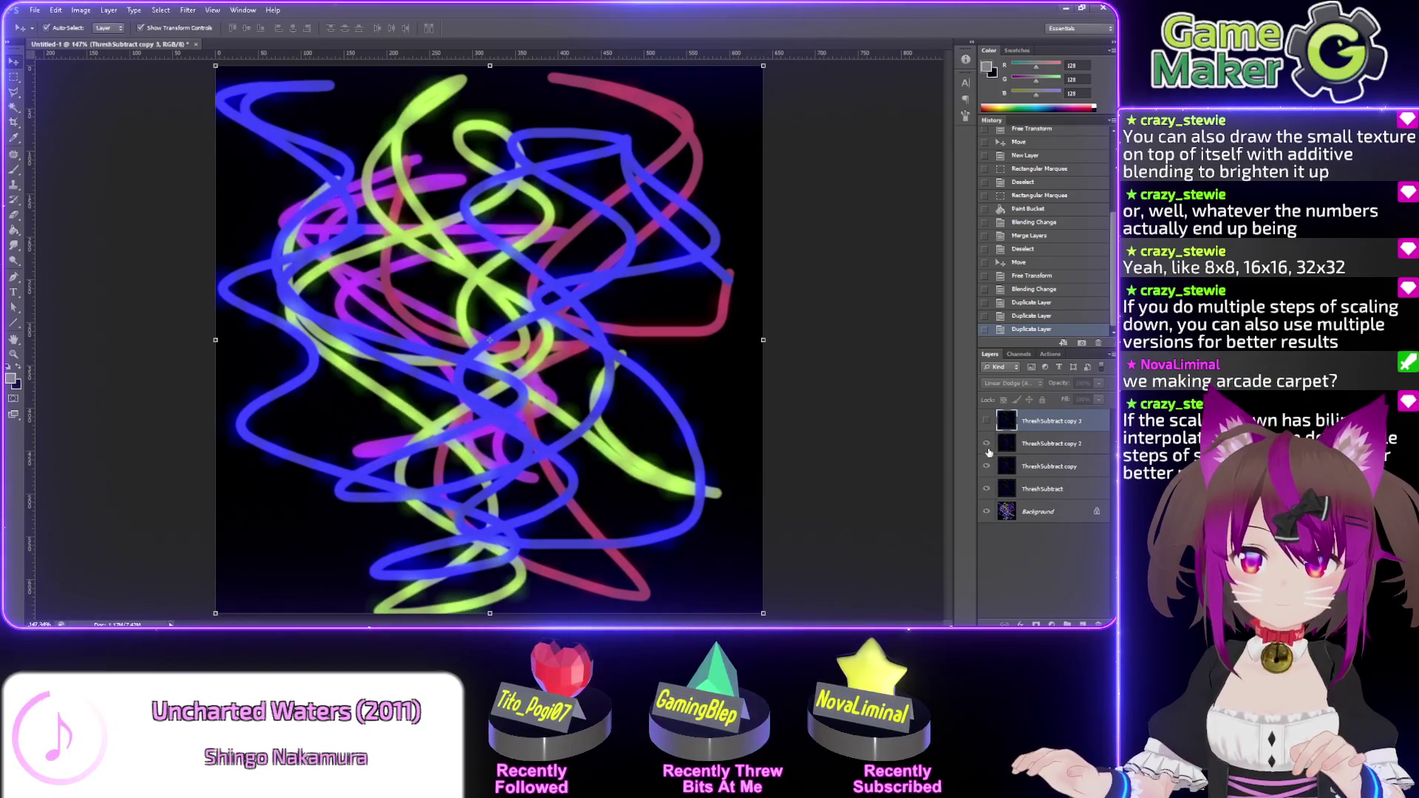
{"action": "key", "text": "alt+Tab"}
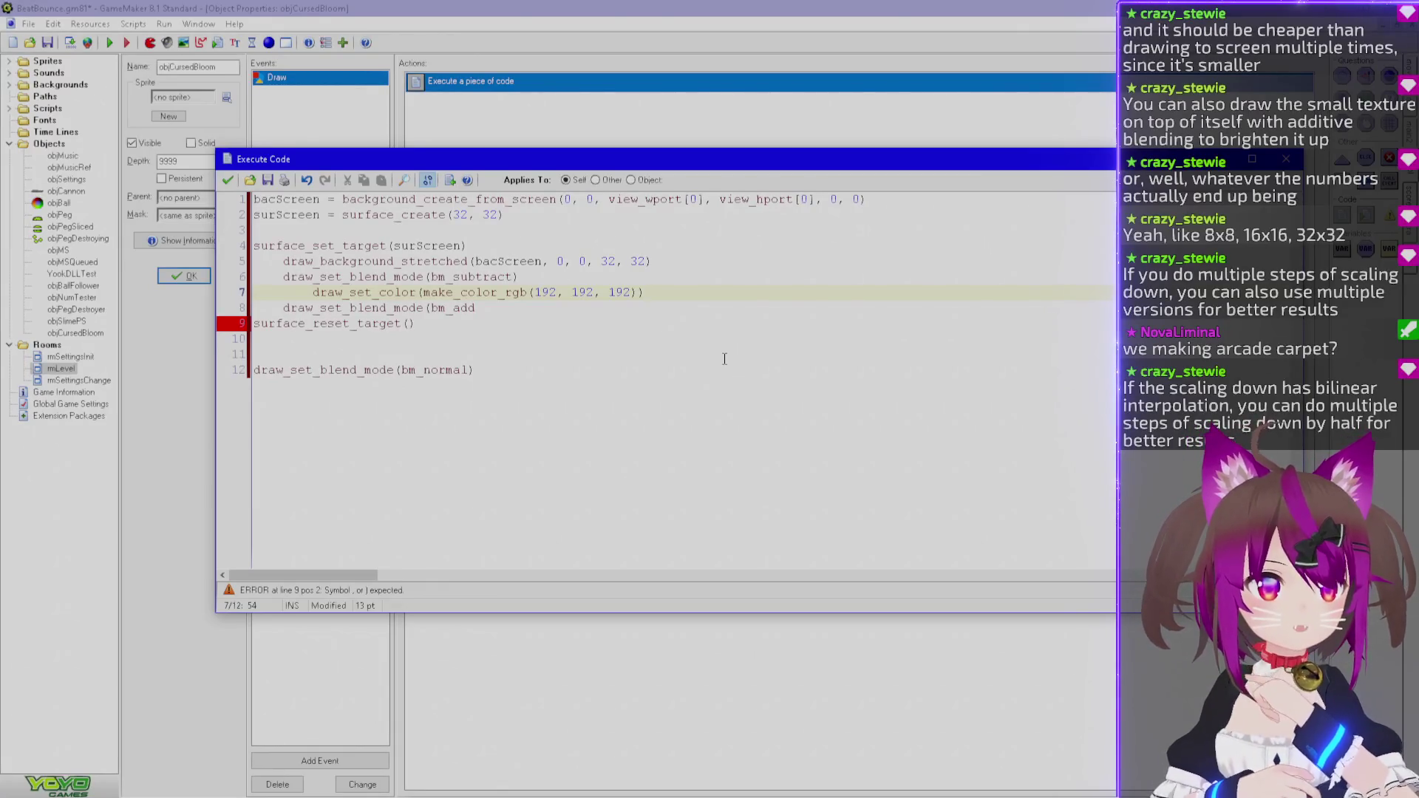
Add the missing closing parenthesis to draw_set_blend_mode(bm_add) on line 8.
{"action": "key", "text": "Up"}
{"action": "key", "text": "Up"}
{"action": "key", "text": "Up"}
{"action": "key", "text": "Down"}
{"action": "key", "text": "Down"}
{"action": "key", "text": "Down"}
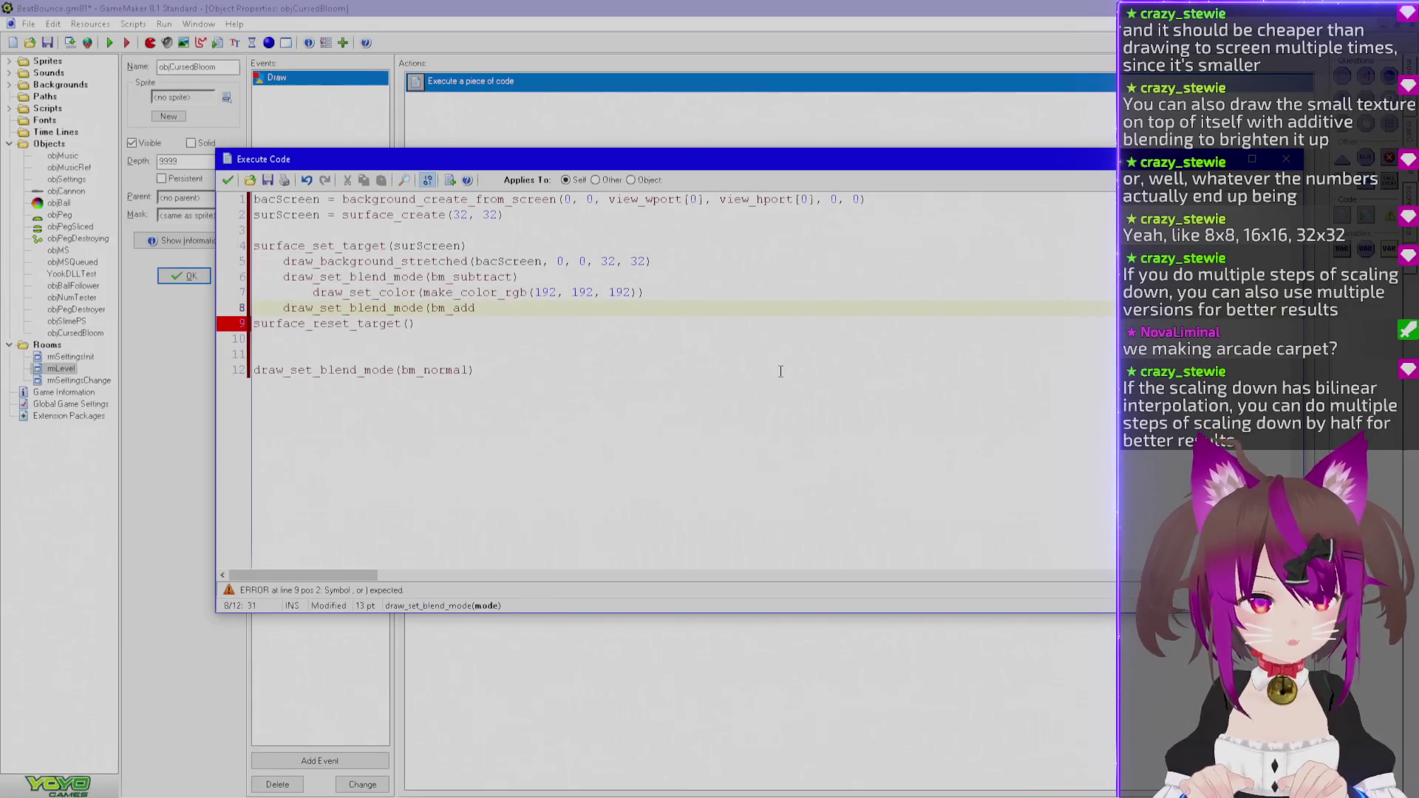
{"action": "type", "text": ")"}
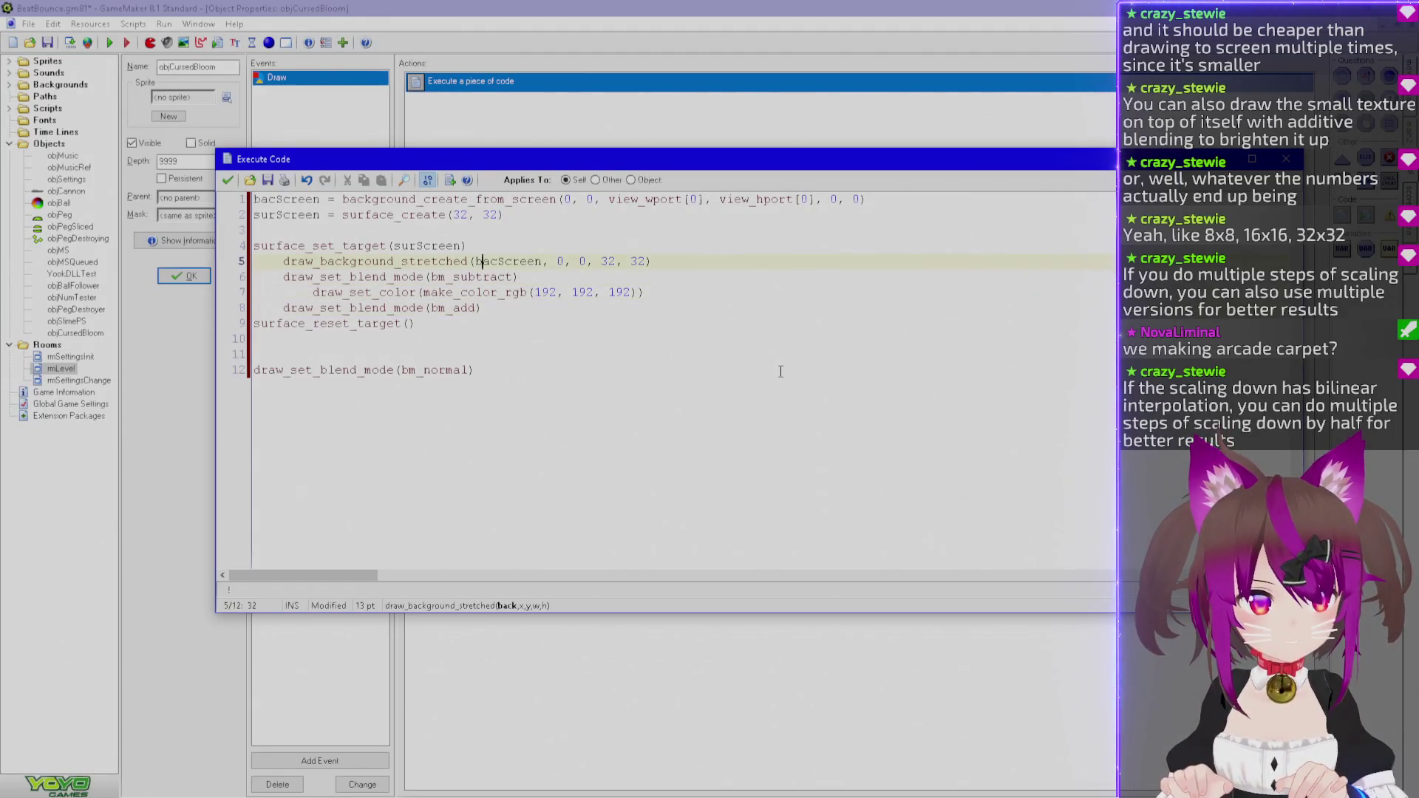
{"action": "key", "text": "Up"}
{"action": "key", "text": "Up"}
{"action": "key", "text": "Up"}
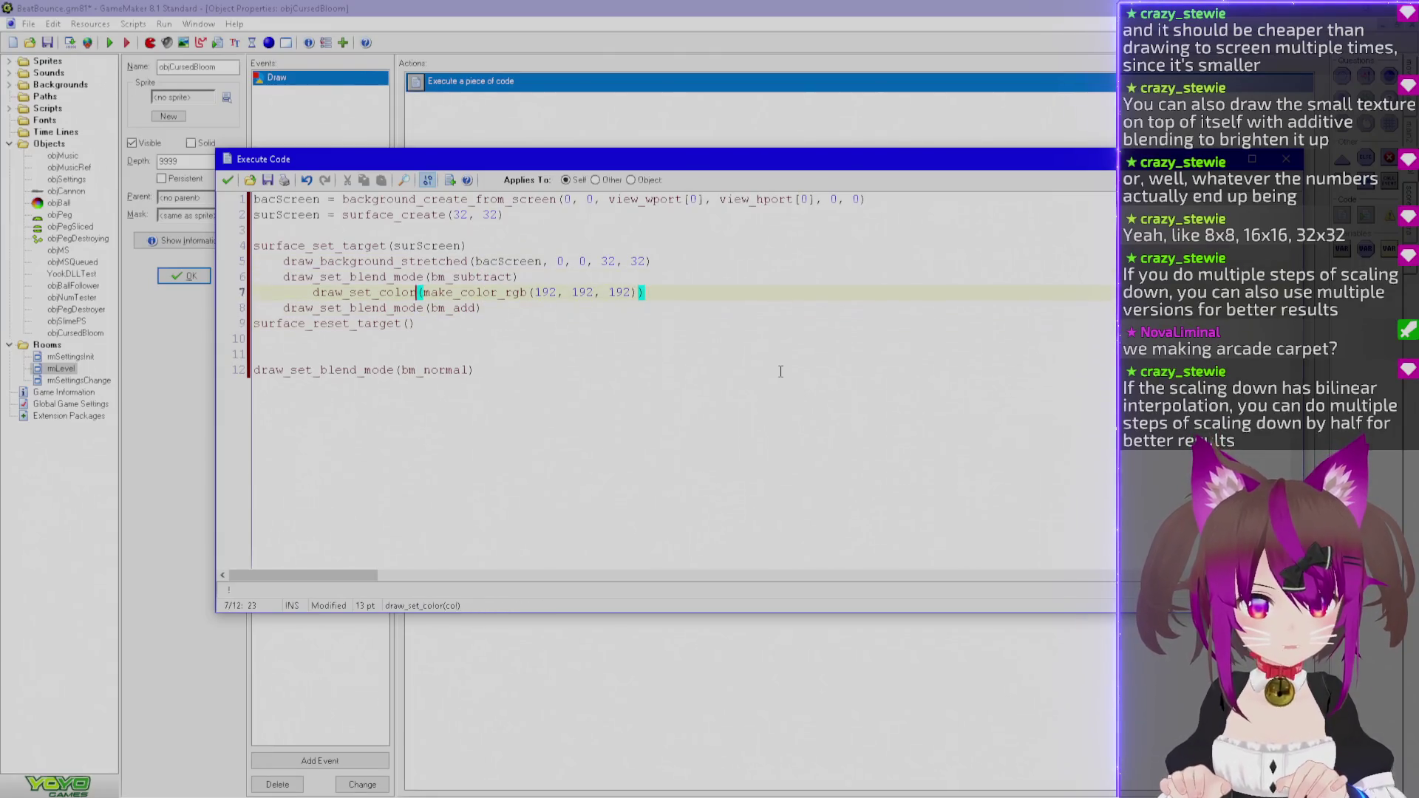
{"action": "key", "text": "Down"}
{"action": "key", "text": "Down"}
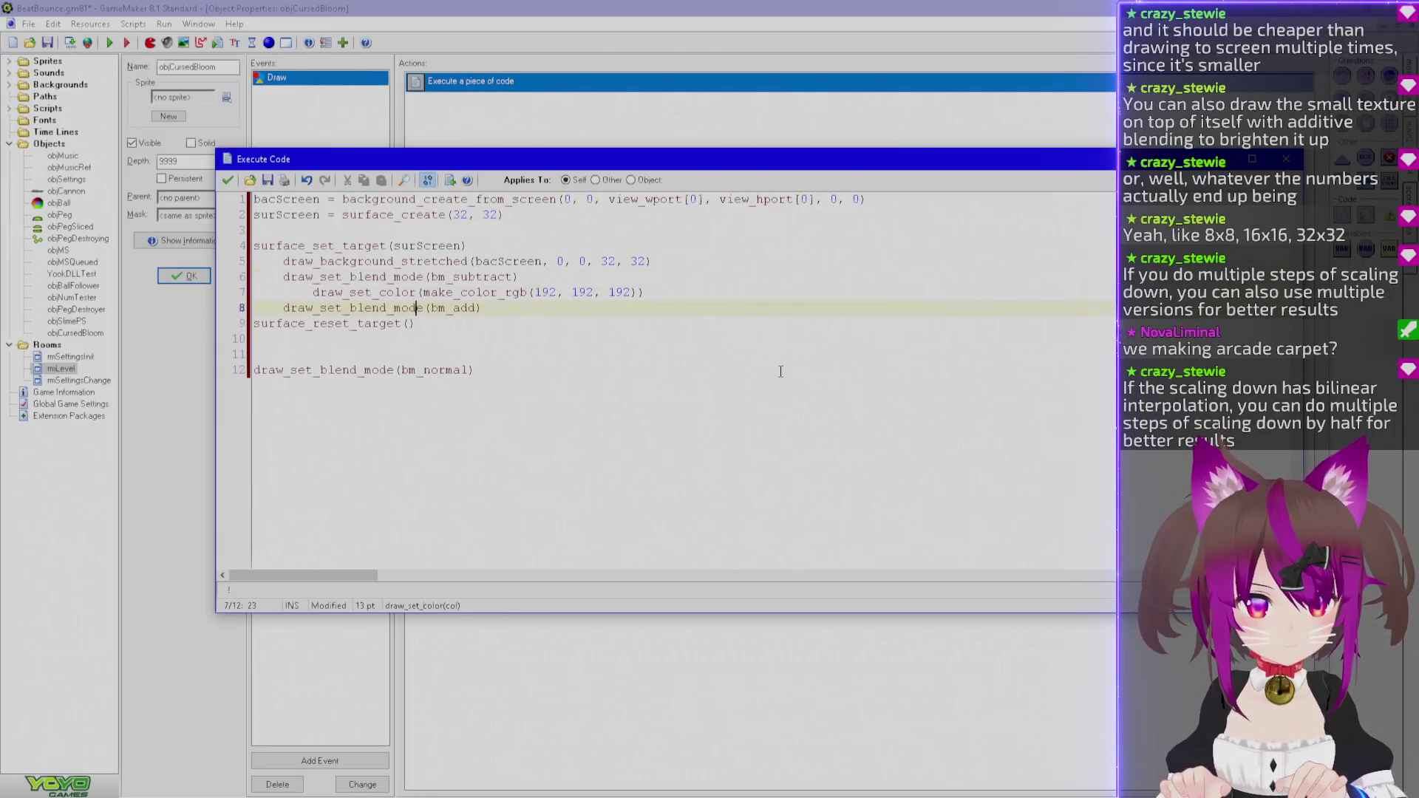
{"action": "key", "text": "Up"}
{"action": "key", "text": "Up"}
{"action": "key", "text": "Up"}
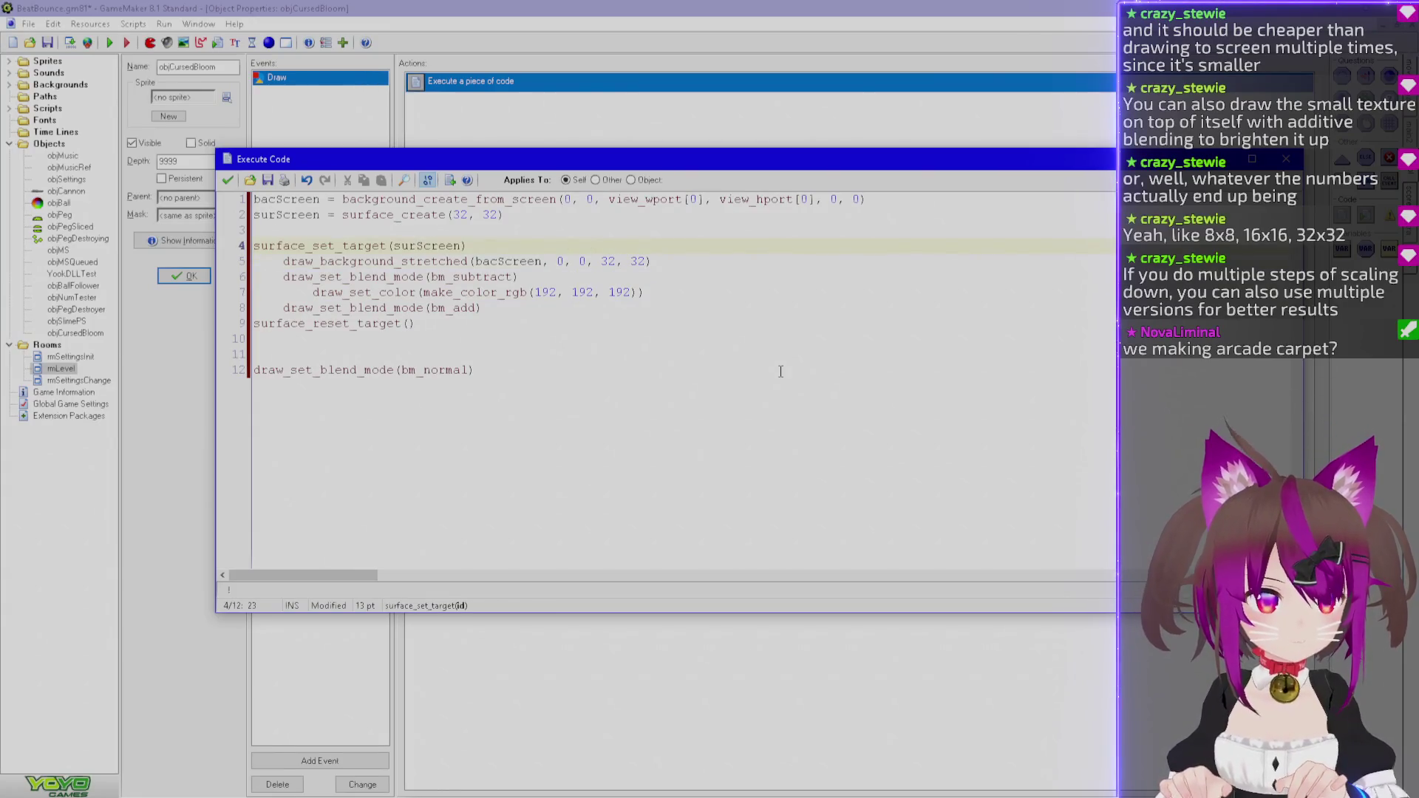
{"action": "key", "text": "Down"}
{"action": "key", "text": "End"}
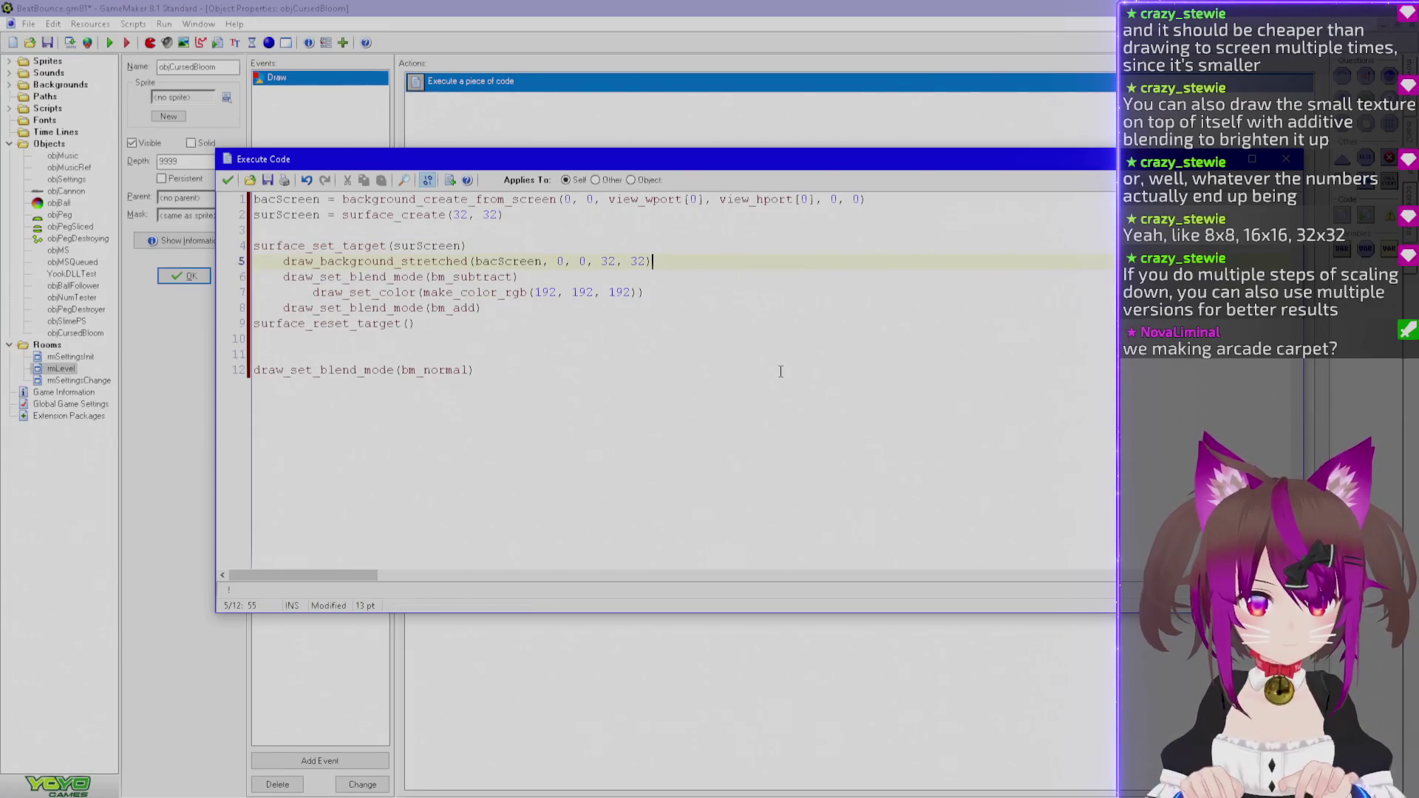
Comment lines 4 and 5: 'Start drawing on tiny surface.' and 'Draw scaled-down version of "screen" background'.
{"action": "key", "text": "Tab"}
{"action": "type", "text": "//Ma"}
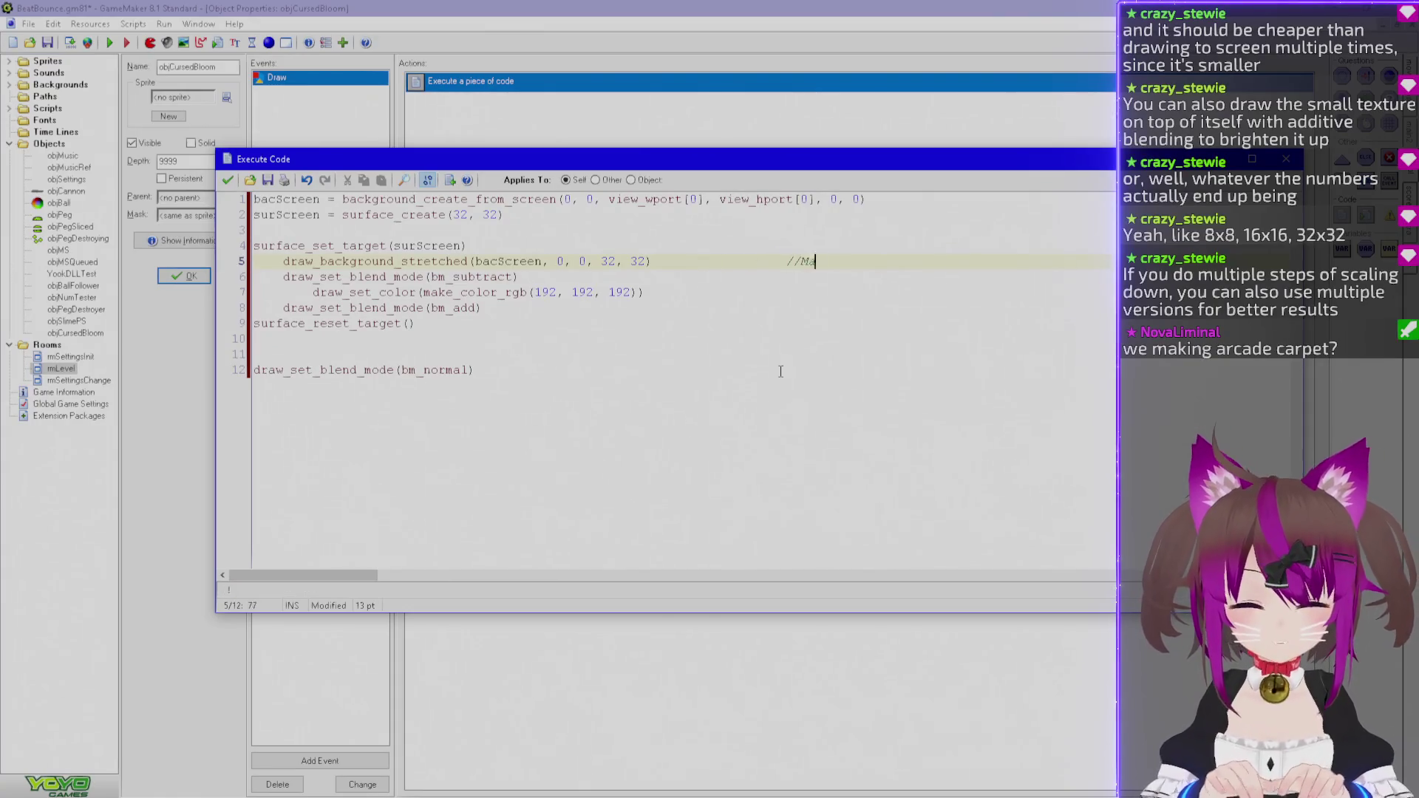
{"action": "type", "text": "ke scaled-down"}
{"action": "key", "text": "ctrl+shift+Left"}
{"action": "key", "text": "ctrl+shift+Left"}
{"action": "key", "text": "ctrl+shift+Left"}
{"action": "type", "text": "Draw sca"}
{"action": "key", "text": "Up"}
{"action": "key", "text": "Tab"}
{"action": "key", "text": "Tab"}
{"action": "key", "text": "Tab"}
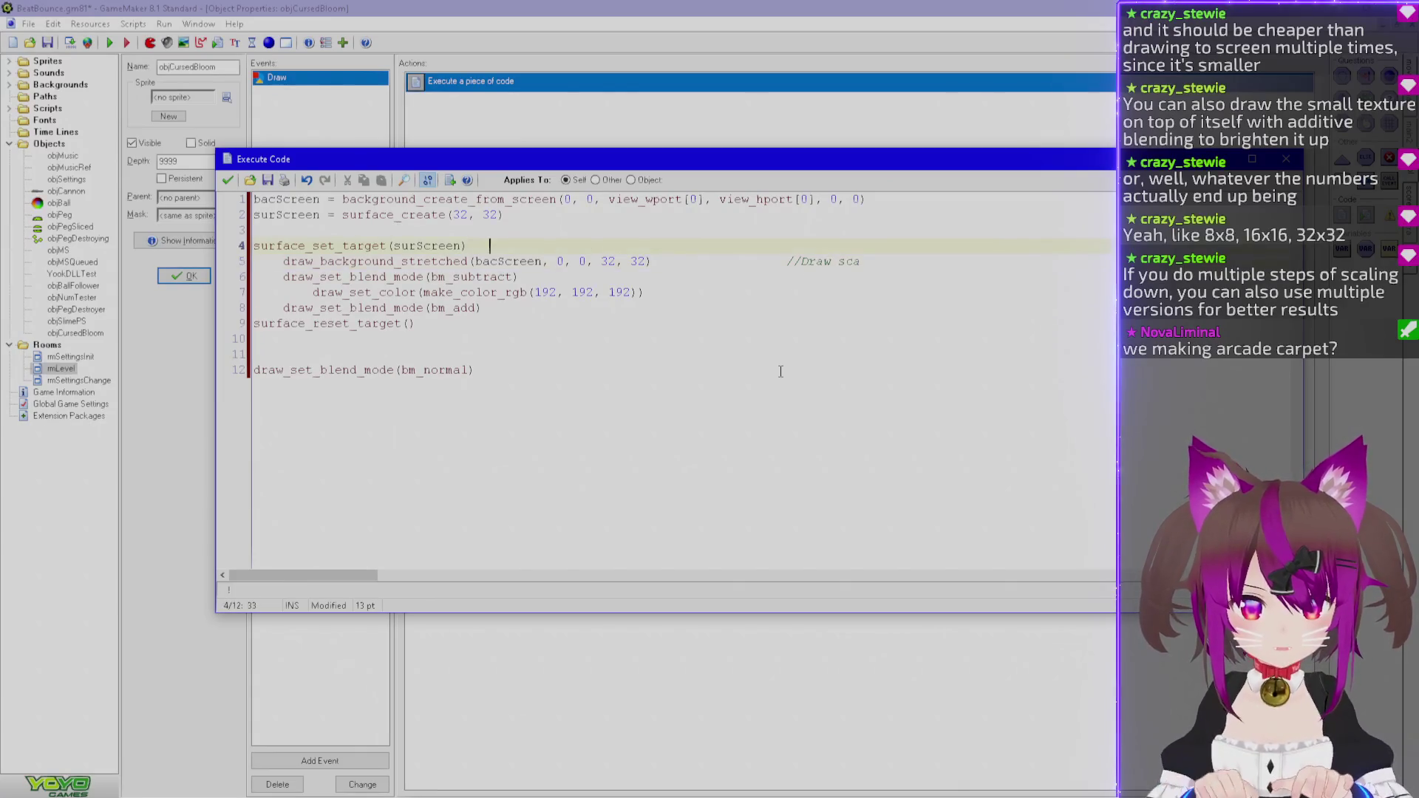
{"action": "type", "text": "//Start d"}
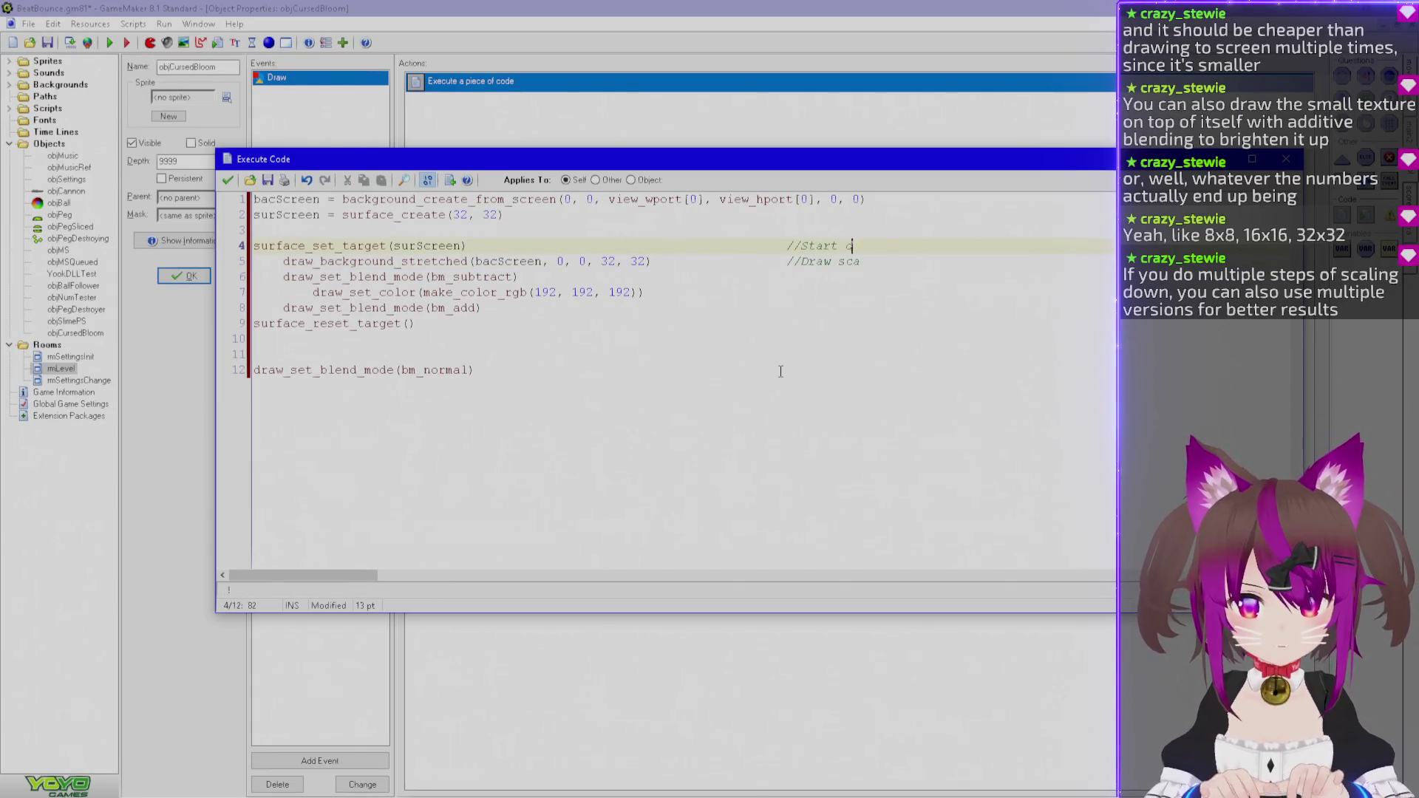
{"action": "type", "text": "rawing on tiny surface."}
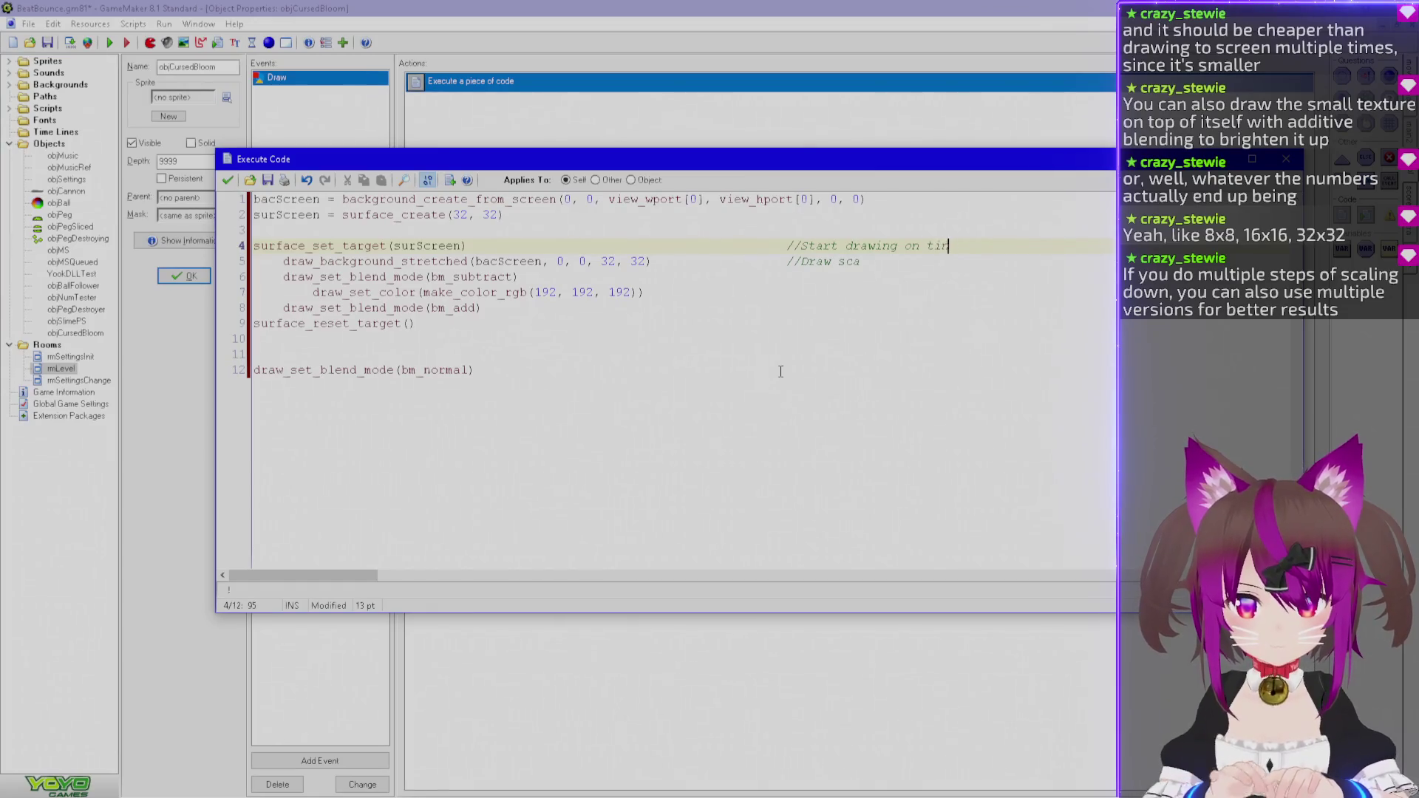
{"action": "key", "text": "Down"}
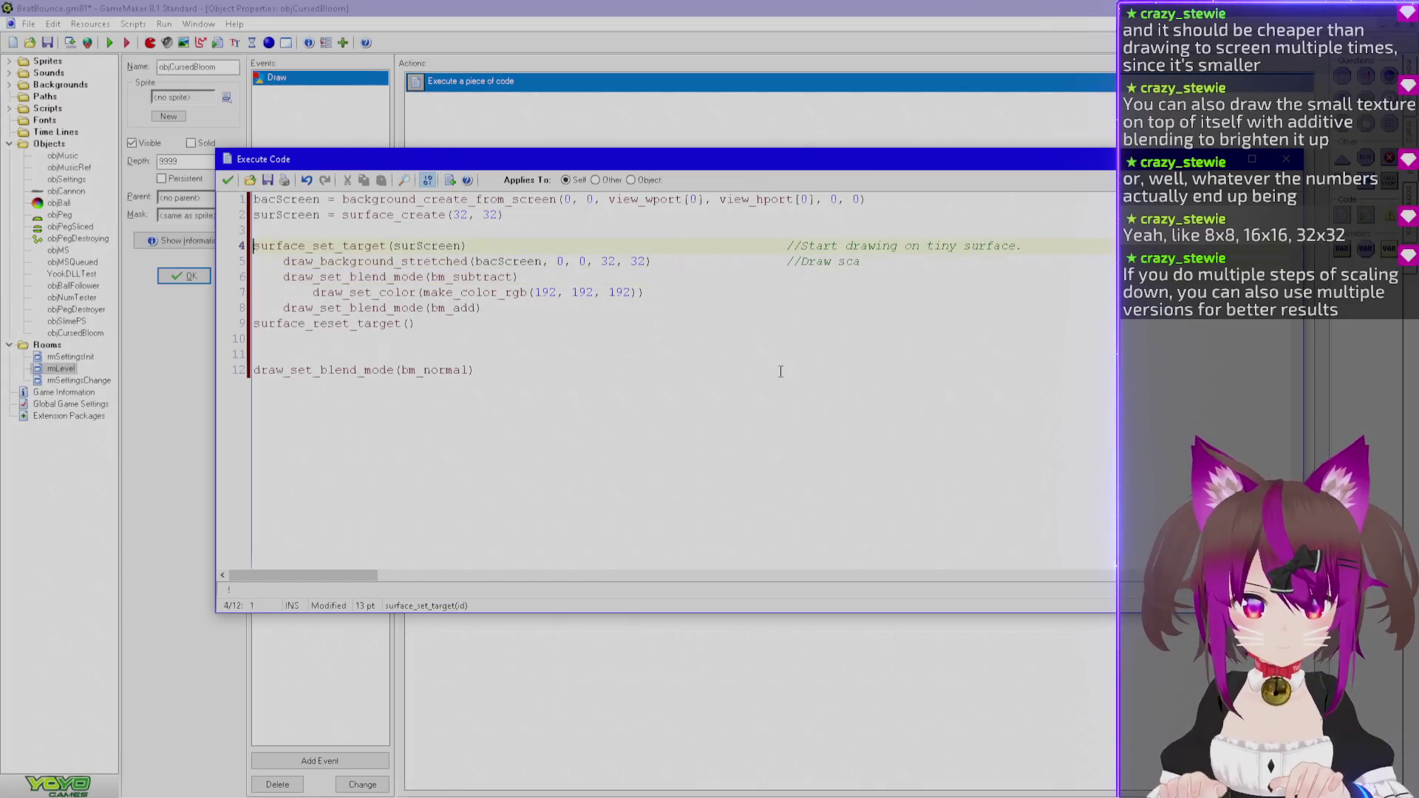
{"action": "type", "text": "led-down version "}
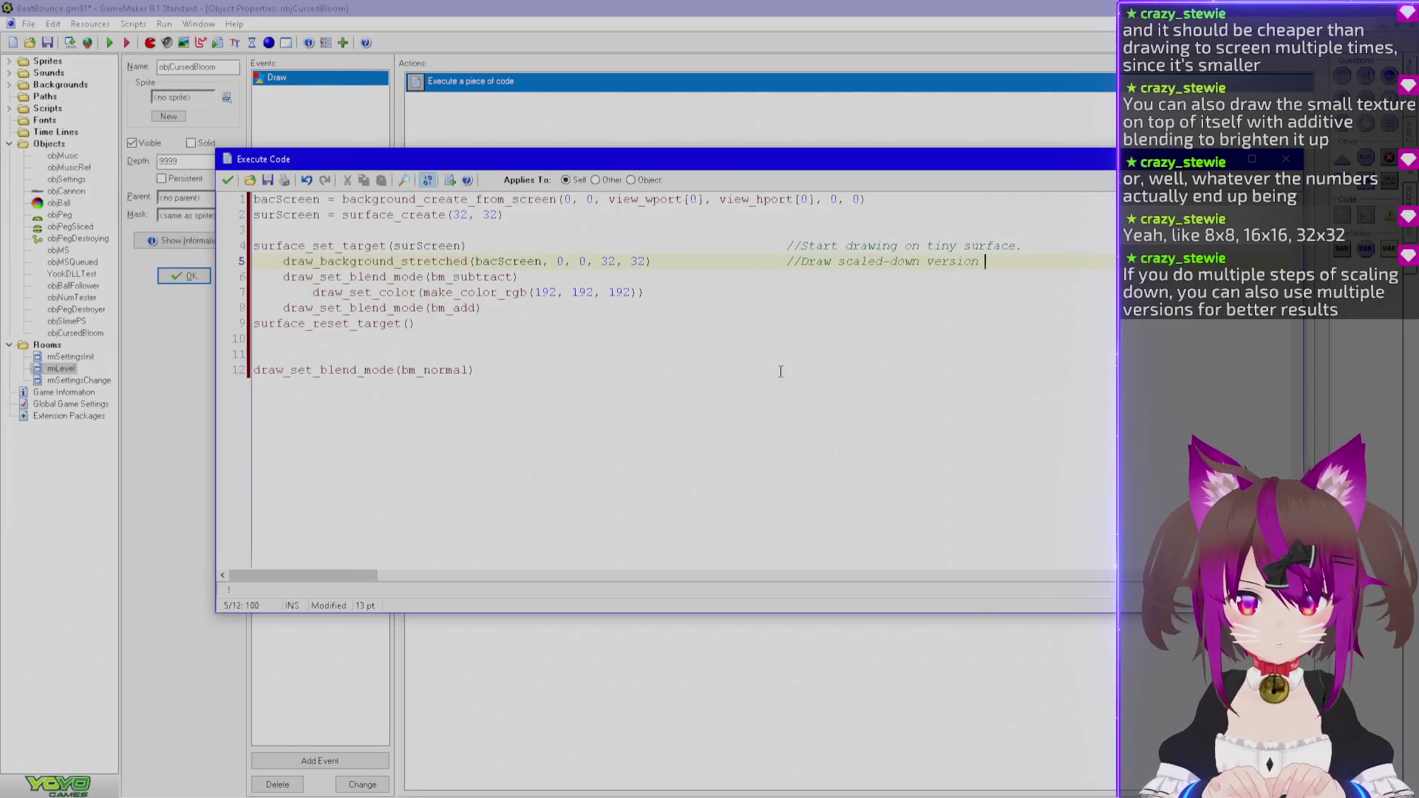
{"action": "type", "text": "of \"screen\" background"}
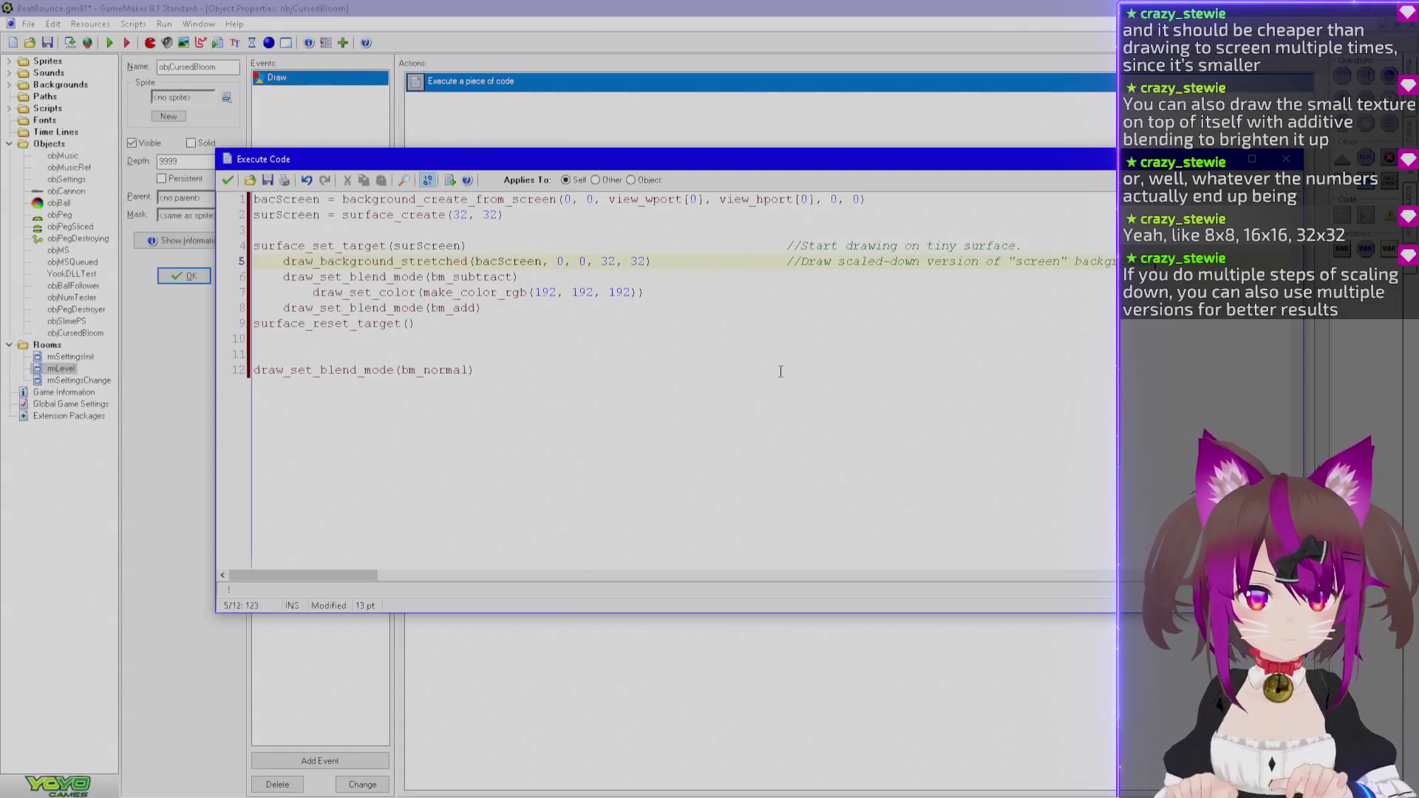
Insert a blank line before draw_set_blend_mode(bm_subtract).
{"action": "key", "text": "Down"}
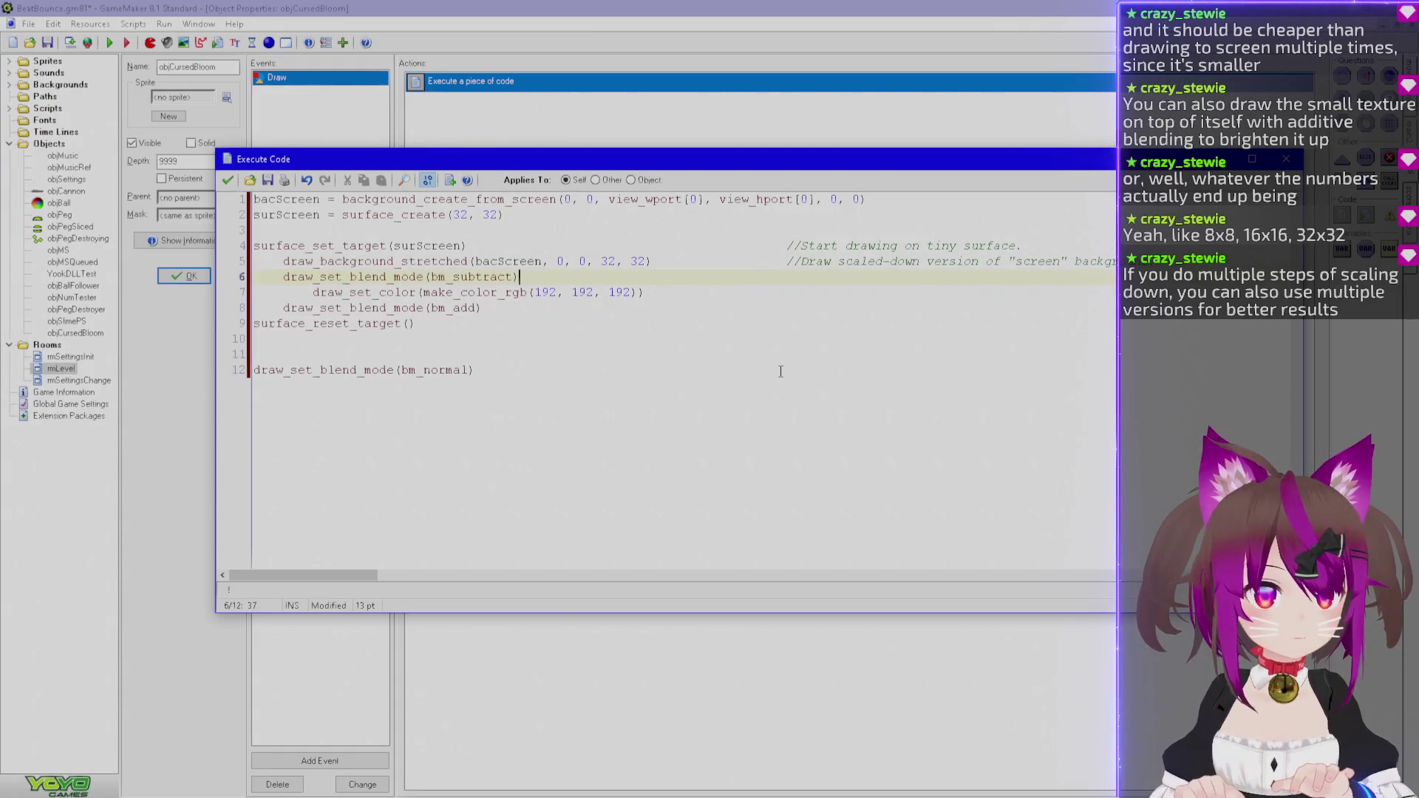
{"action": "key", "text": "Return"}
{"action": "key", "text": "Up"}
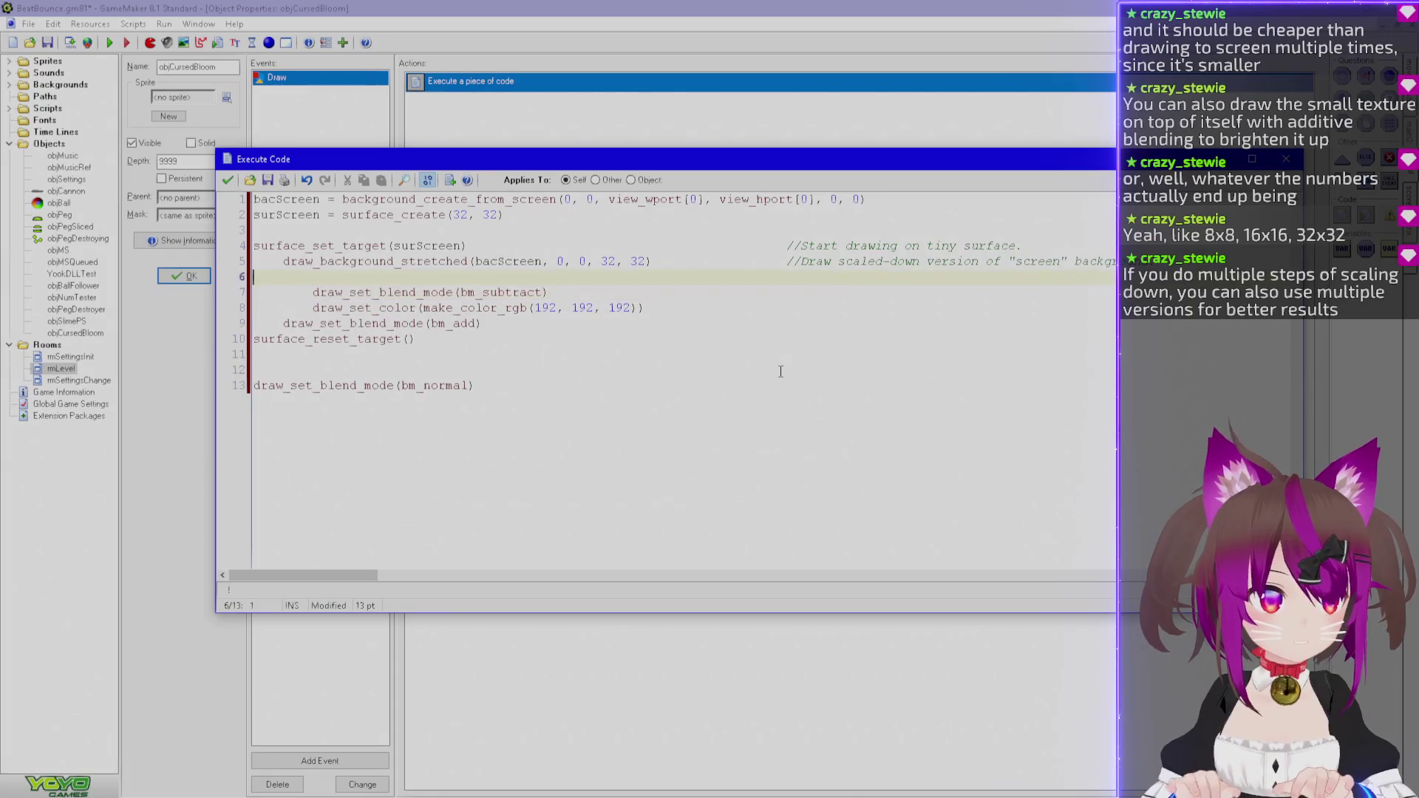
Add a comment above the subtract step about subtracting light grey to keep only the brightest colours.
{"action": "key", "text": "BackSpace"}
{"action": "key", "text": "BackSpace"}
{"action": "key", "text": "Up"}
{"action": "key", "text": "End"}
{"action": "key", "text": "Return"}
{"action": "type", "text": "//Subtract a light grey colour"}
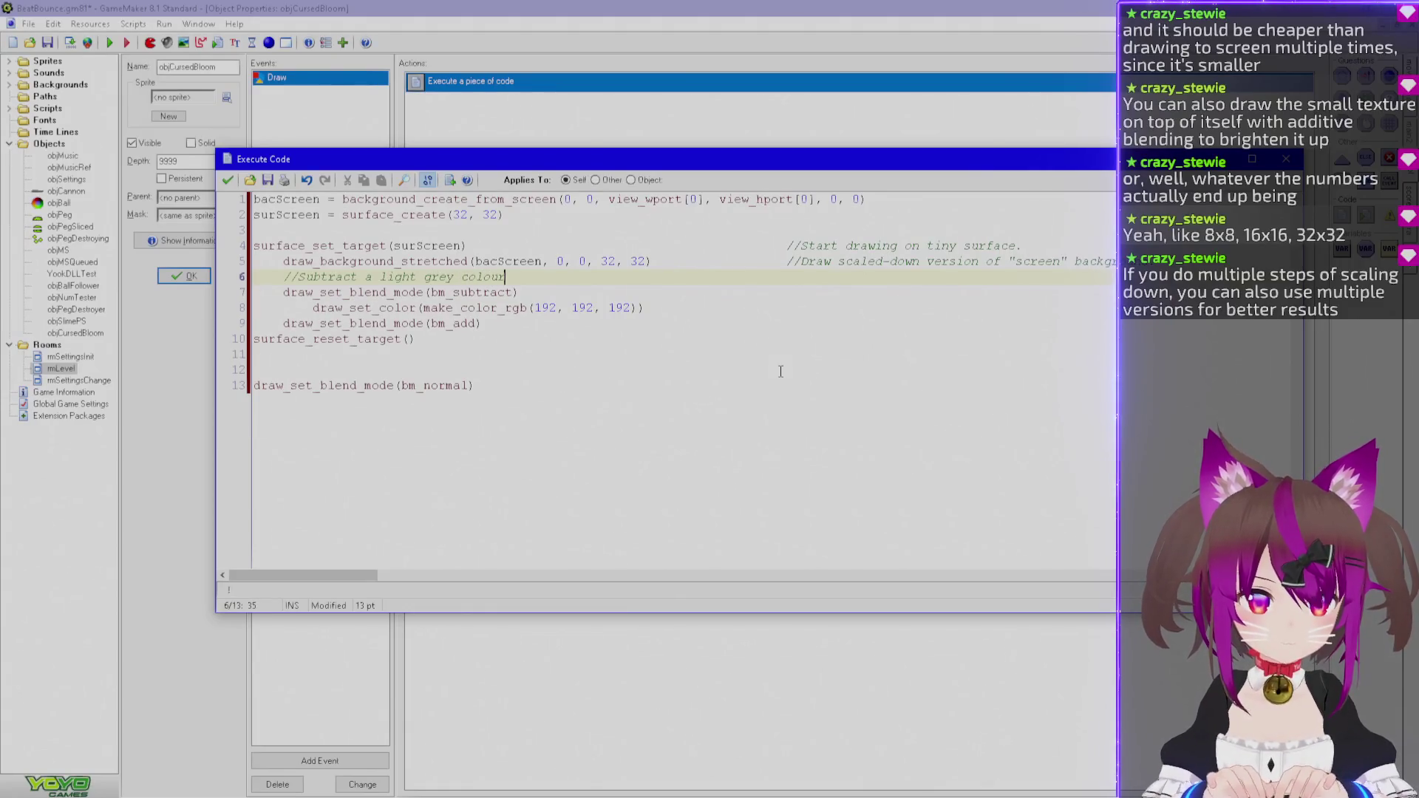
{"action": "type", "text": ", i.e. "}
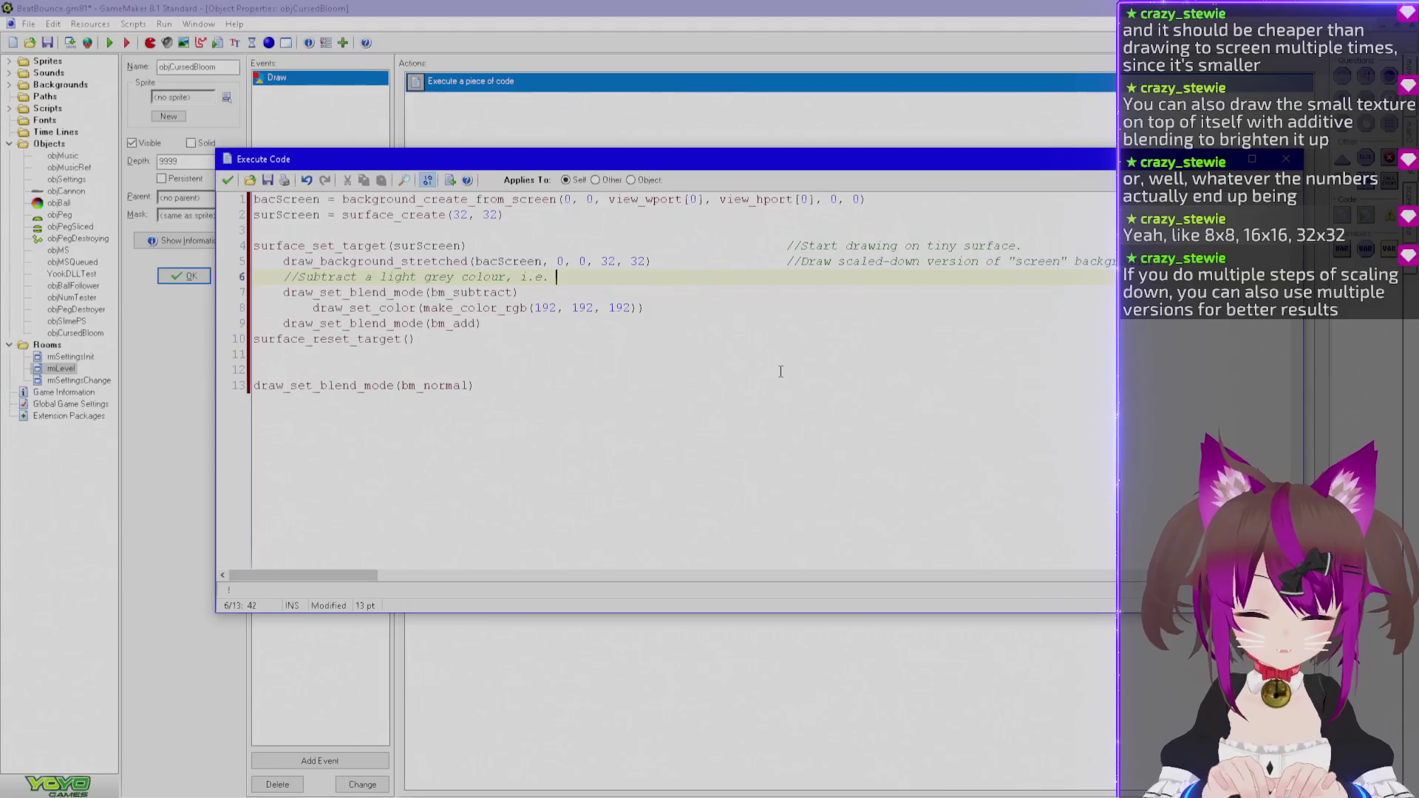
{"action": "type", "text": "keep only the brightest colours and make everything else black."}
Indent the bm_subtract and grey draw colour lines under that comment.
{"action": "key", "text": "Down"}
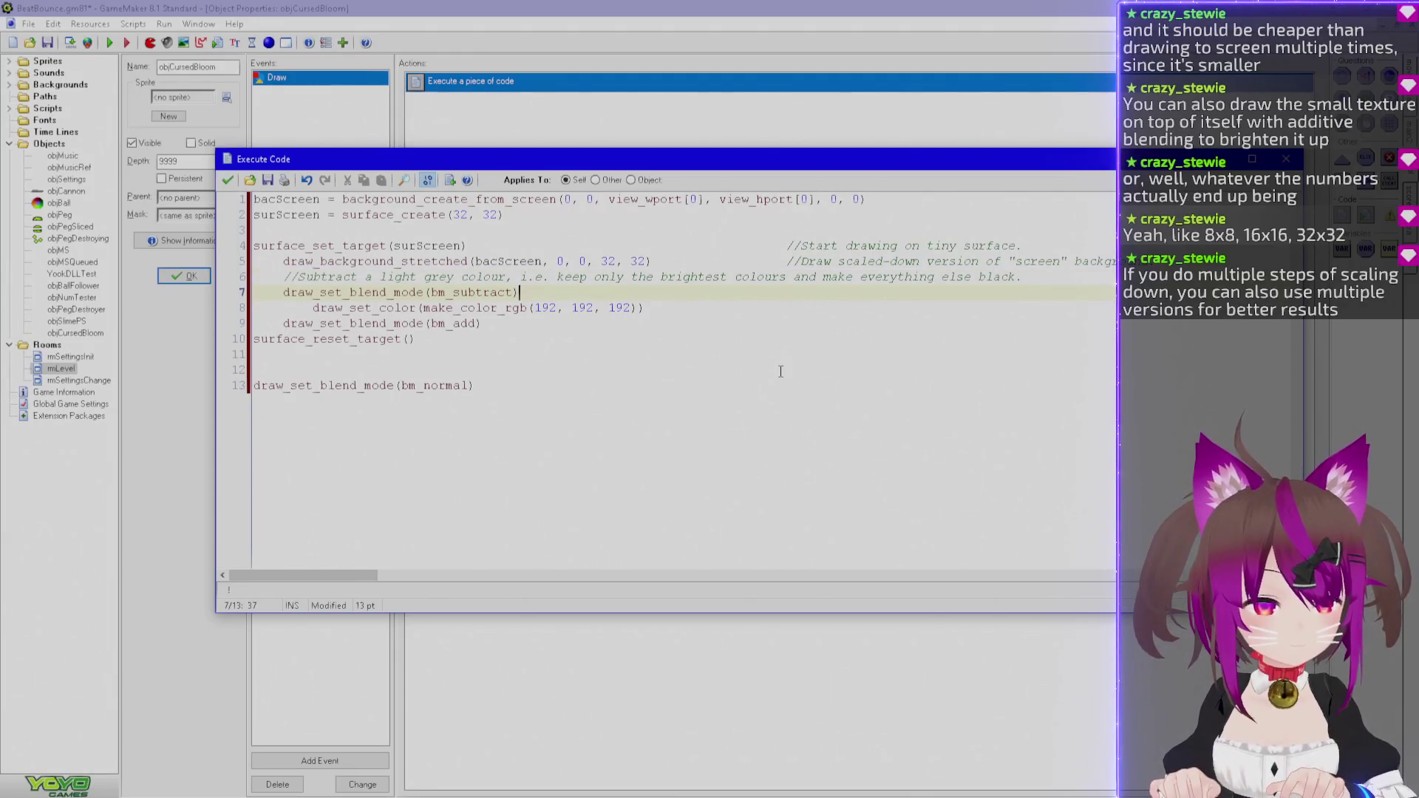
{"action": "key", "text": "Down"}
{"action": "key", "text": "Home"}
{"action": "key", "text": "BackSpace"}
{"action": "key", "text": "BackSpace"}
{"action": "key", "text": "BackSpace"}
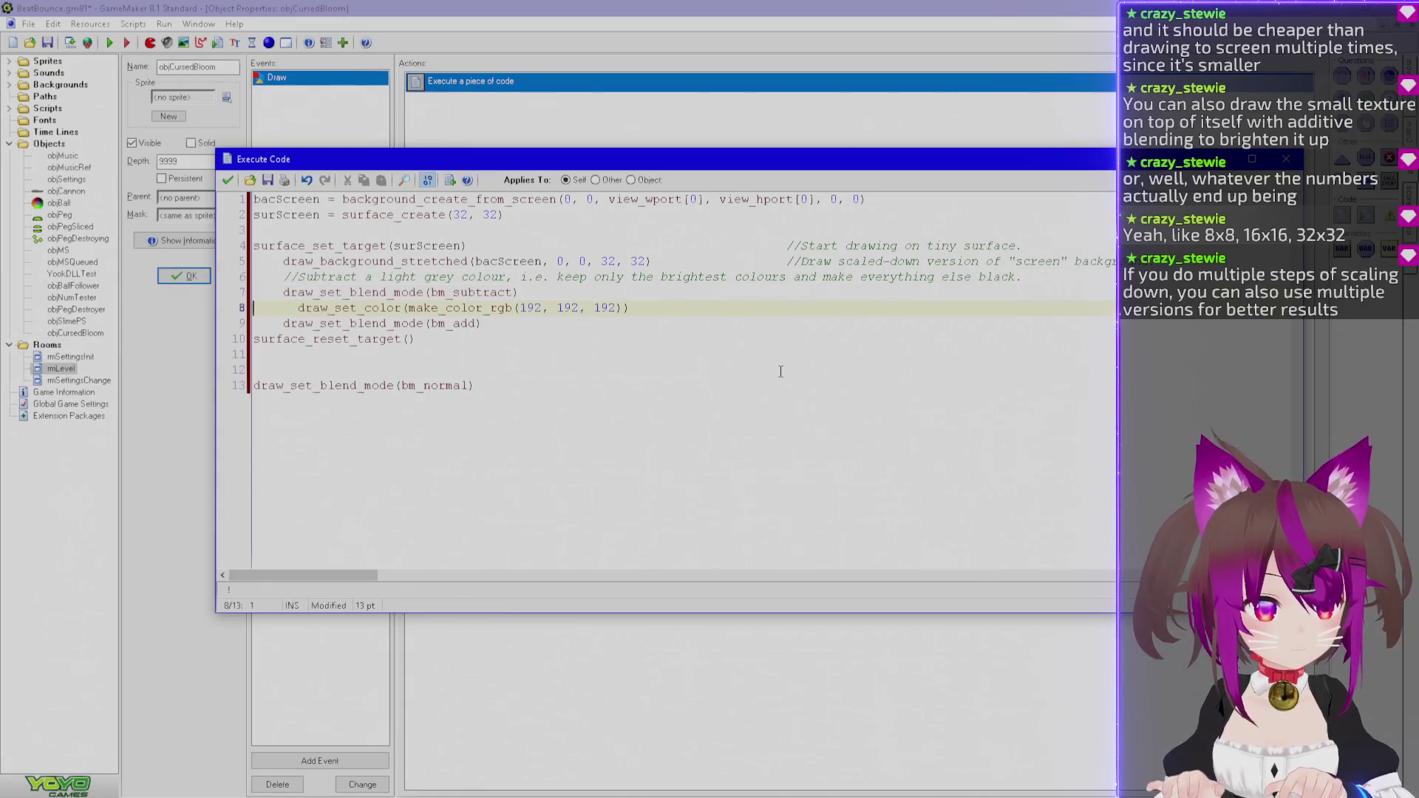
{"action": "key", "text": "Tab"}
{"action": "key", "text": "Up"}
{"action": "key", "text": "Home"}
{"action": "key", "text": "Tab"}
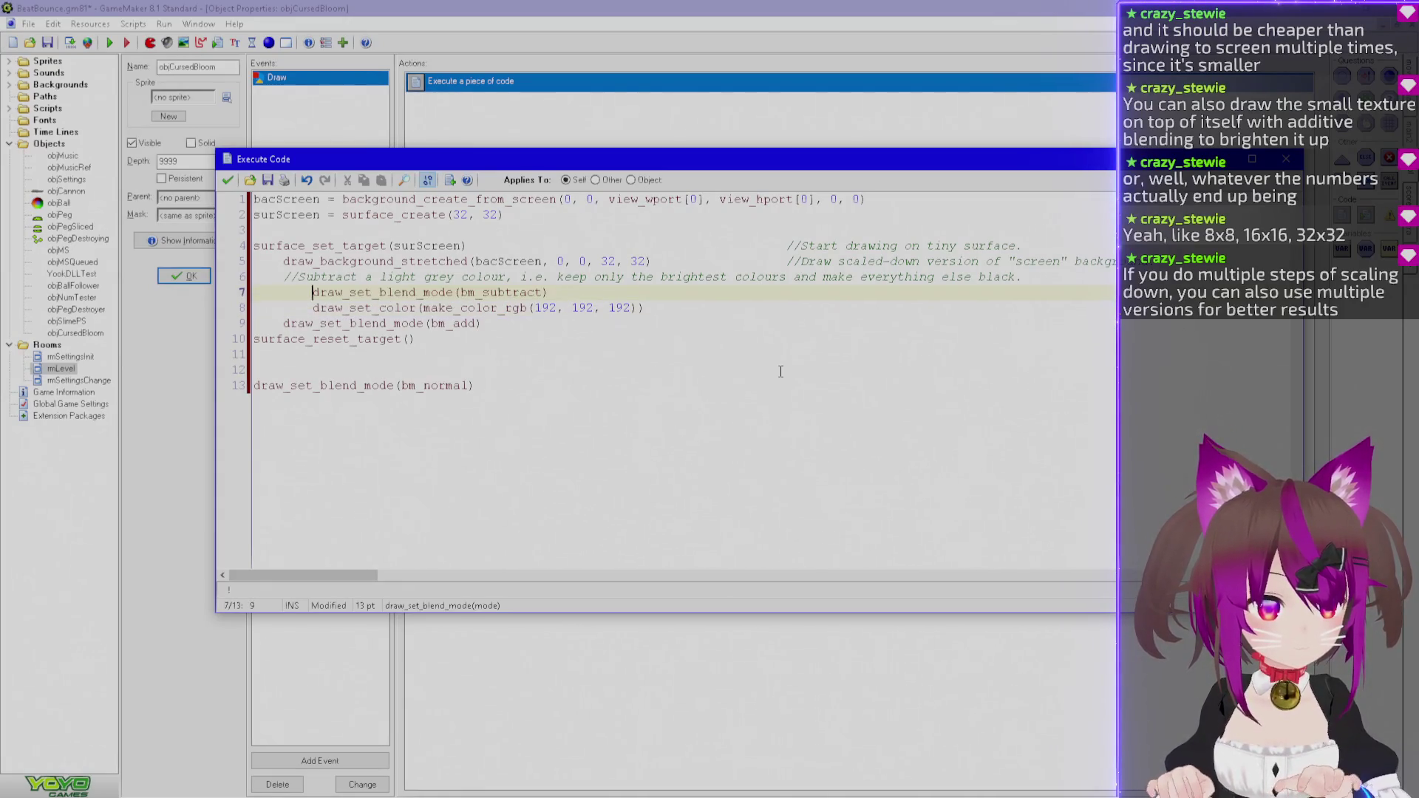
Add a comment on redrawing the thresholded surface over itself, and append 'This is thresholding.' above.
{"action": "key", "text": "Down"}
{"action": "key", "text": "End"}
{"action": "key", "text": "Return"}
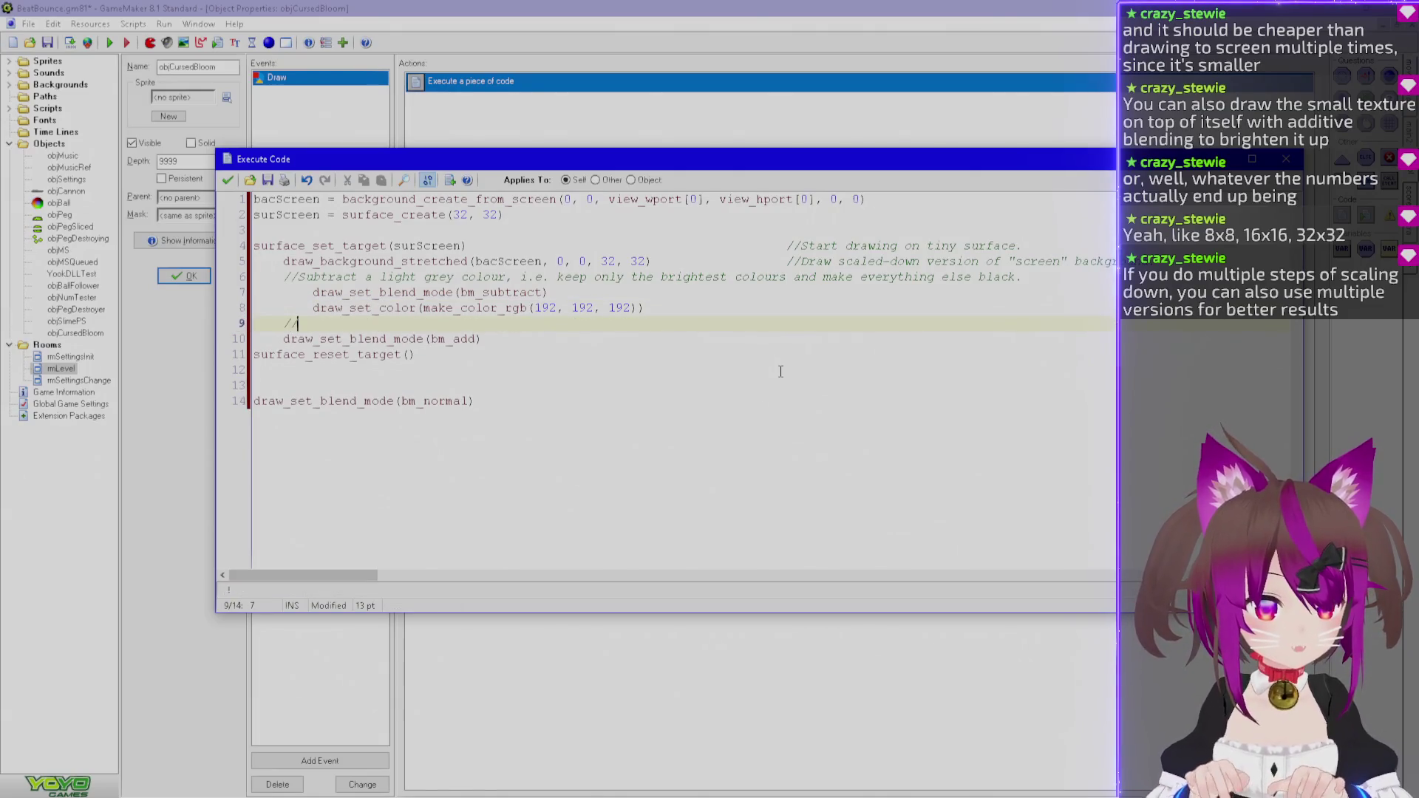
{"action": "type", "text": "//Draw the surface in it"}
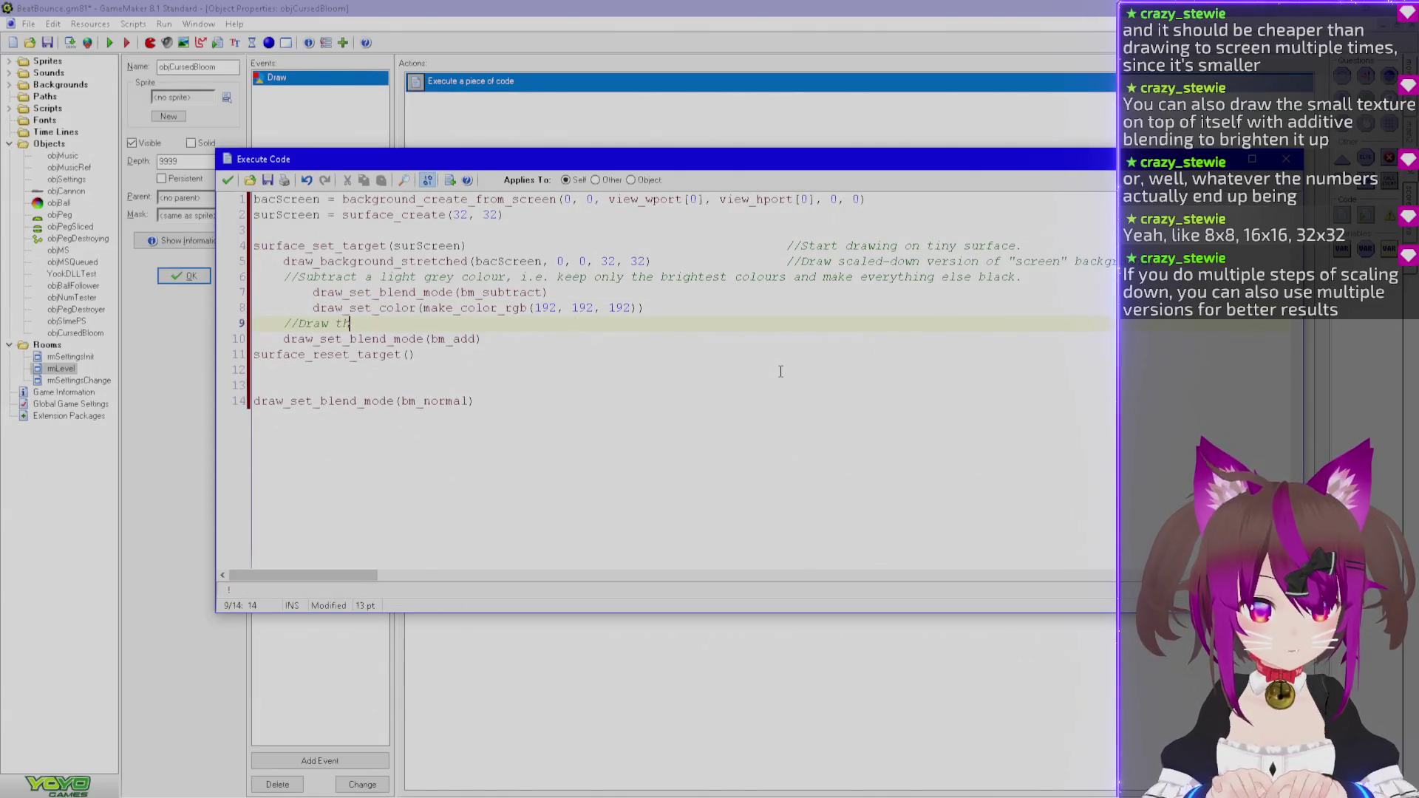
{"action": "type", "text": "s current"}
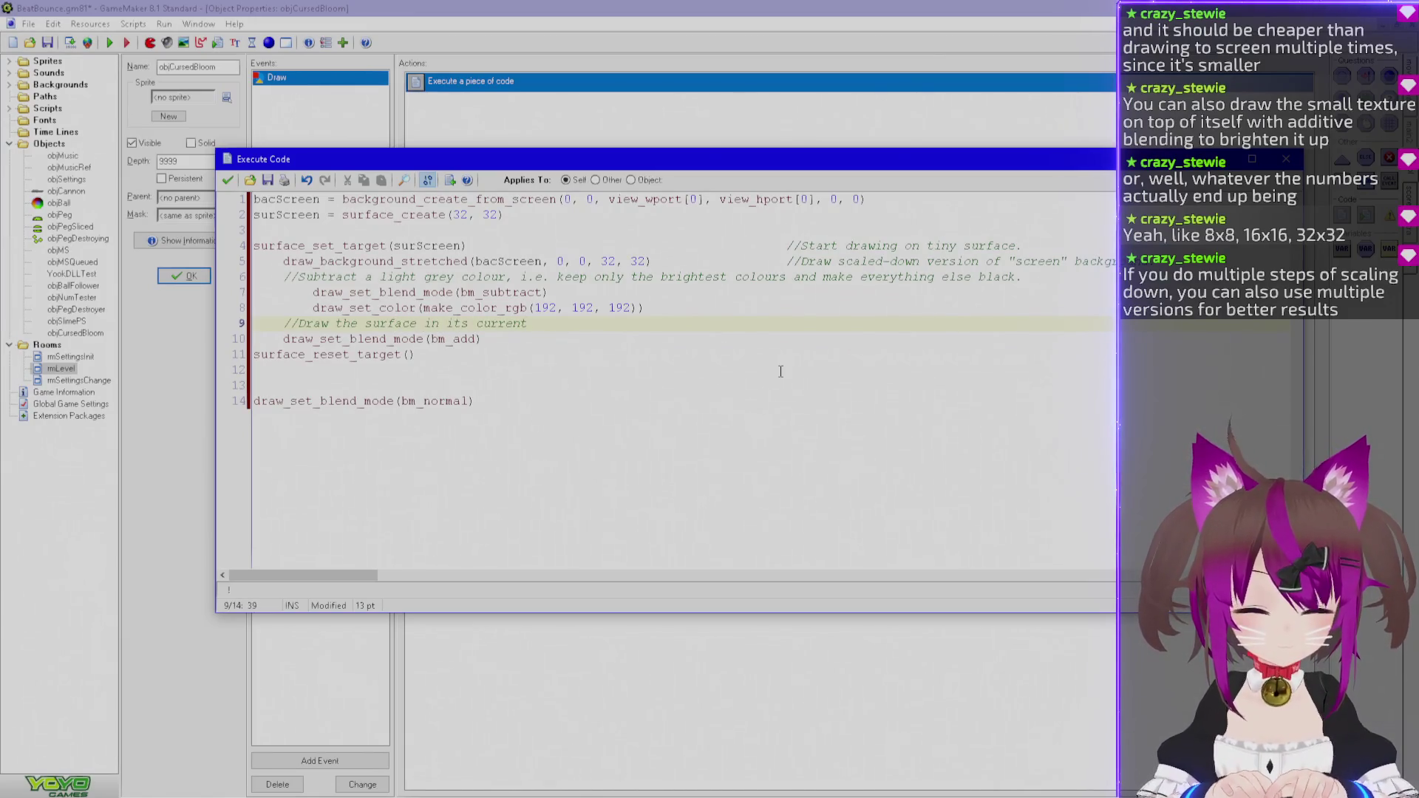
{"action": "key", "text": "Up"}
{"action": "key", "text": "Up"}
{"action": "key", "text": "Up"}
{"action": "key", "text": "End"}
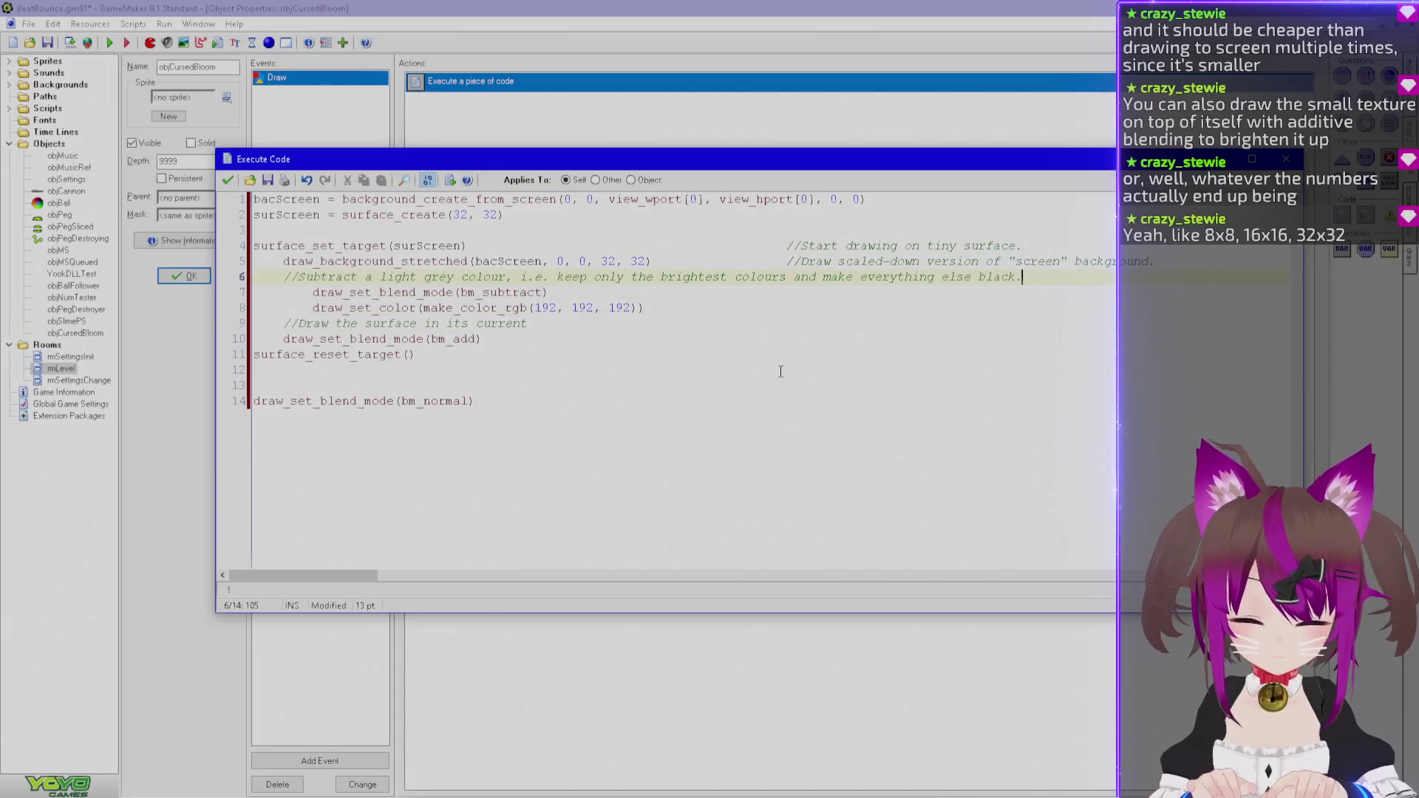
{"action": "type", "text": " This is thresholding."}
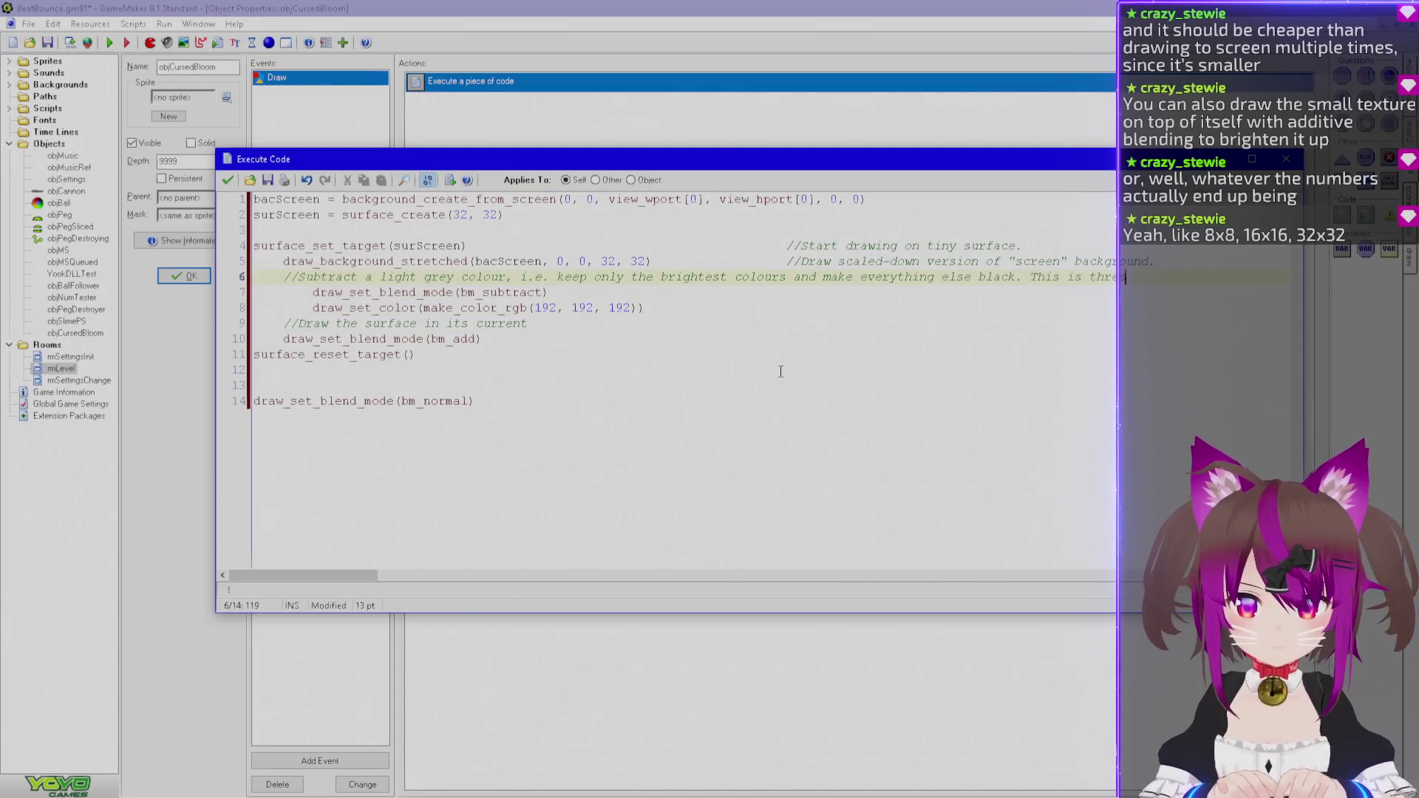
{"action": "key", "text": "Down"}
{"action": "key", "text": "Down"}
{"action": "key", "text": "Down"}
{"action": "type", "text": "thre"}
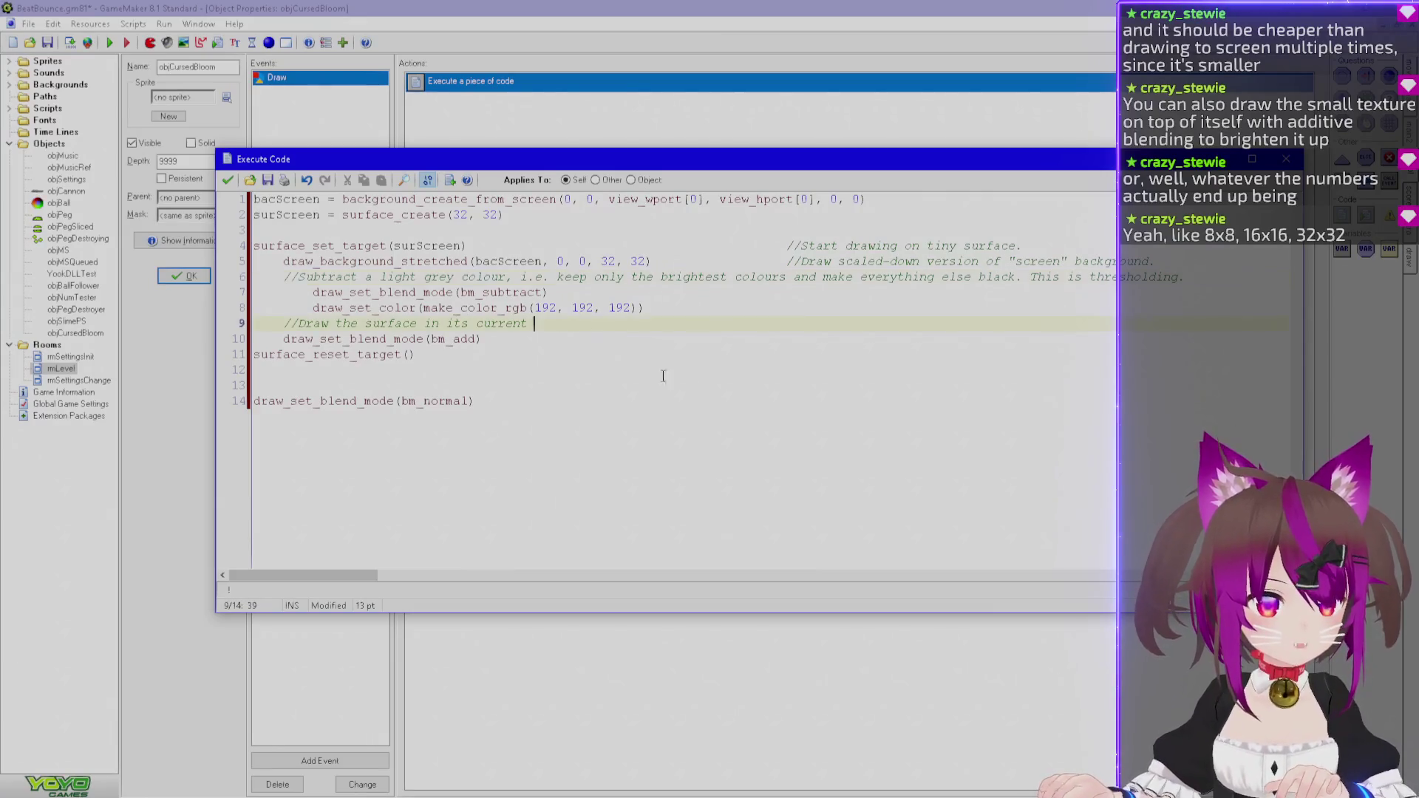
{"action": "type", "text": "sh"}
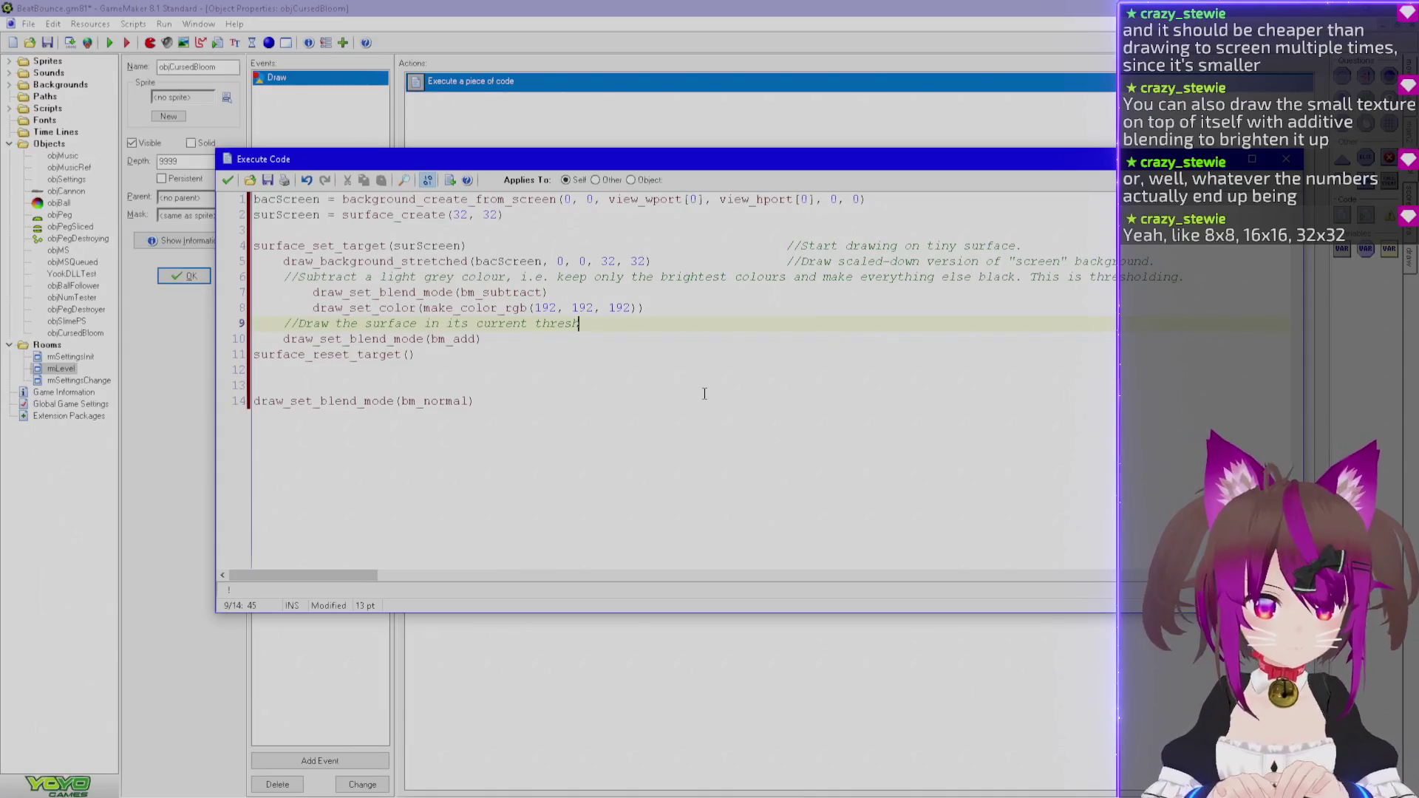
{"action": "type", "text": "olded"}
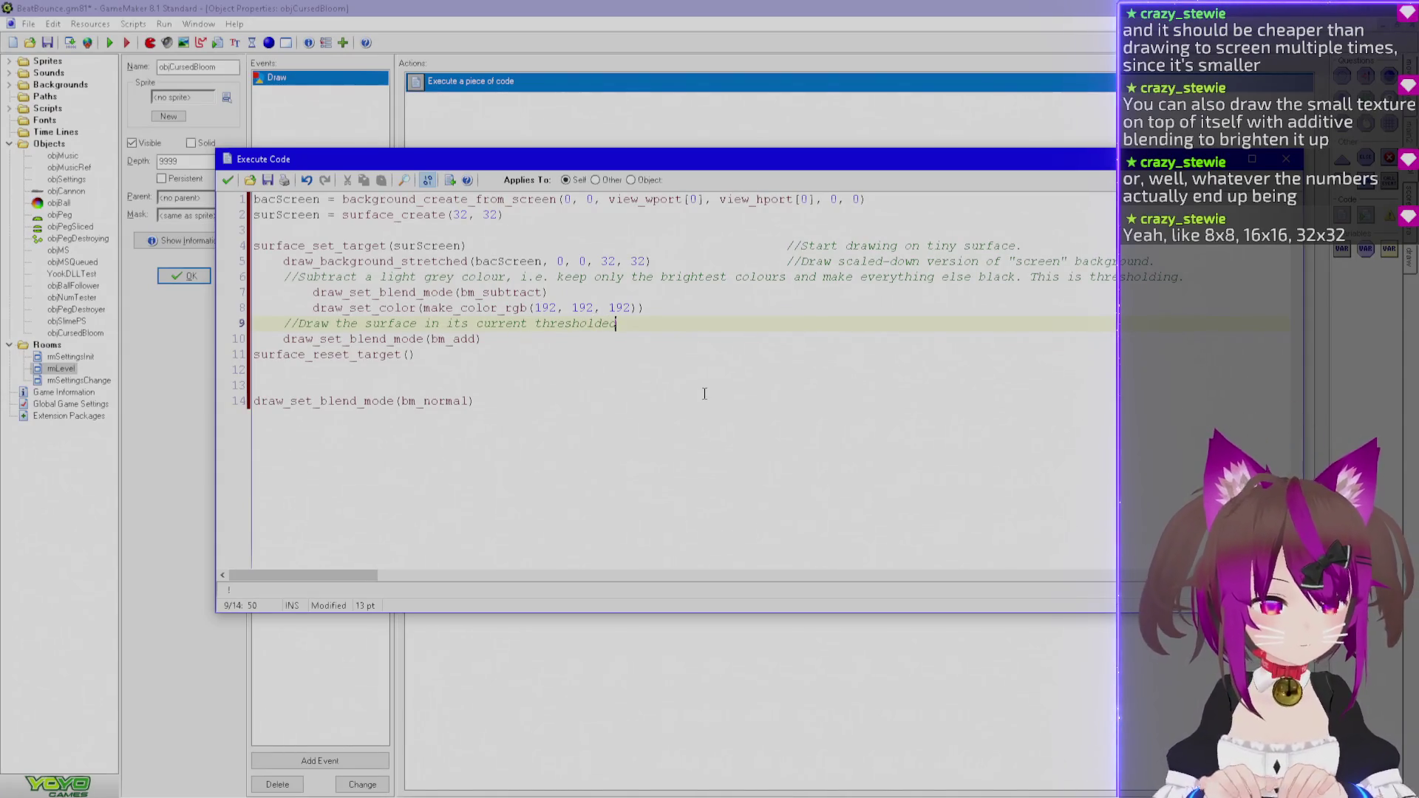
{"action": "type", "text": " state "}
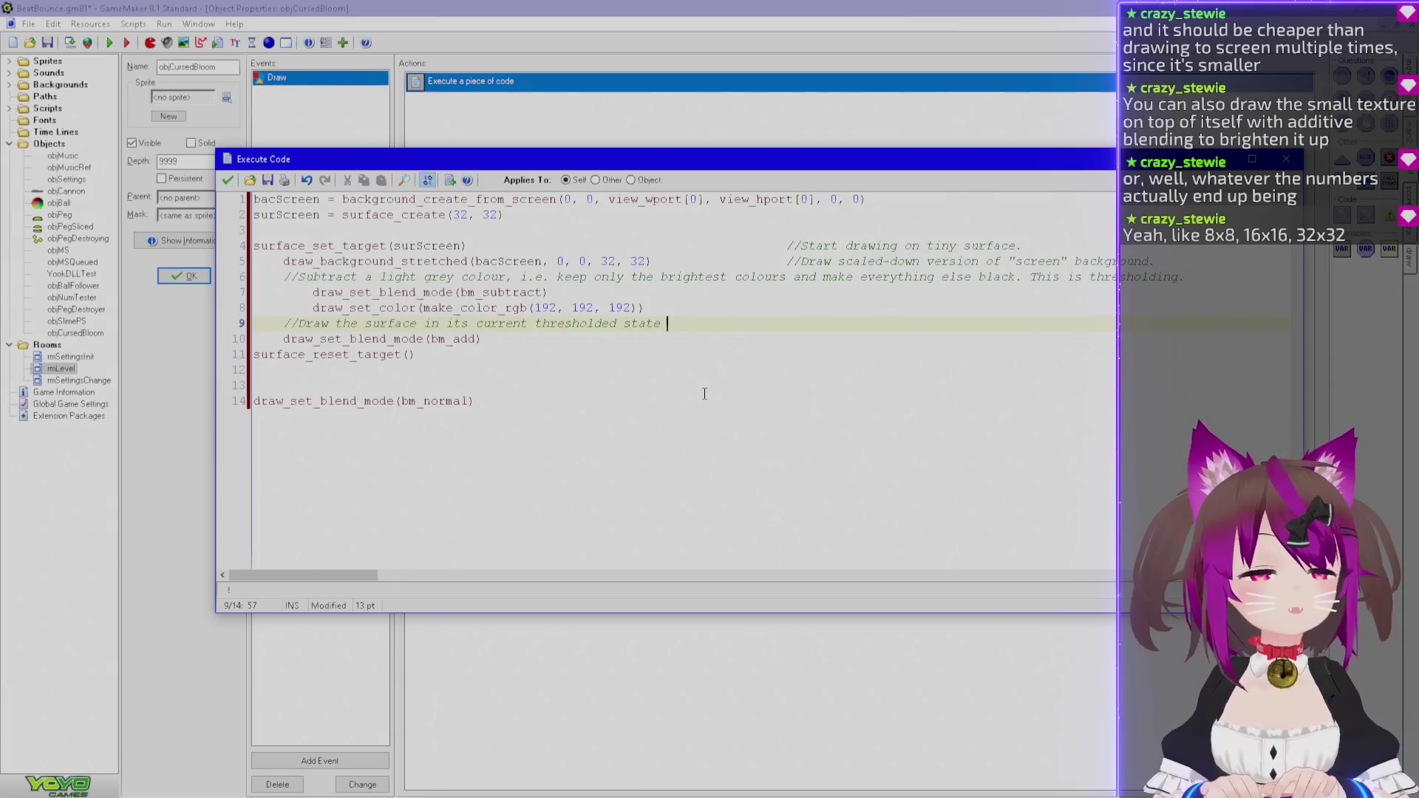
{"action": "type", "text": "on top of itself"}
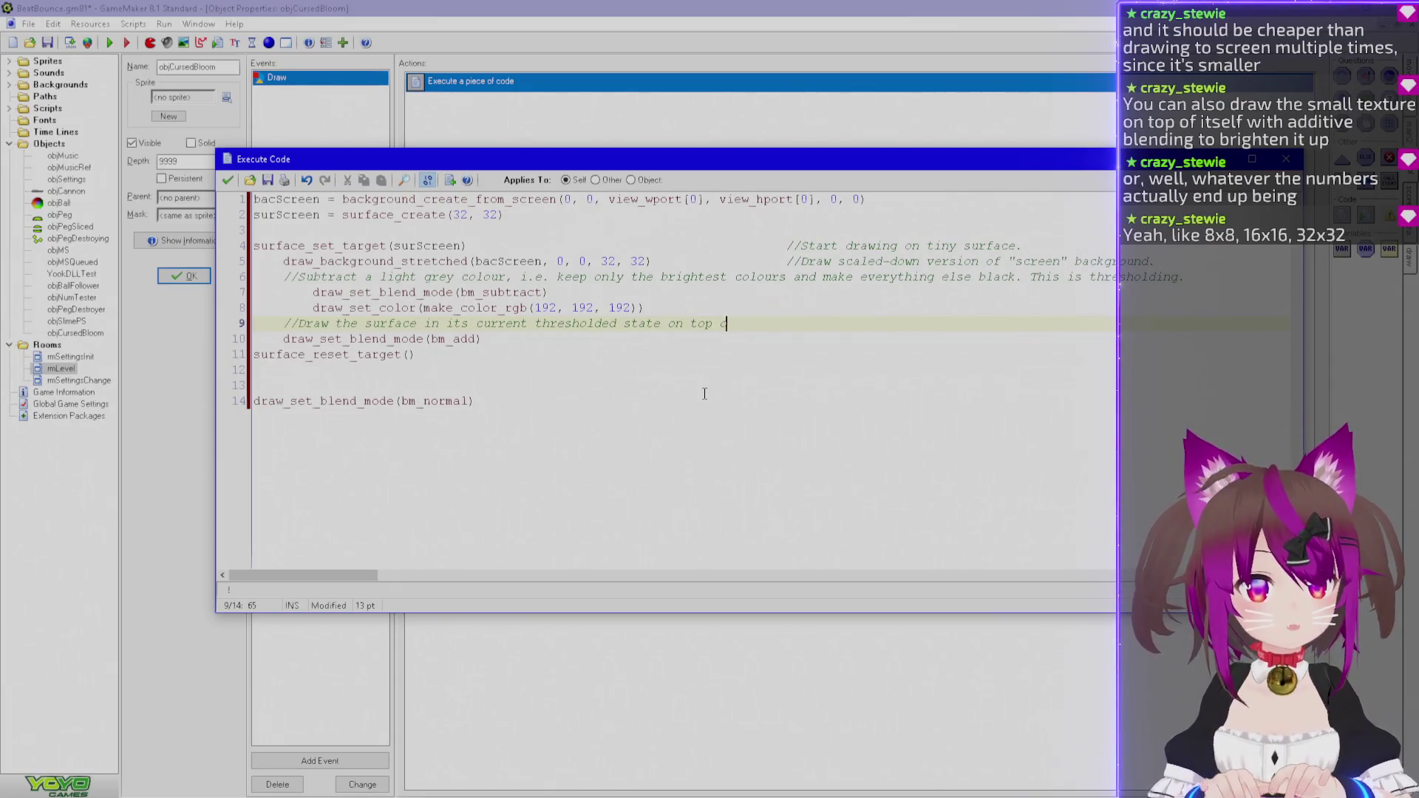
{"action": "type", "text": " to brighten "}
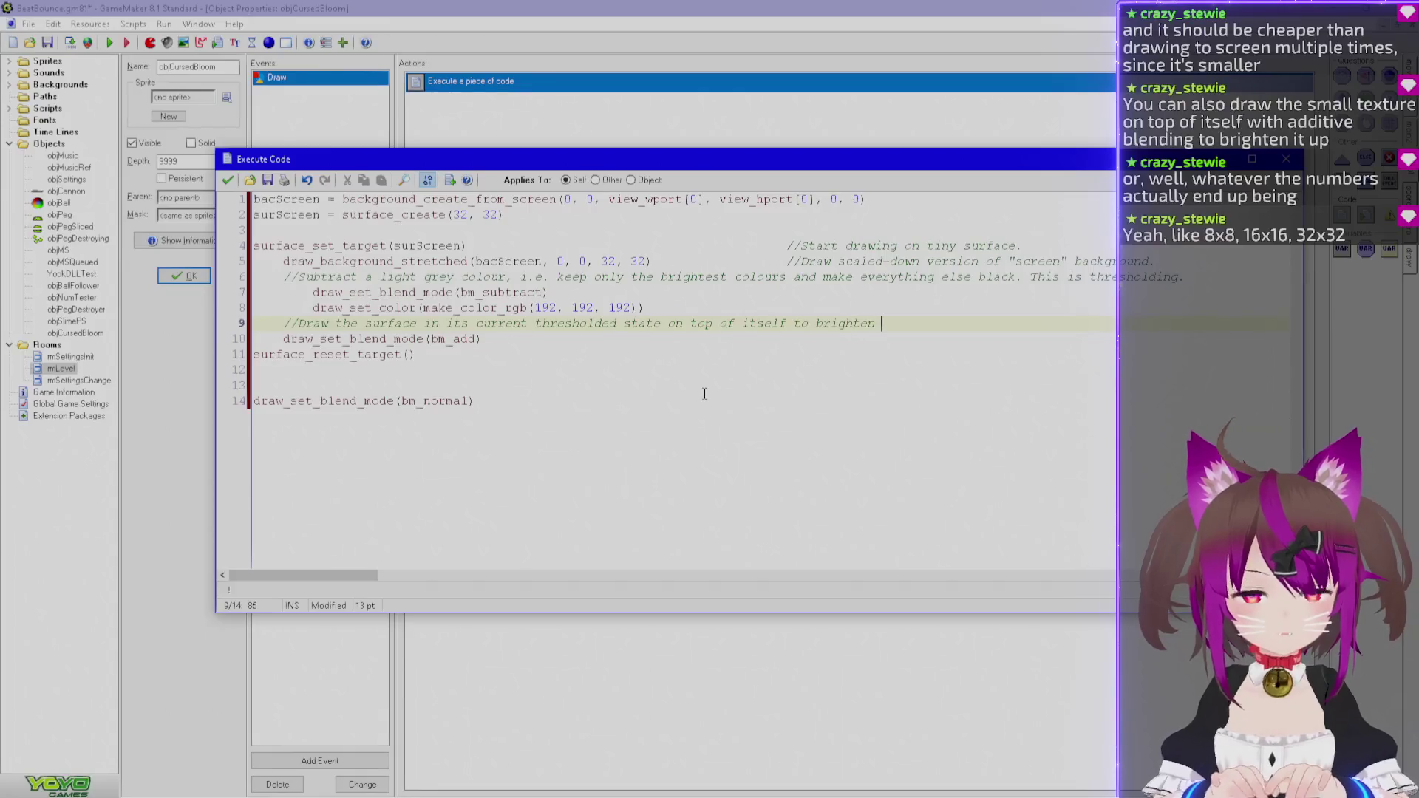
{"action": "type", "text": "up the remaining c"}
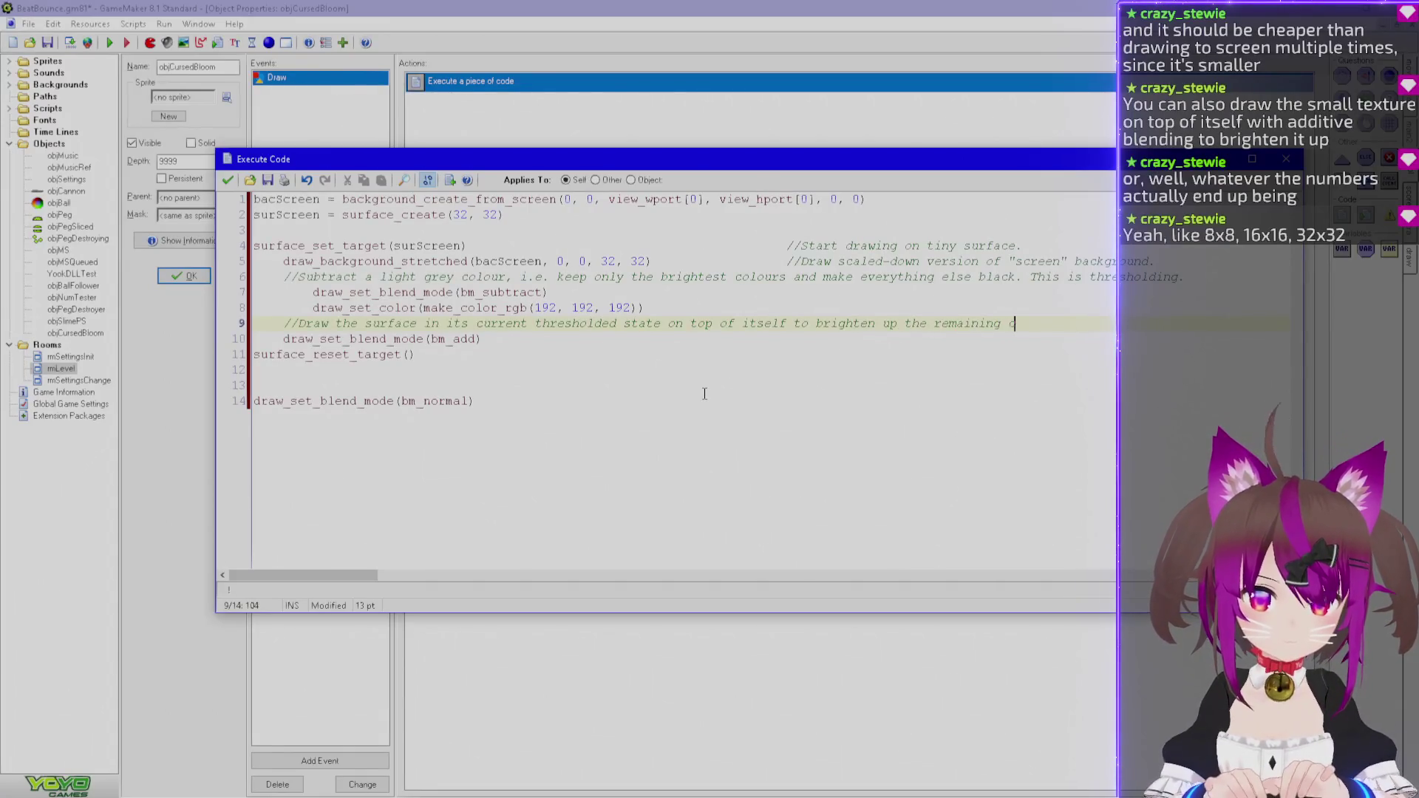
{"action": "key", "text": "BackSpace"}
{"action": "type", "text": "v"}
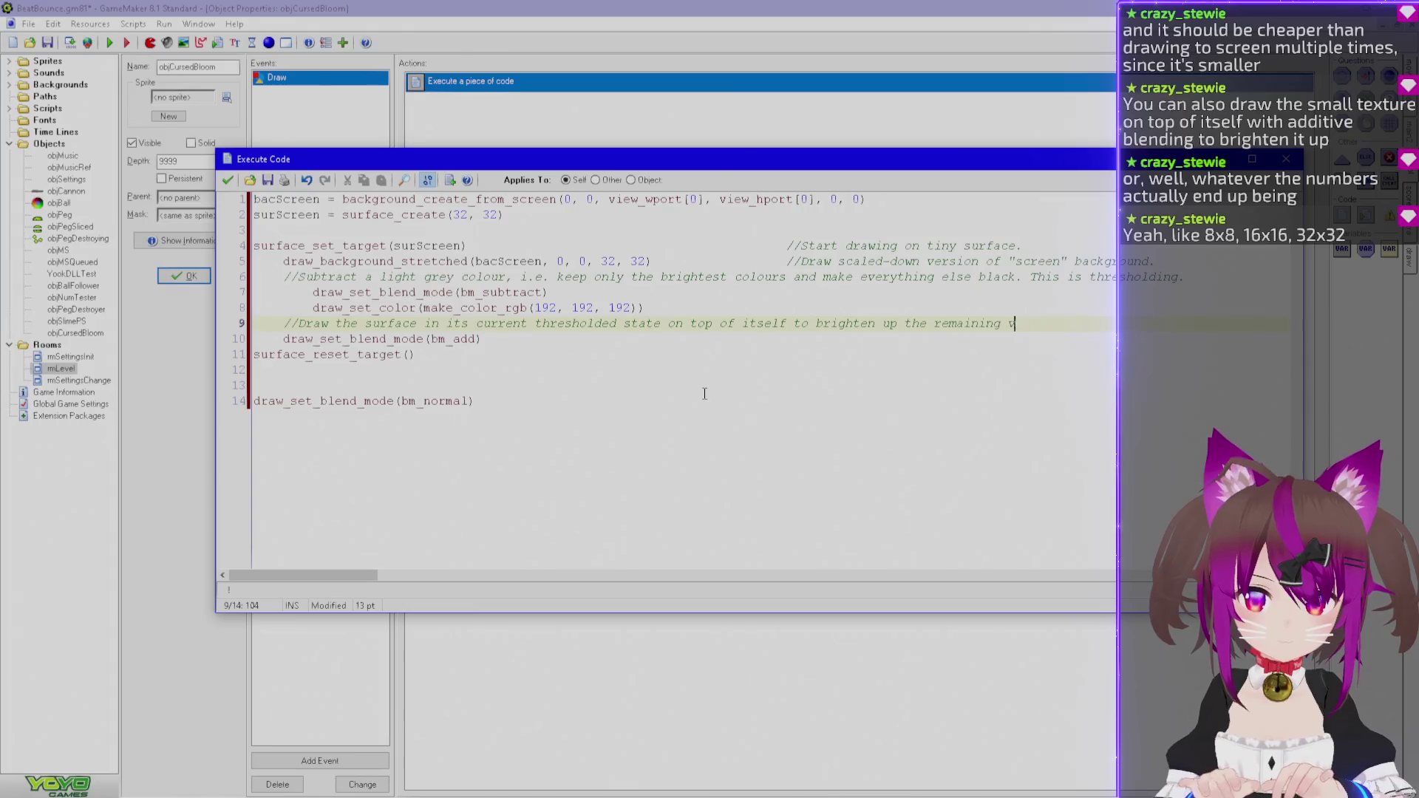
{"action": "type", "text": "isible colours."}
{"action": "key", "text": "Return"}
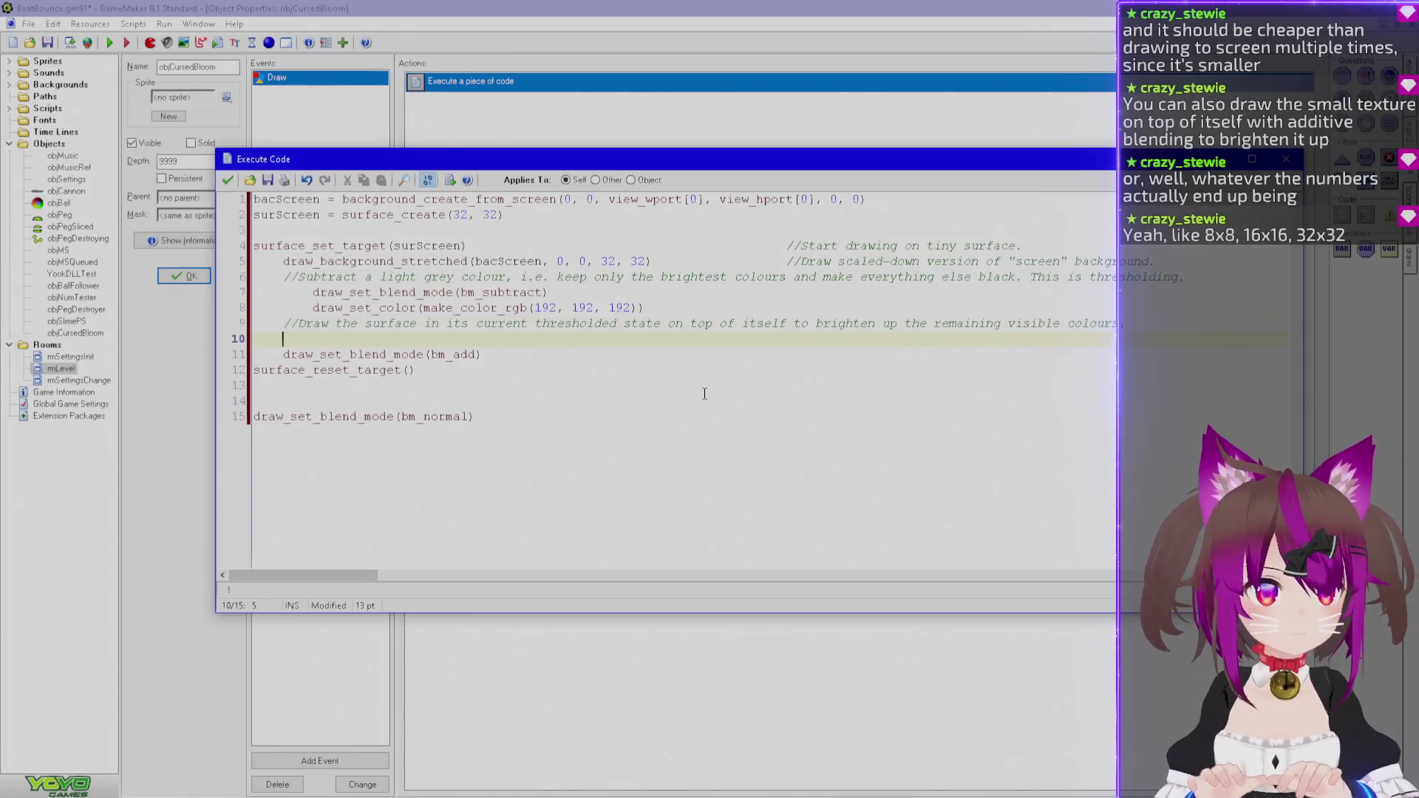
Indent the bm_add line and add draw_surface(surScreen, 0, 0) below it.
{"action": "key", "text": "Down"}
{"action": "key", "text": "Tab"}
{"action": "key", "text": "Up"}
{"action": "key", "text": "Delete"}
{"action": "key", "text": "End"}
{"action": "key", "text": "Return"}
{"action": "type", "text": "draw_surface"}
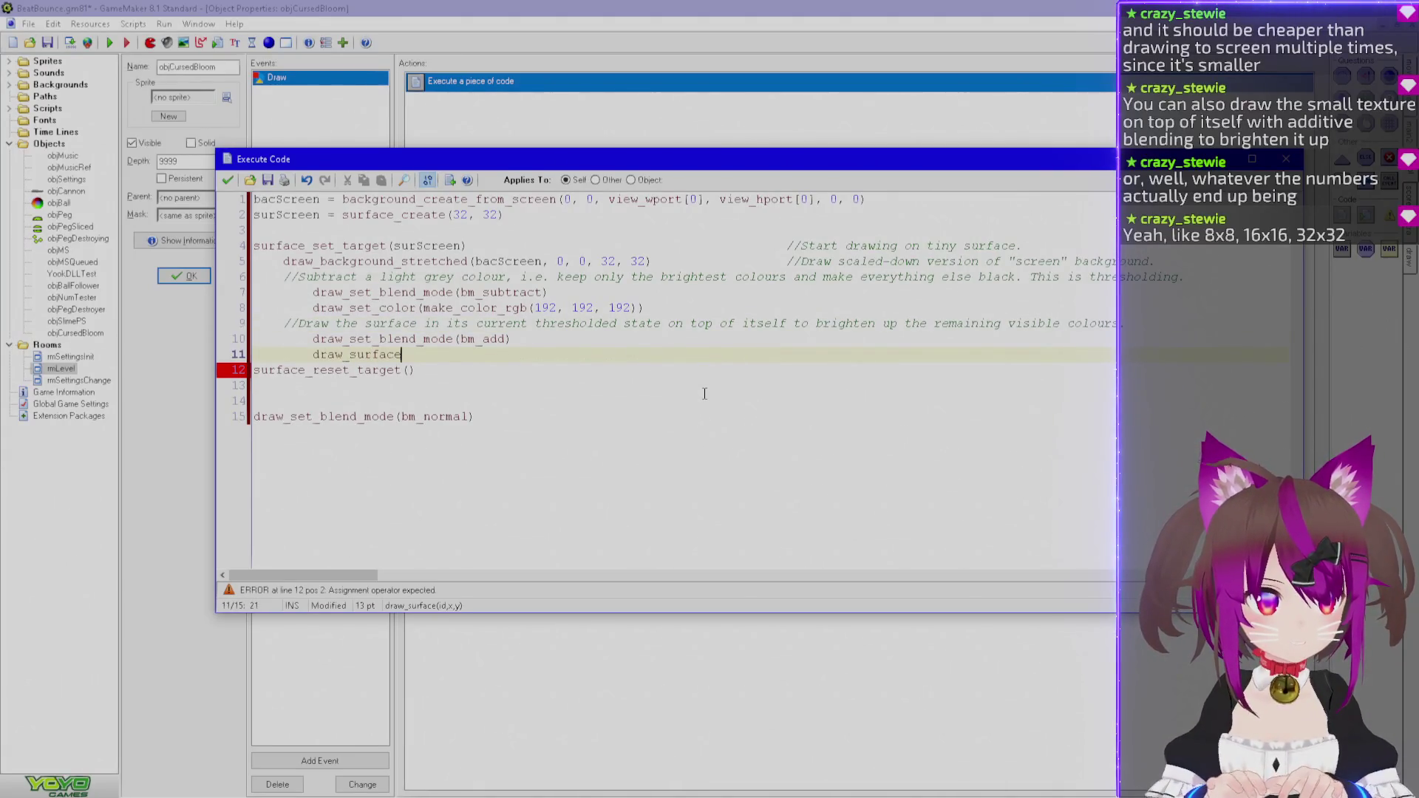
{"action": "type", "text": "("}
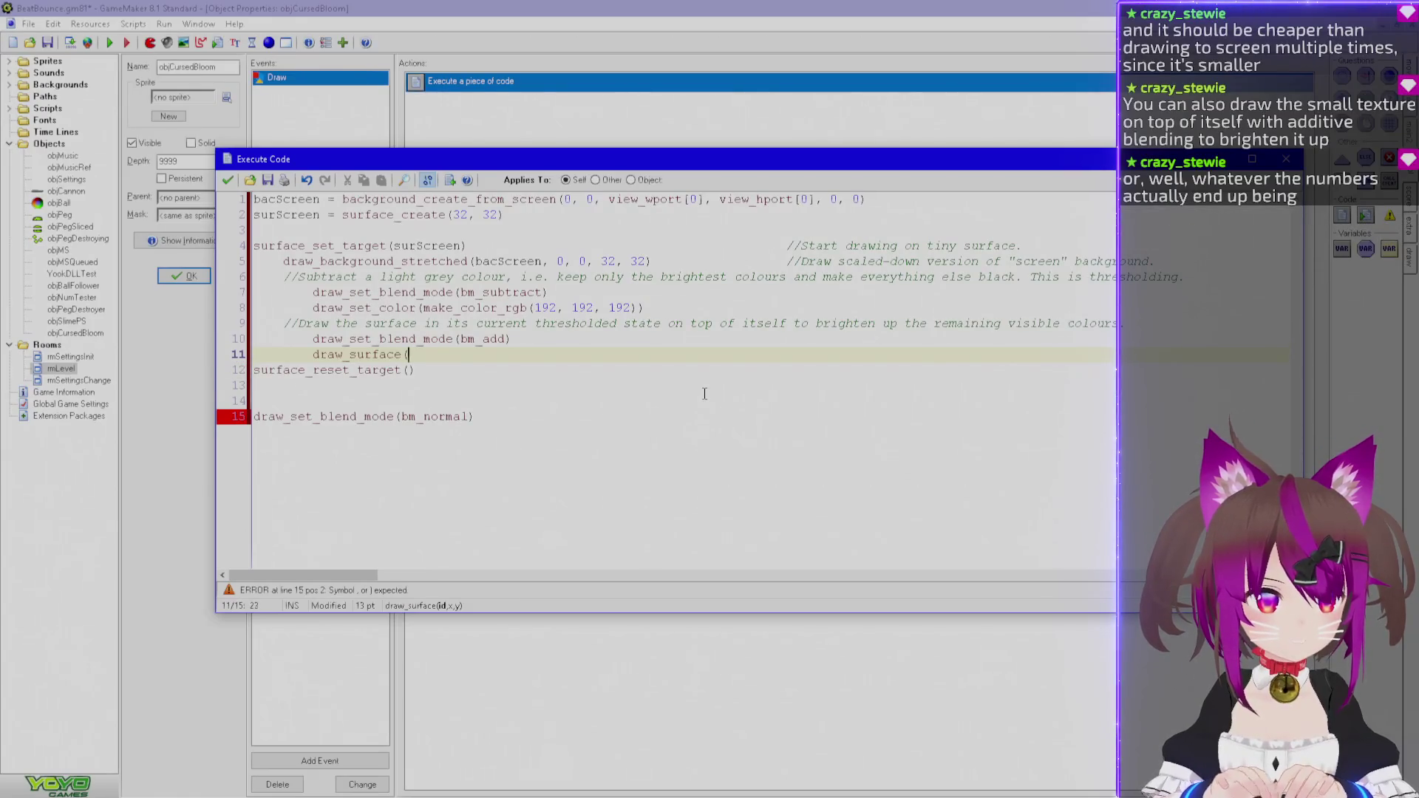
{"action": "type", "text": "surScreen, "}
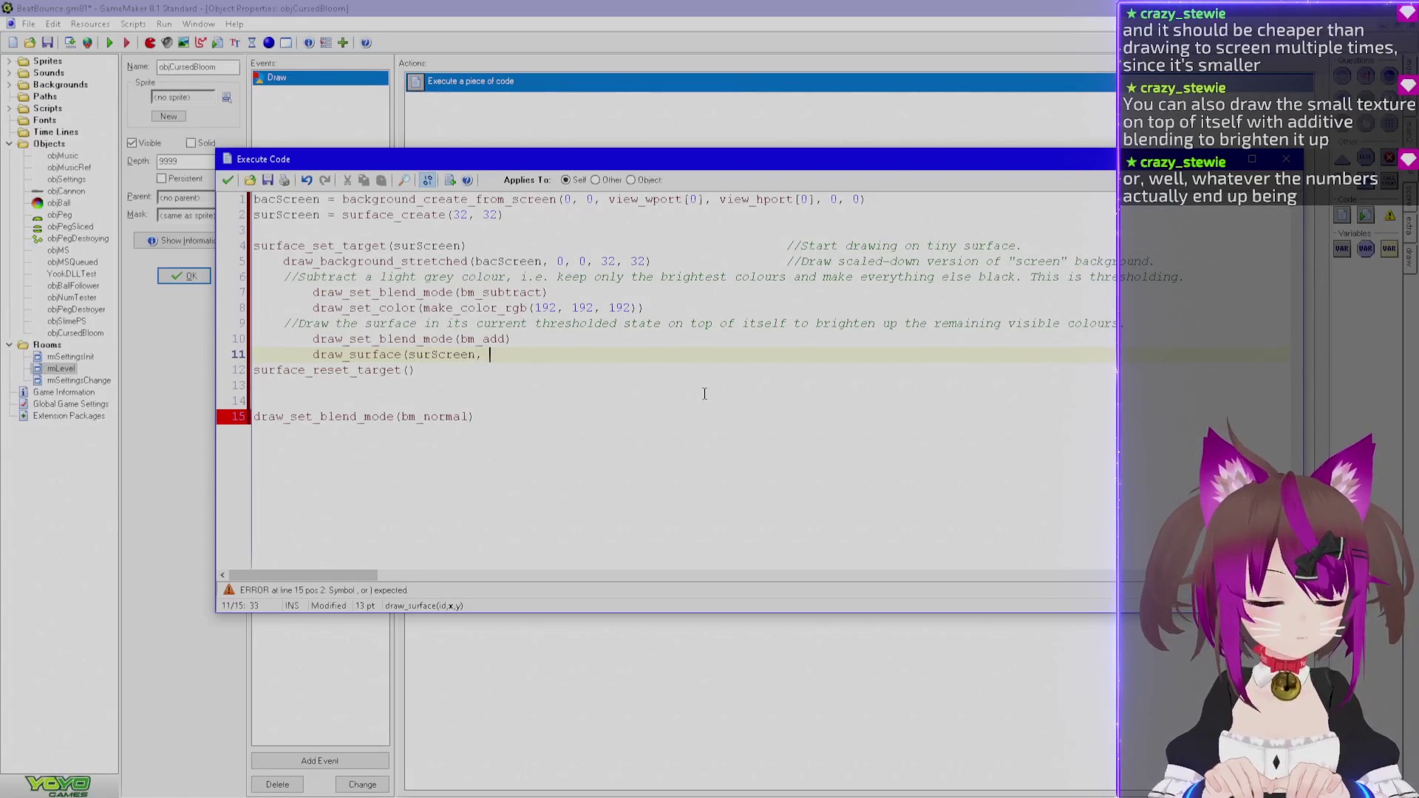
{"action": "type", "text": "0, 0)"}
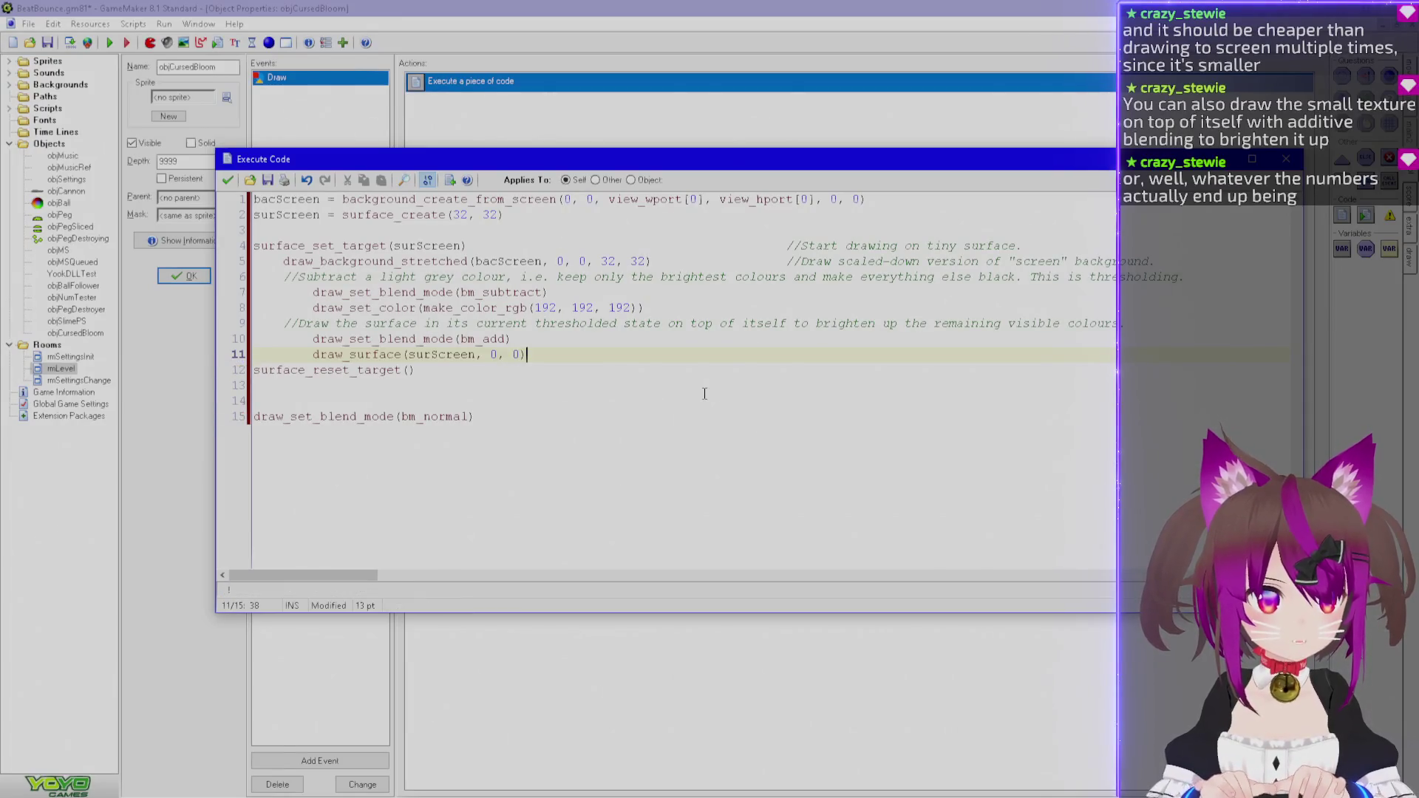
Duplicate the draw_surface(surScreen, 0, 0) line so the surface is drawn twice.
{"action": "key", "text": "shift+Home"}
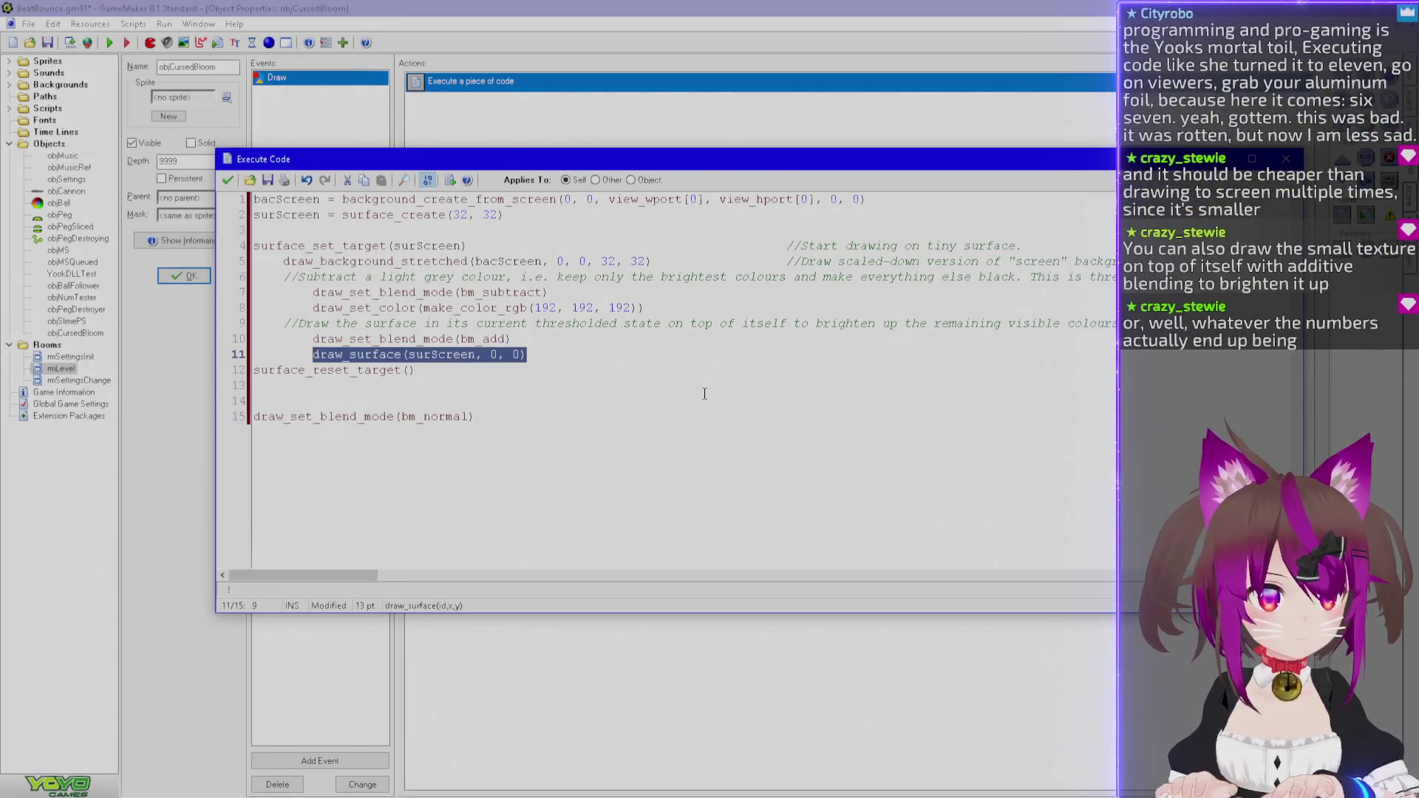
{"action": "key", "text": "Up"}
{"action": "key", "text": "Up"}
{"action": "key", "text": "ctrl+Right"}
{"action": "key", "text": "ctrl+Right"}
{"action": "key", "text": "ctrl+Right"}
{"action": "key", "text": "ctrl+Left"}
{"action": "key", "text": "ctrl+Left"}
{"action": "key", "text": "Down"}
{"action": "key", "text": "Down"}
{"action": "key", "text": "shift+Home"}
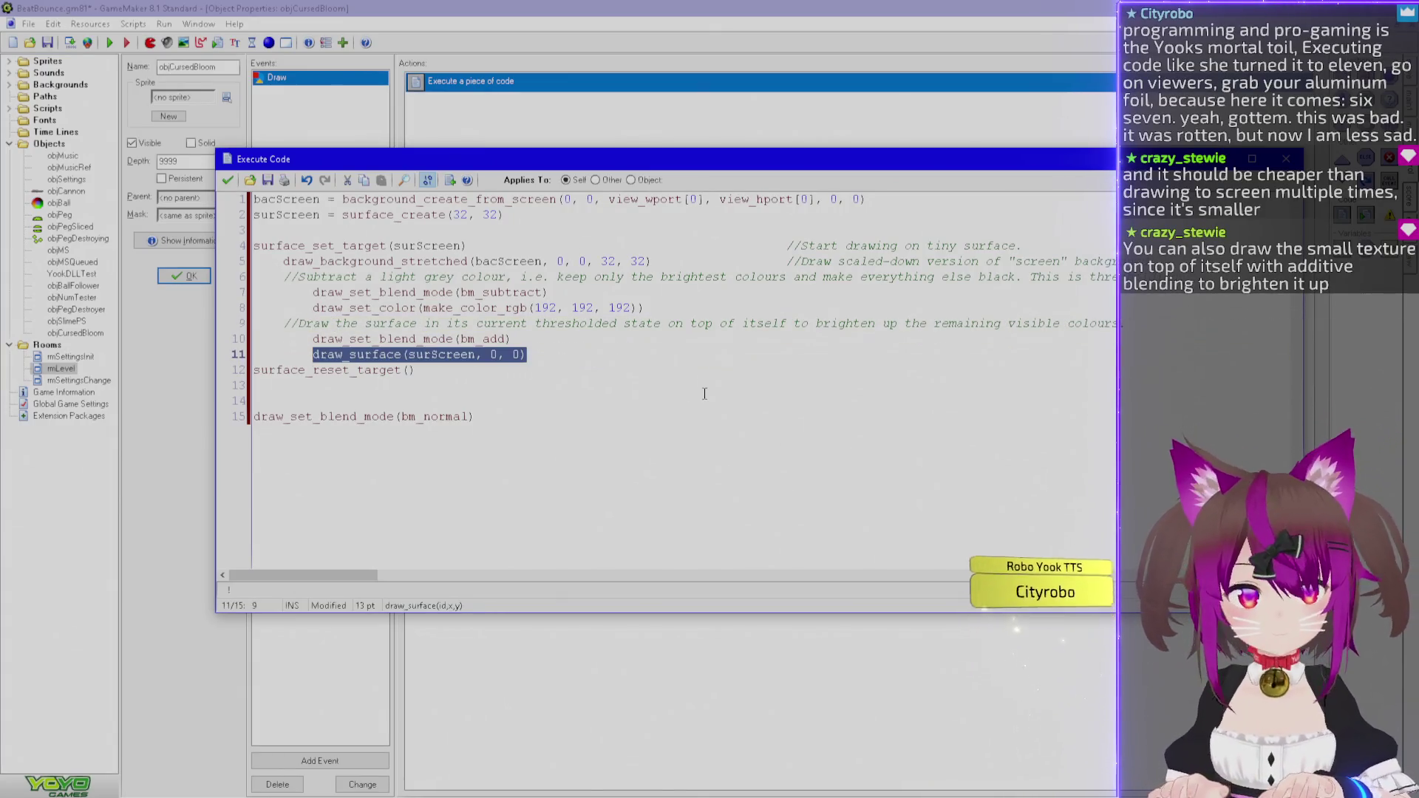
{"action": "key", "text": "ctrl+c"}
{"action": "key", "text": "End"}
{"action": "key", "text": "Return"}
{"action": "key", "text": "ctrl+v"}
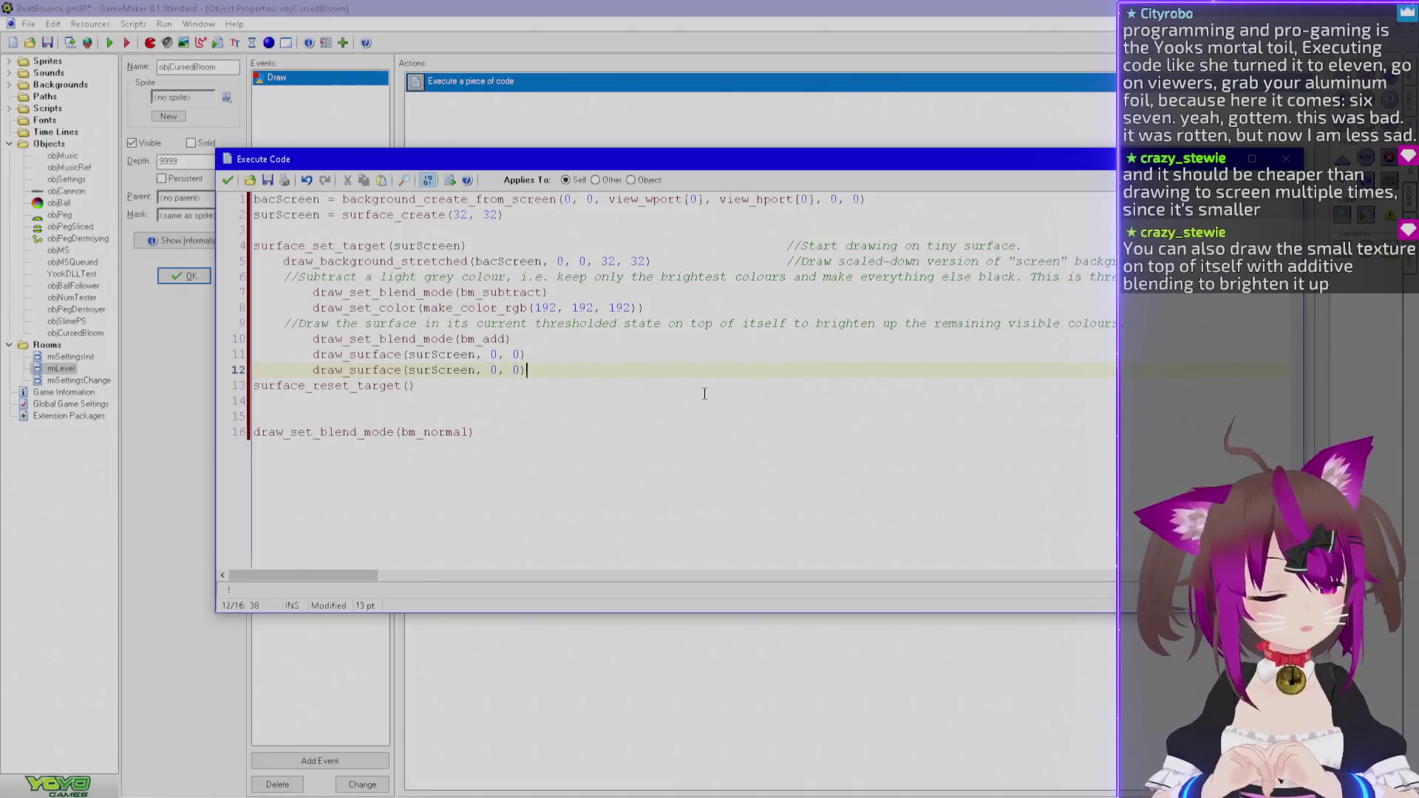
Begin a return-to-screen comment after the surface_reset_target() line.
{"action": "key", "text": "Up"}
{"action": "key", "text": "Up"}
{"action": "key", "text": "Up"}
{"action": "key", "text": "Down"}
{"action": "key", "text": "Down"}
{"action": "key", "text": "Down"}
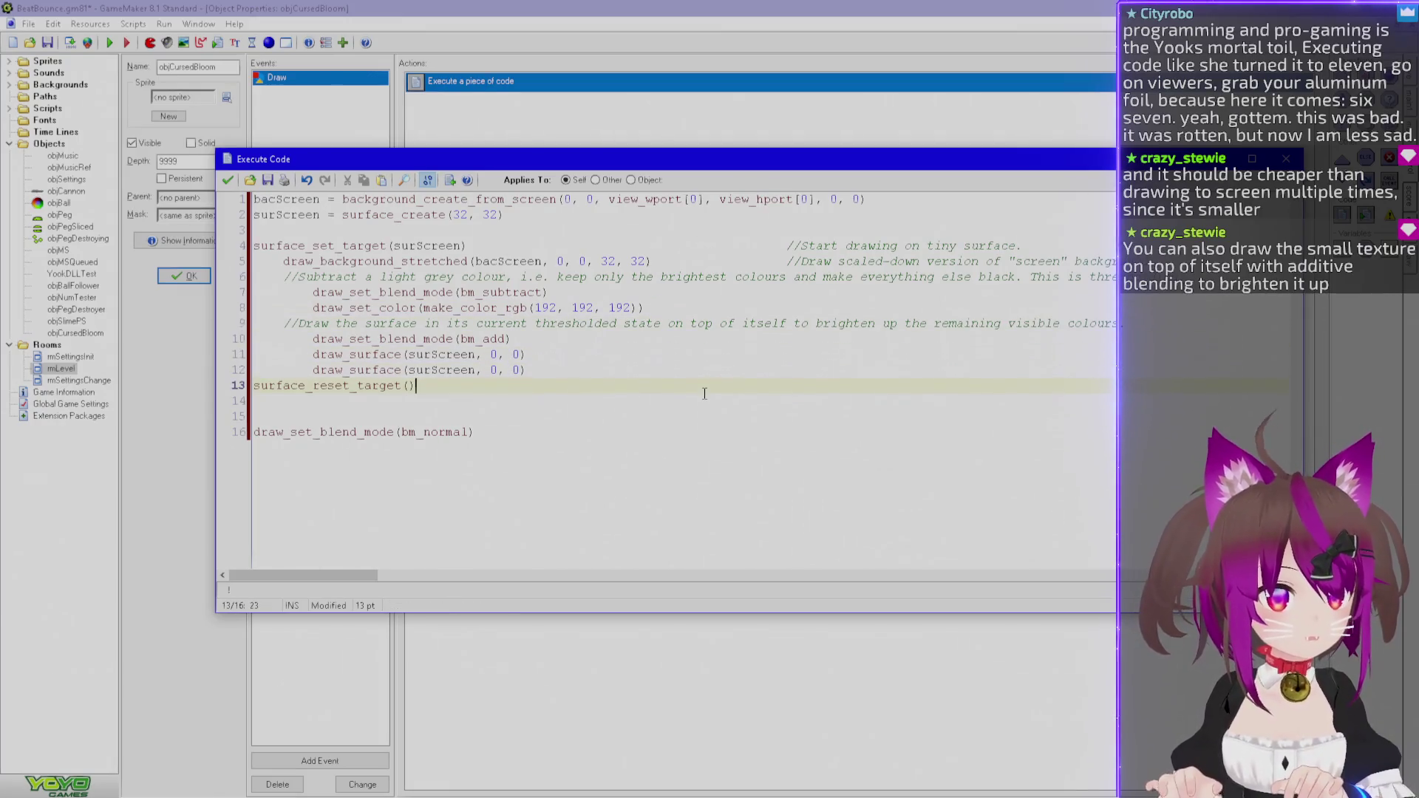
{"action": "type", "text": "/"}
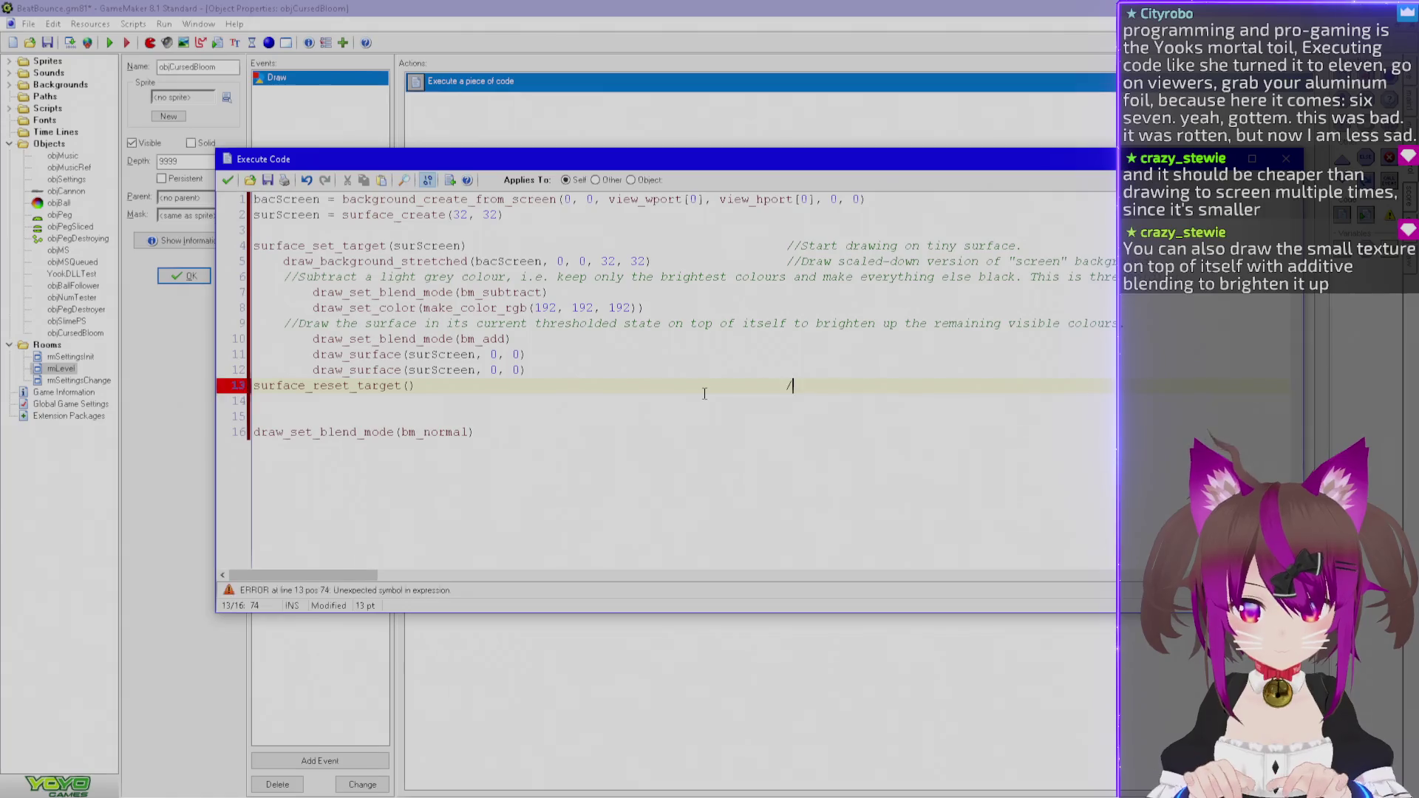
{"action": "type", "text": "/Return to drawing to "}
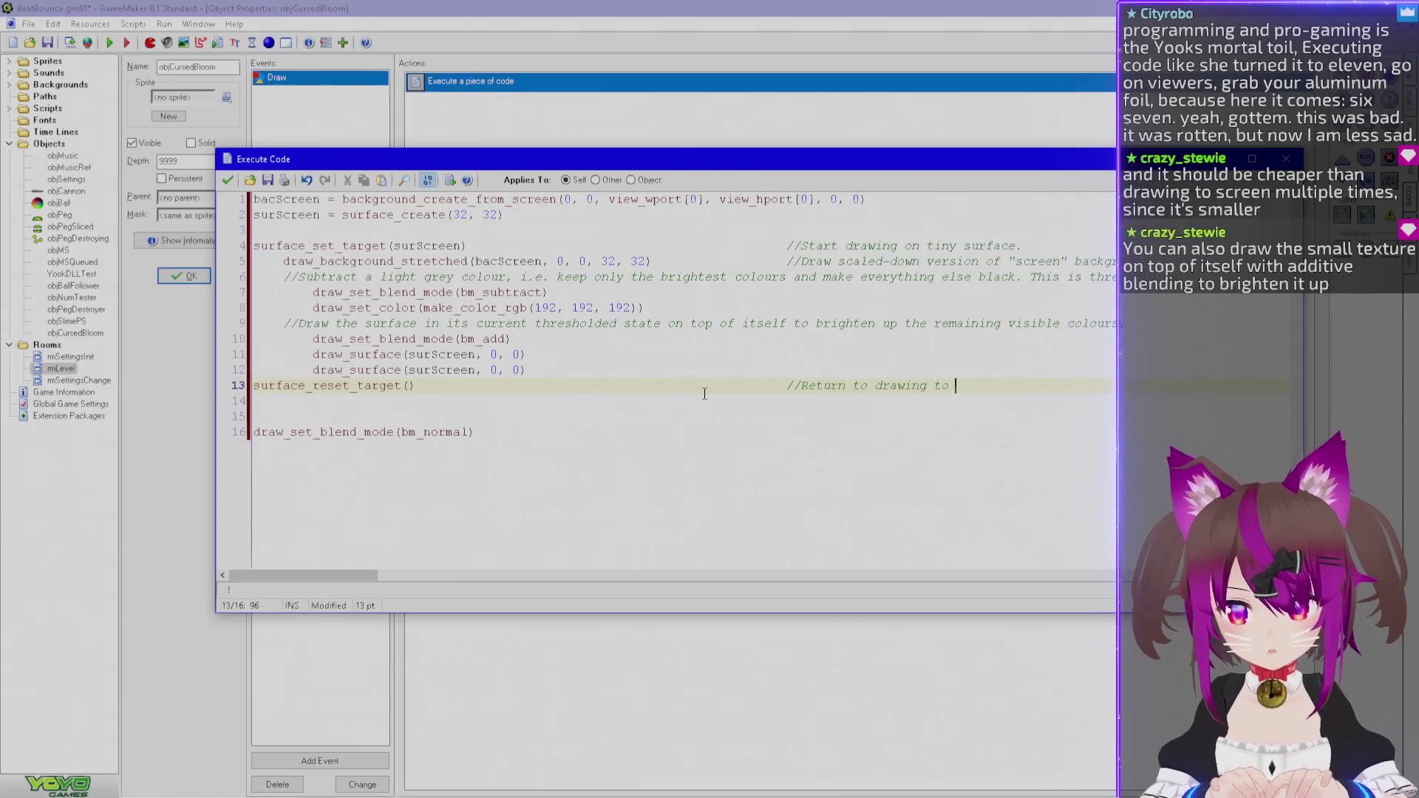
{"action": "type", "text": "the scren li"}
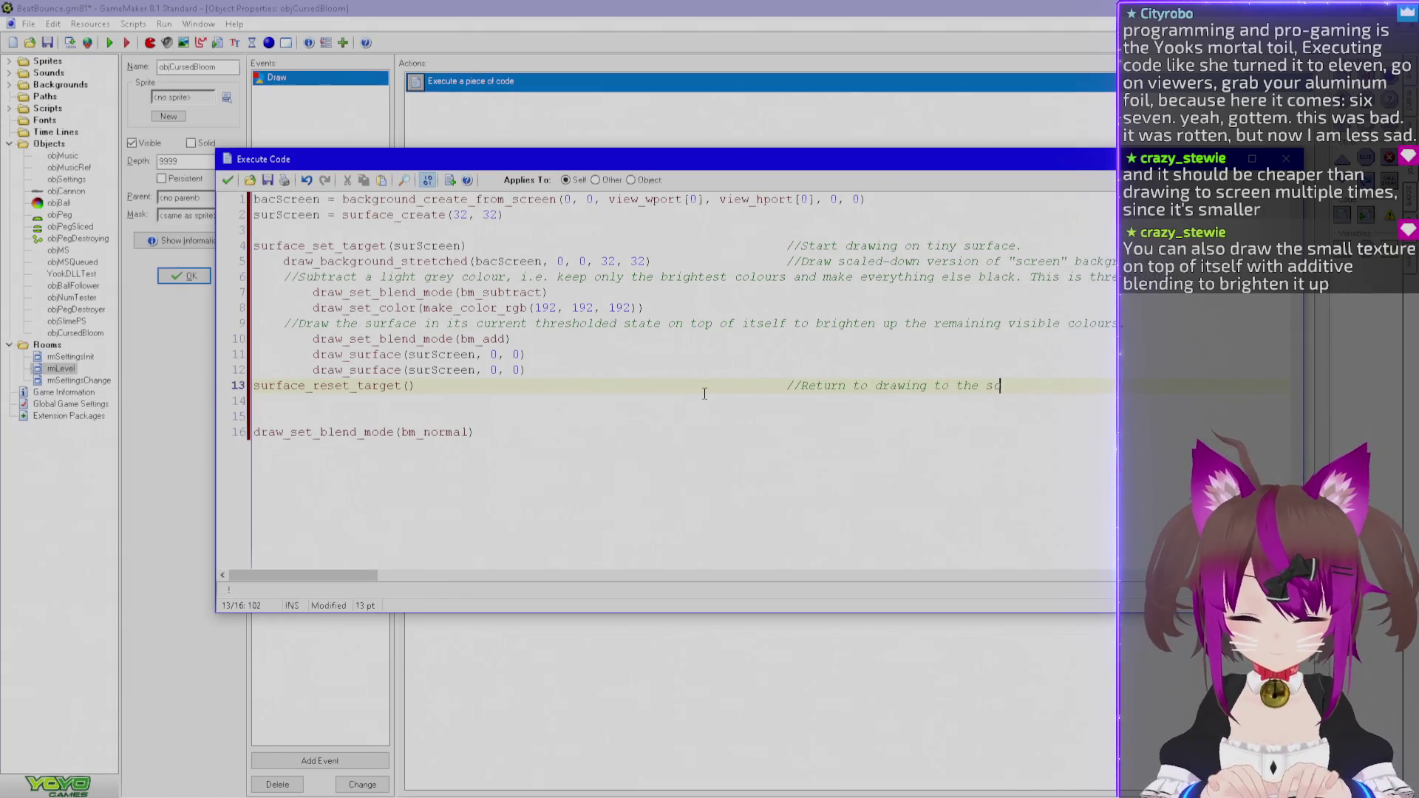
End the line 13 return-to-screen comment with '(like usual).'.
{"action": "key", "text": "BackSpace"}
{"action": "key", "text": "BackSpace"}
{"action": "type", "text": "(like usual)."}
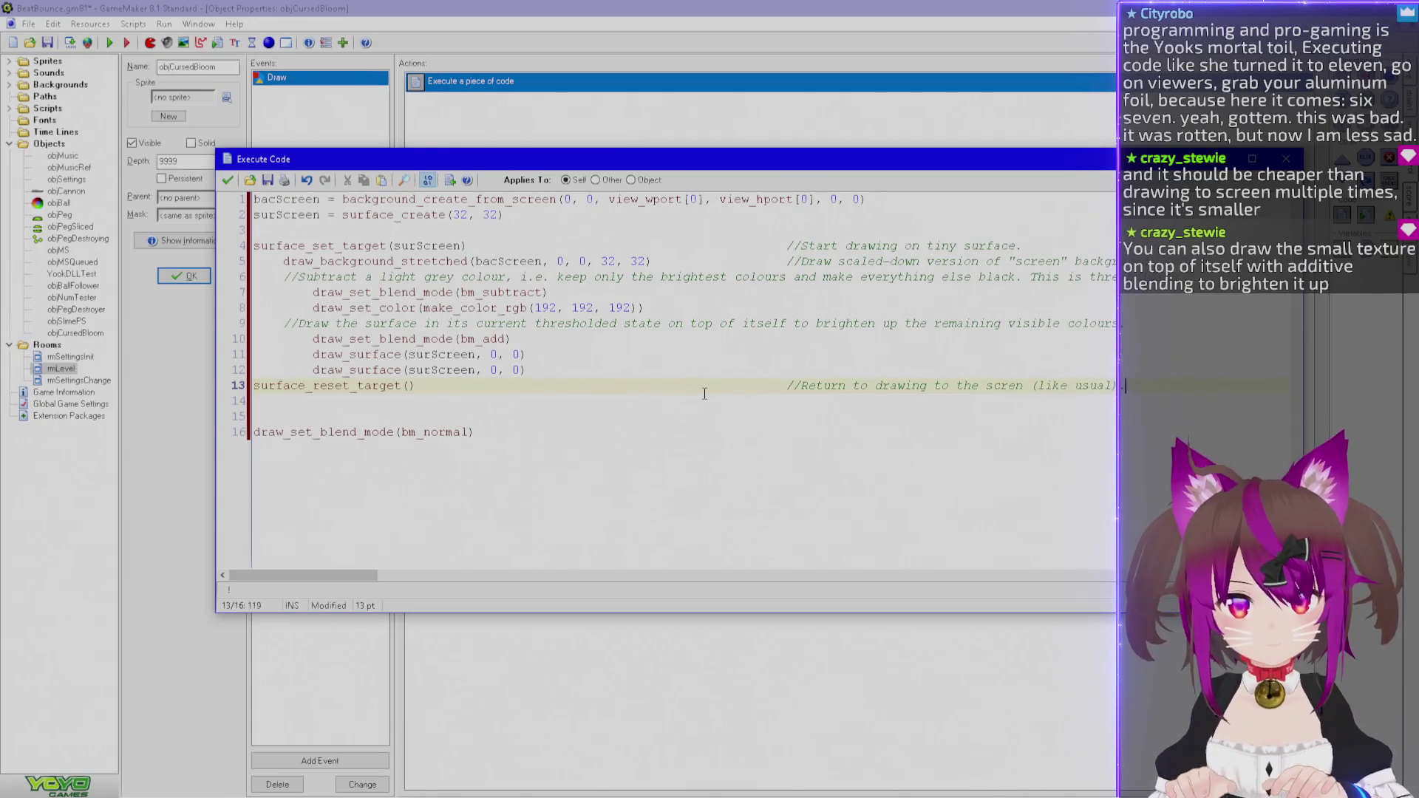
{"action": "key", "text": "ctrl+End"}
{"action": "key", "text": "Up"}
{"action": "key", "text": "Up"}
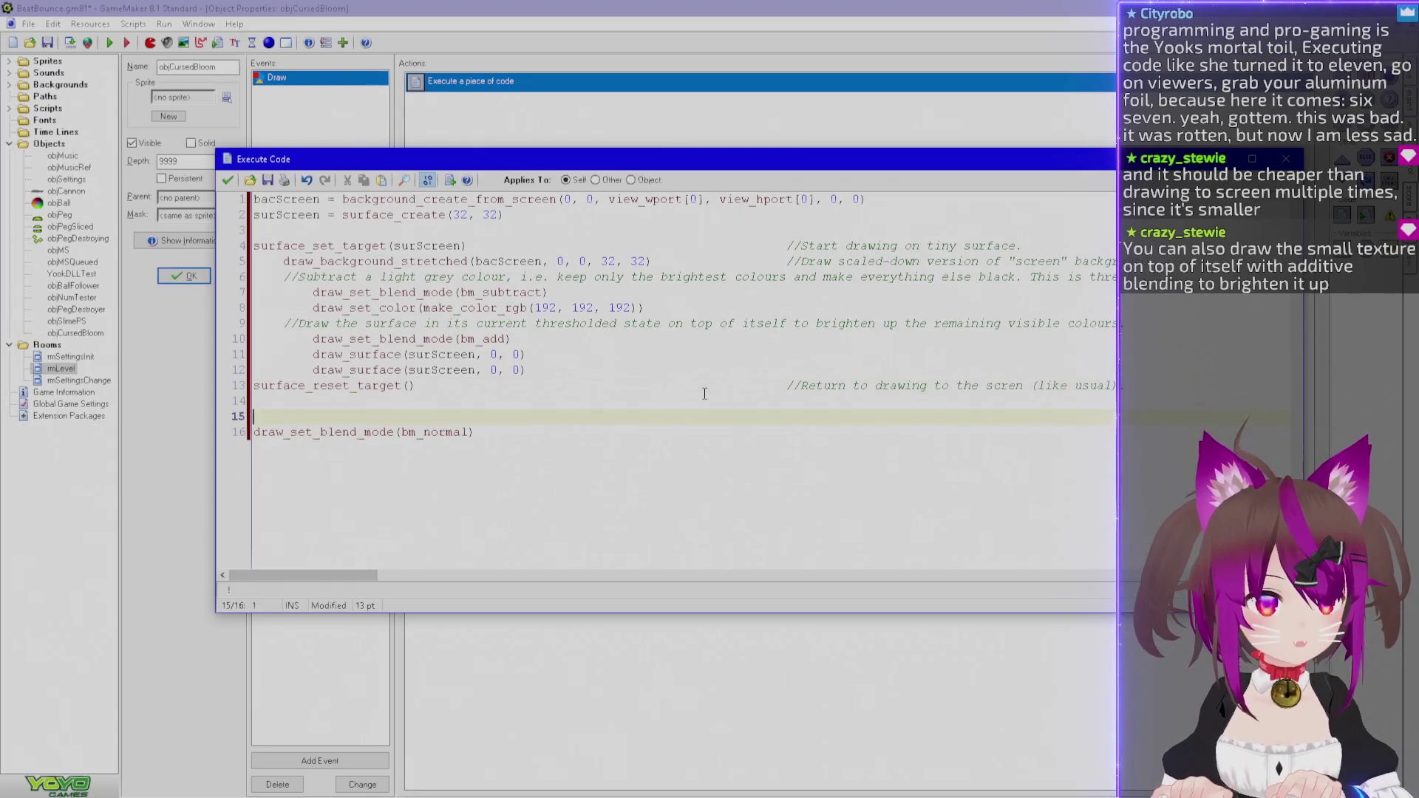
Add a line 15 comment on drawing the tiny thresholded surface stretched to fill the screen.
{"action": "key", "text": "Return"}
{"action": "type", "text": "//W"}
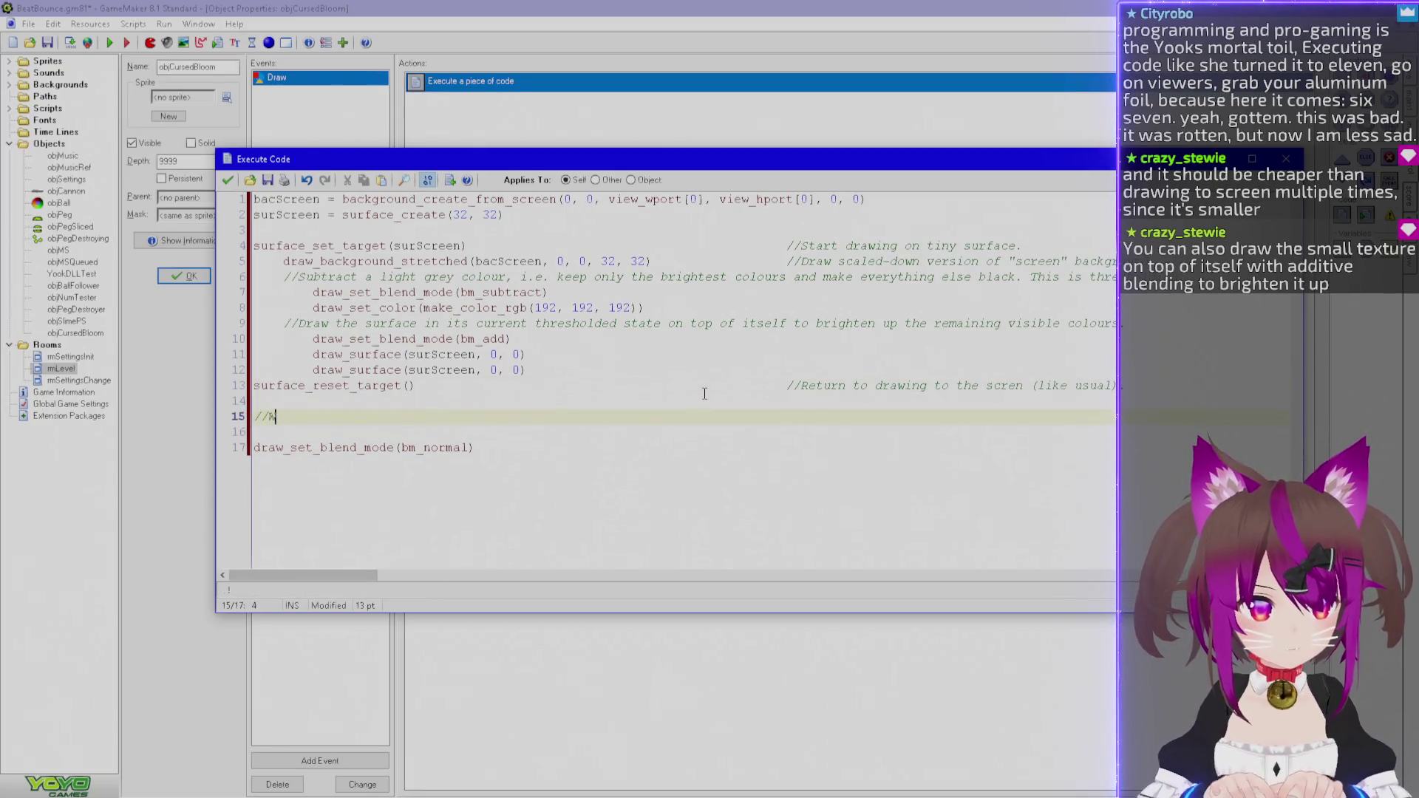
{"action": "type", "text": "hile still in additive"}
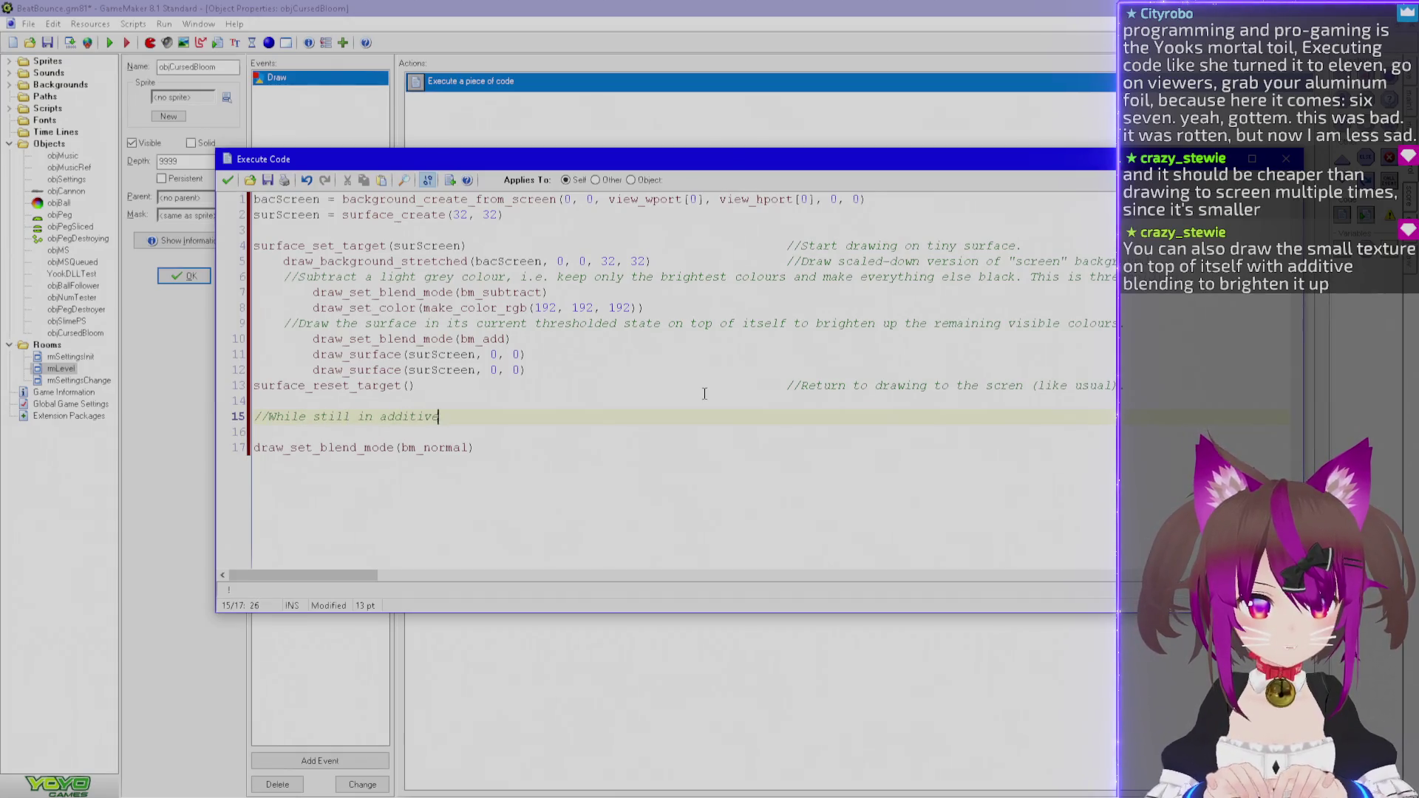
{"action": "type", "text": " blending mode, draw th"}
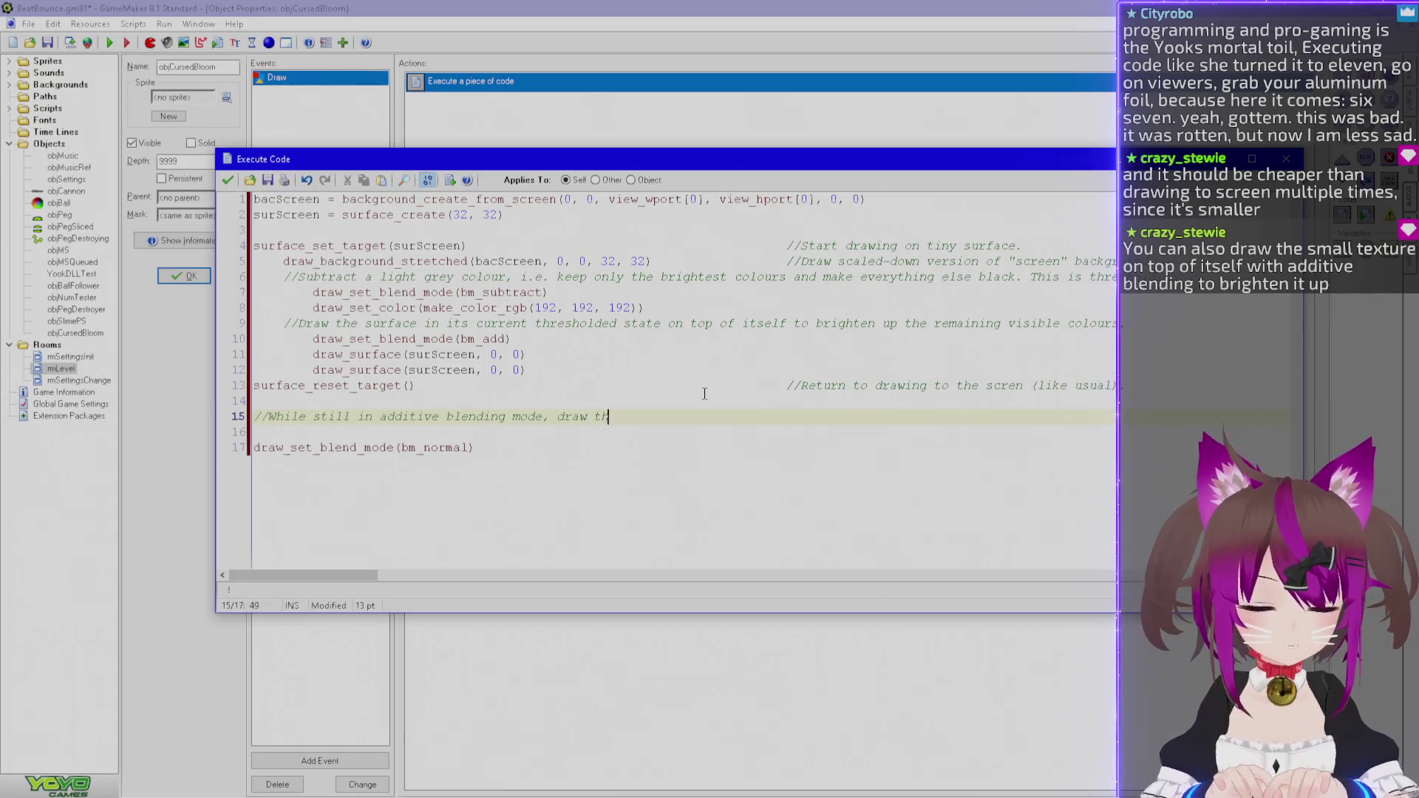
{"action": "type", "text": "is tiny "}
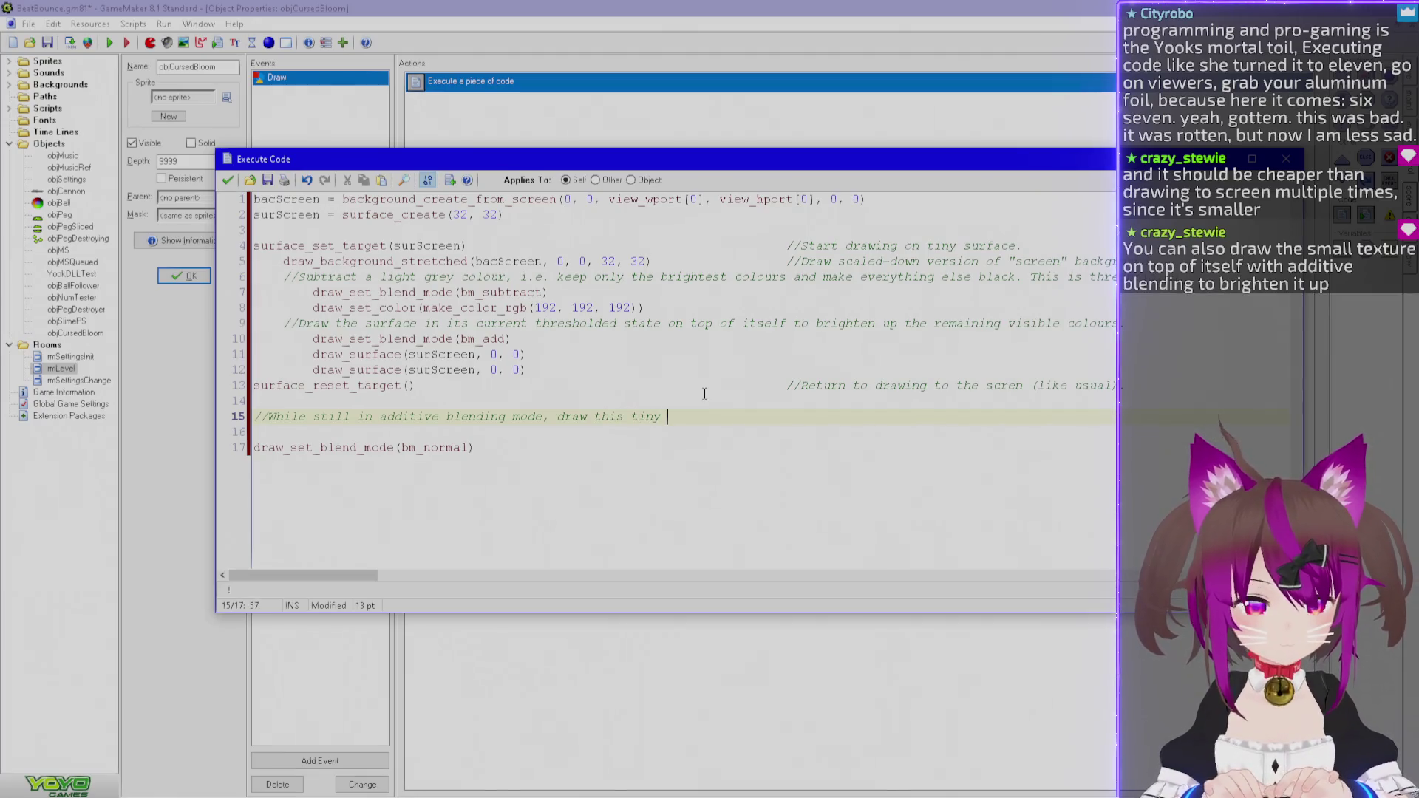
{"action": "type", "text": "thresholded surface stretched to fill"}
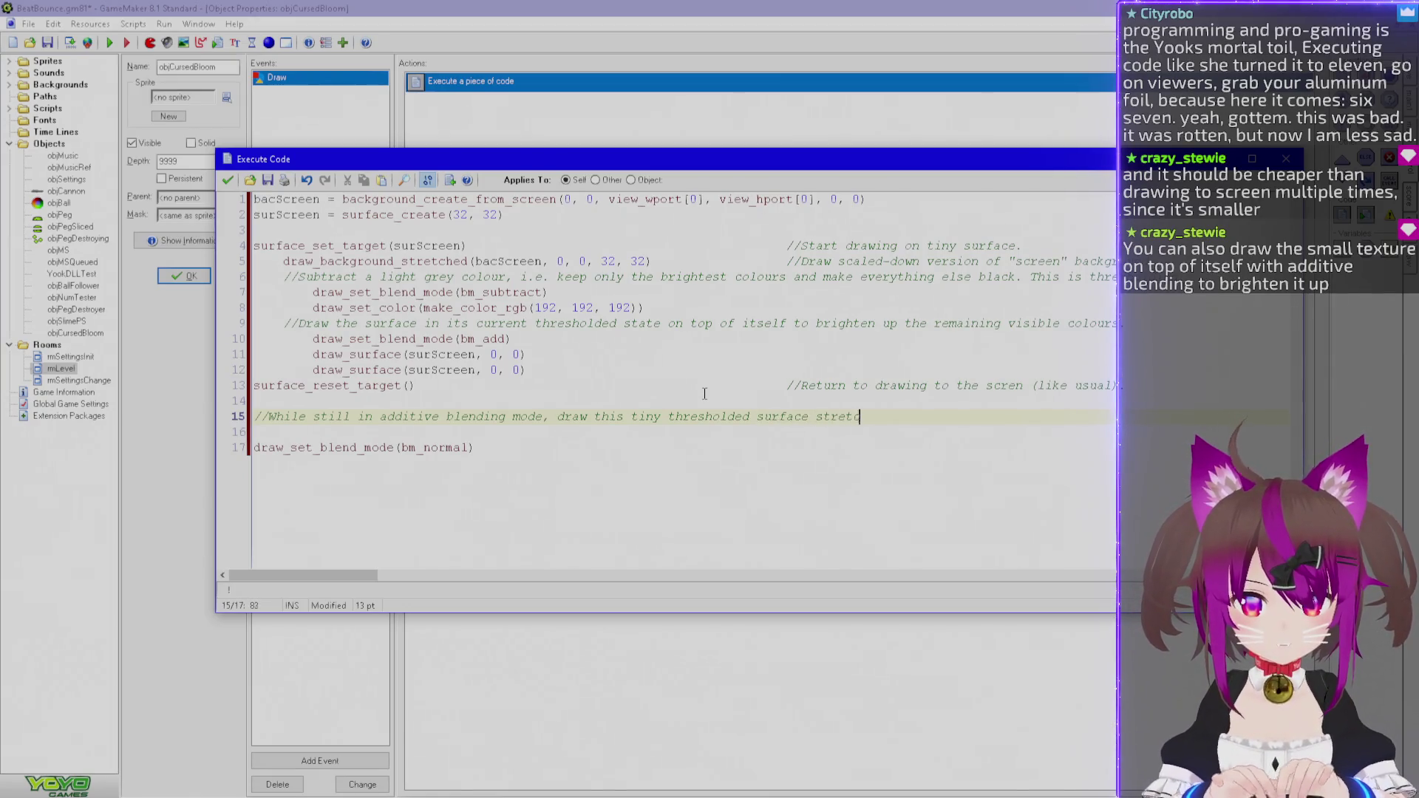
{"action": "type", "text": " the s"}
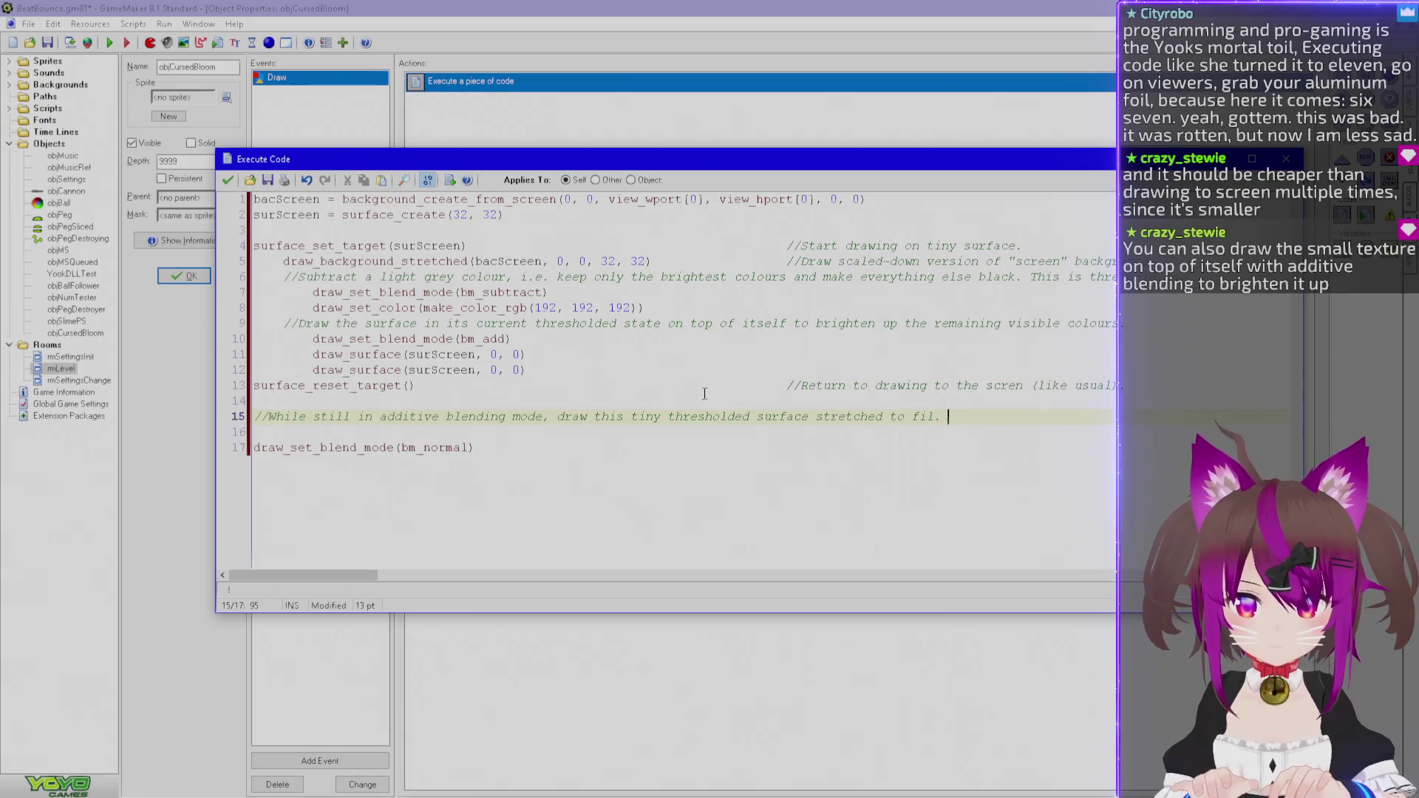
{"action": "type", "text": "creen."}
{"action": "key", "text": "Return"}
{"action": "type", "text": "draw_"}
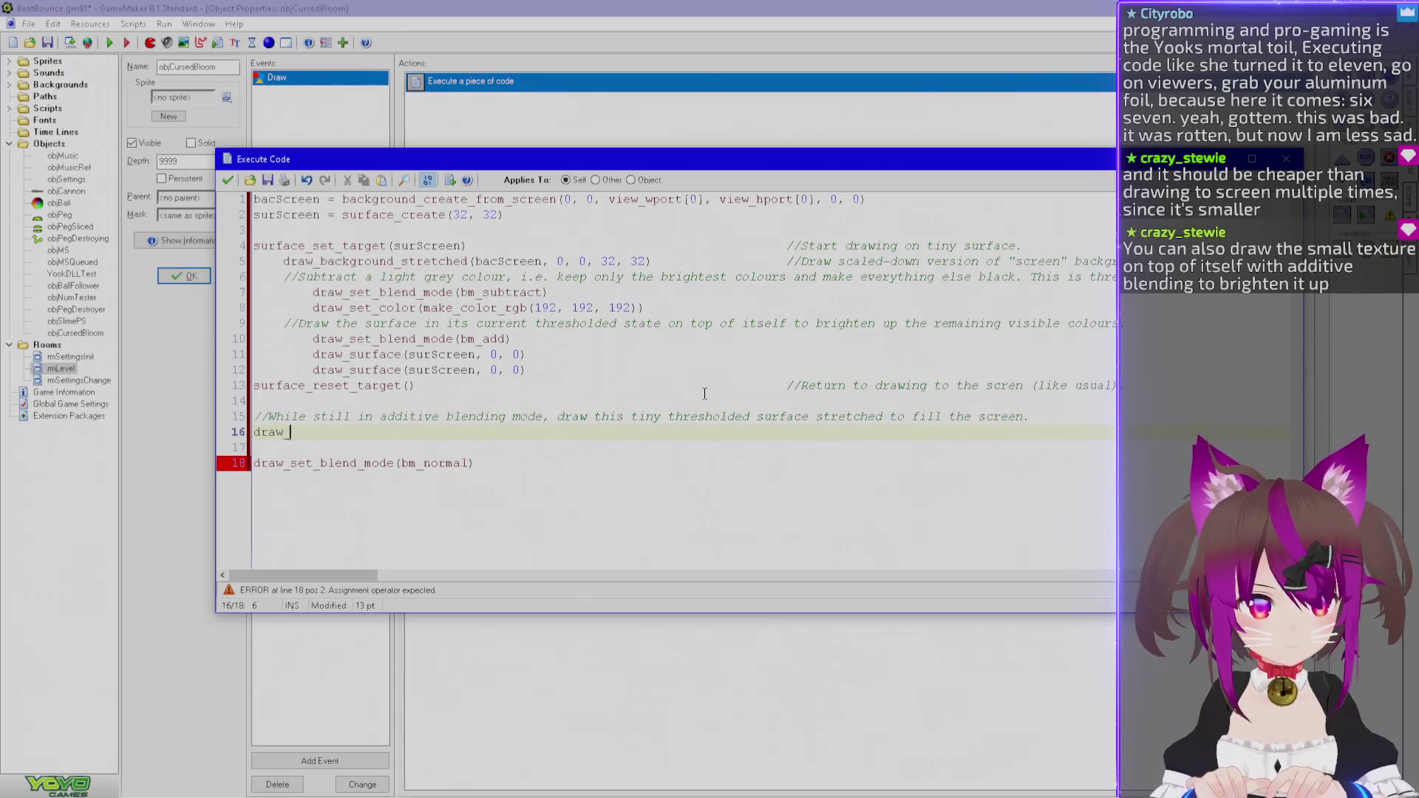
{"action": "type", "text": "surface(sur"}
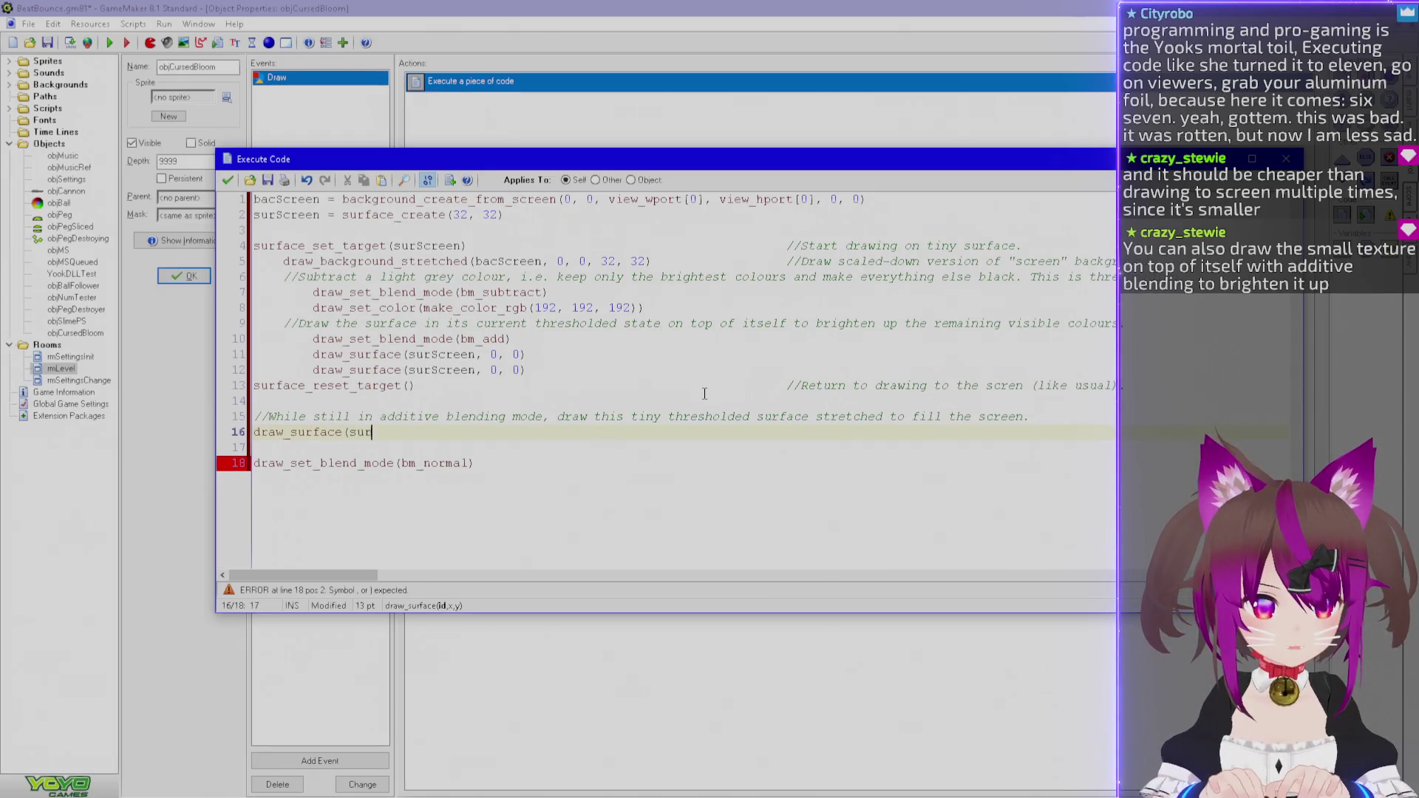
{"action": "type", "text": "Screen"}
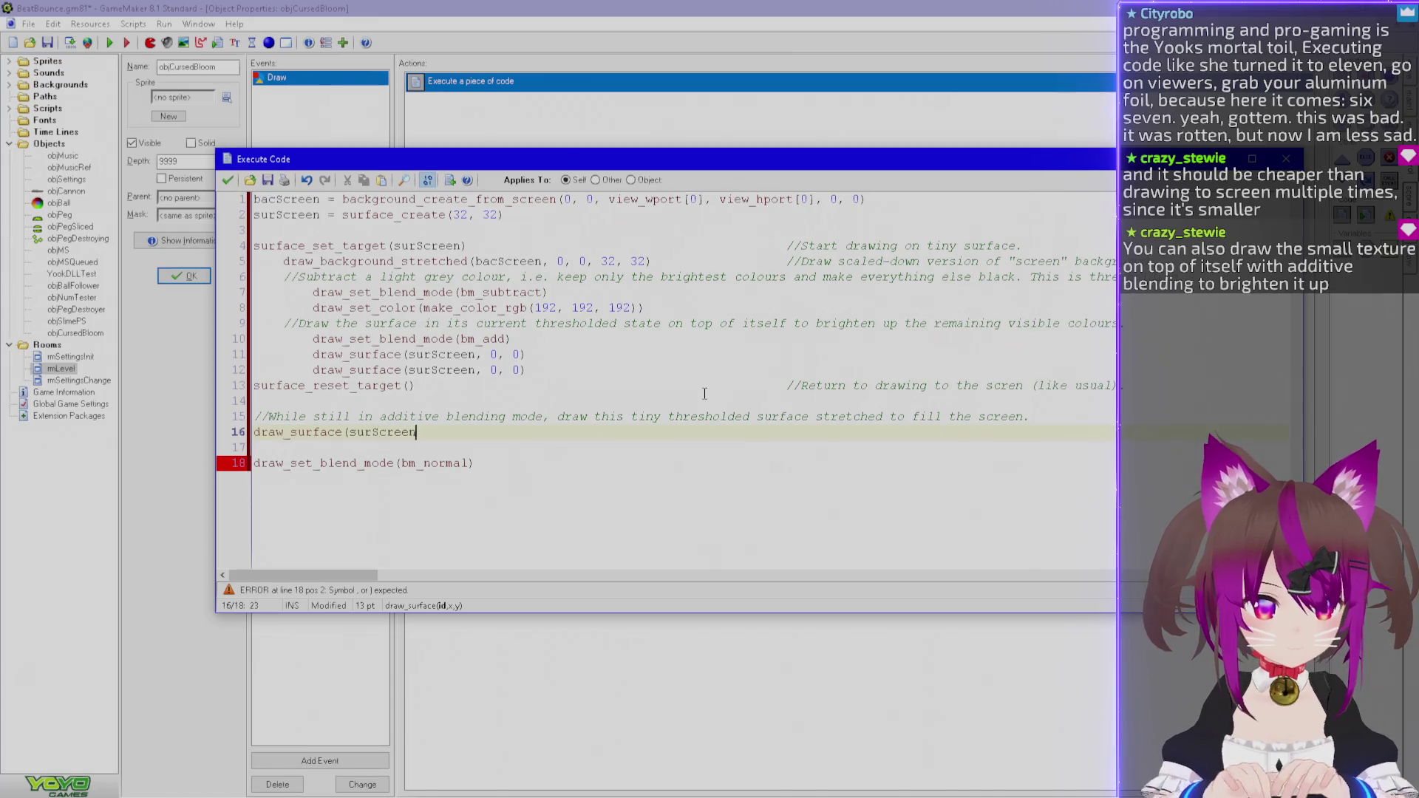
{"action": "type", "text": ", view_"}
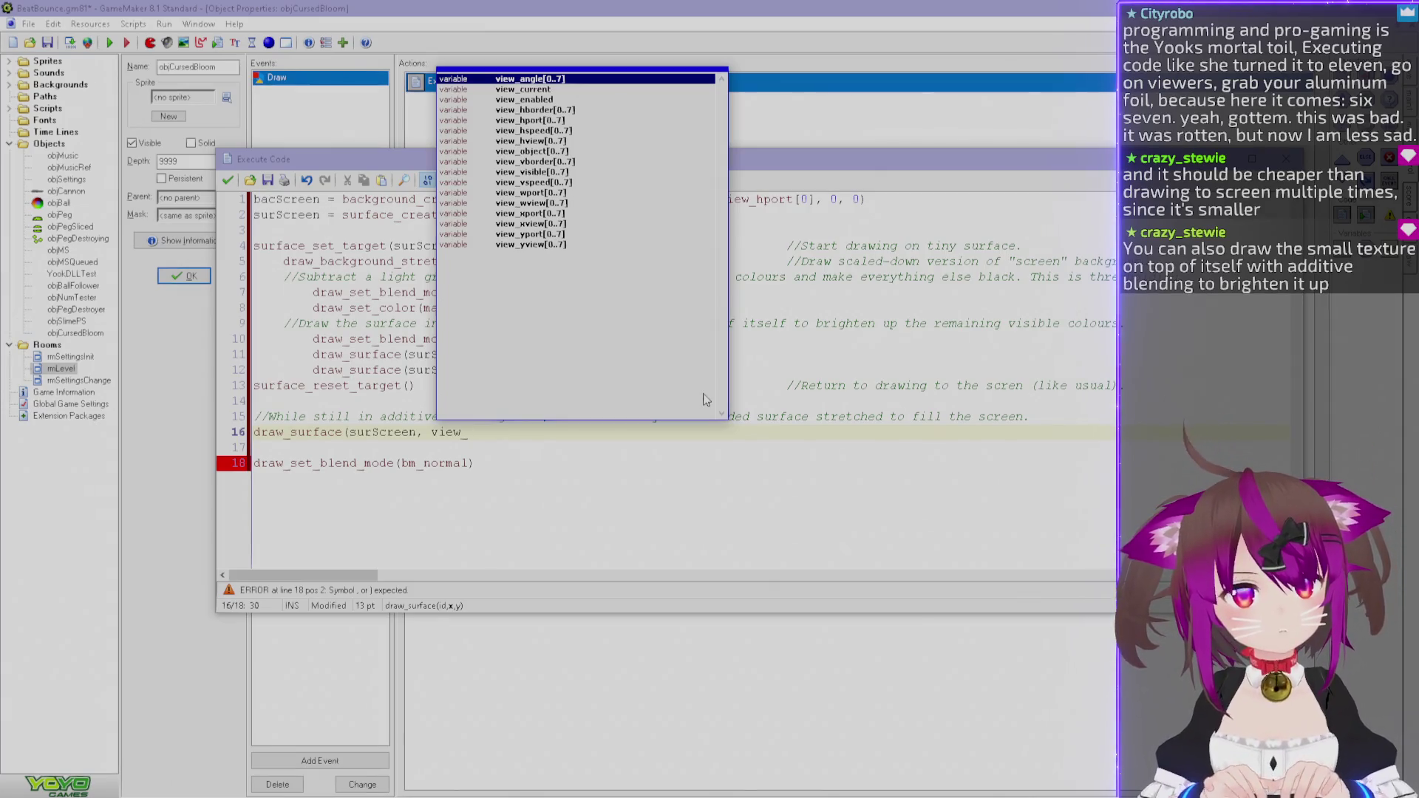
Finish line 16 as draw_surface(surScreen, view_xport[0], yport[0]) and indent it.
{"action": "type", "text": "xport[0]"}
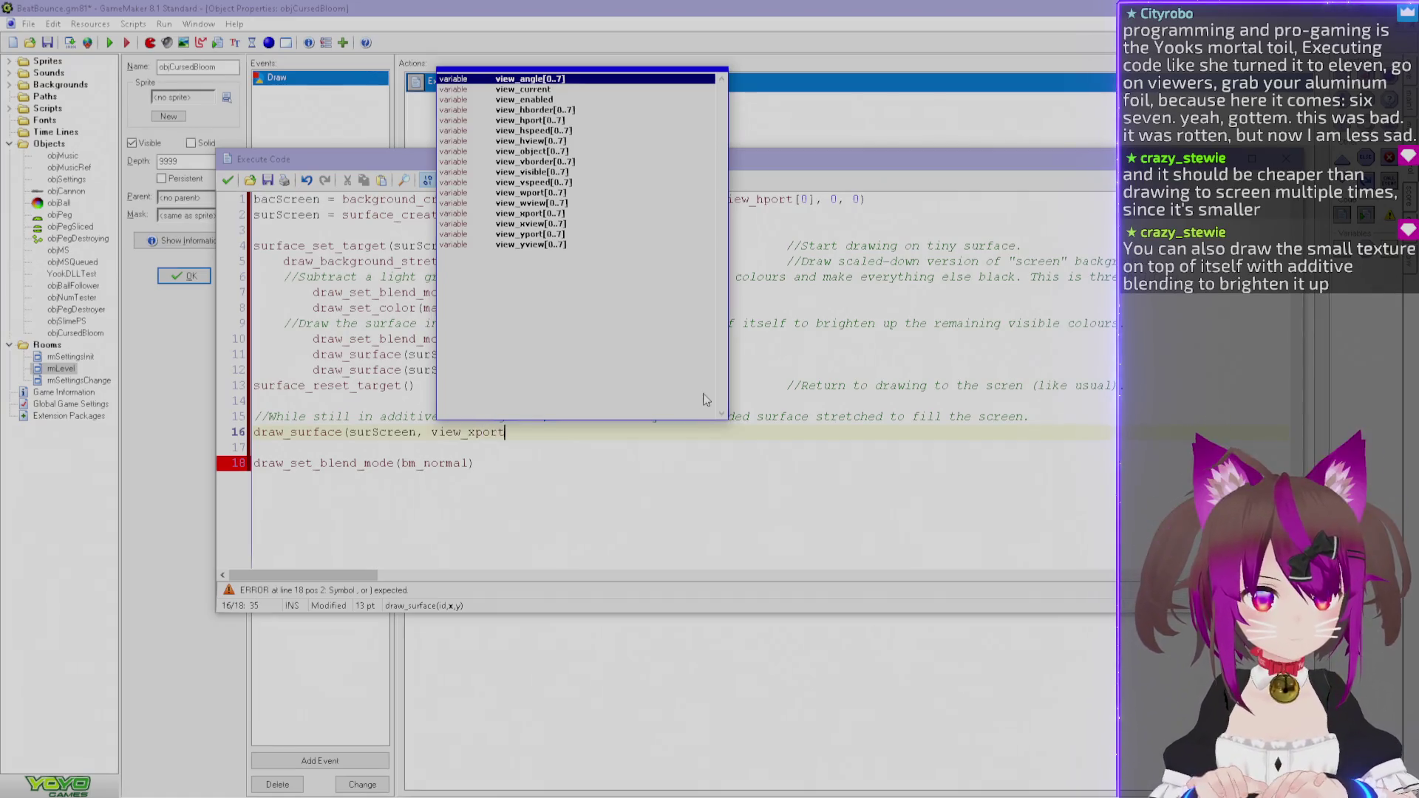
{"action": "key", "text": "Escape"}
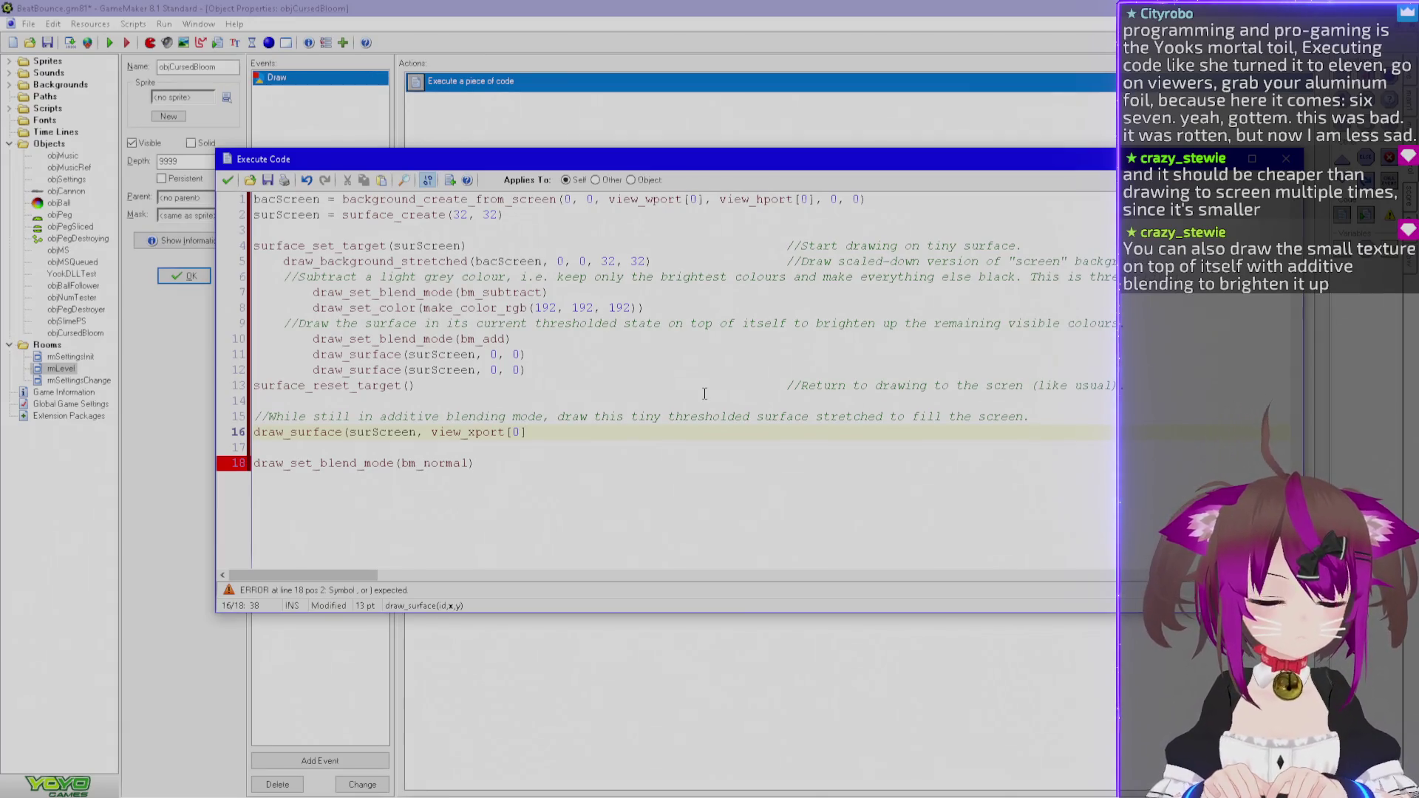
{"action": "type", "text": ", "}
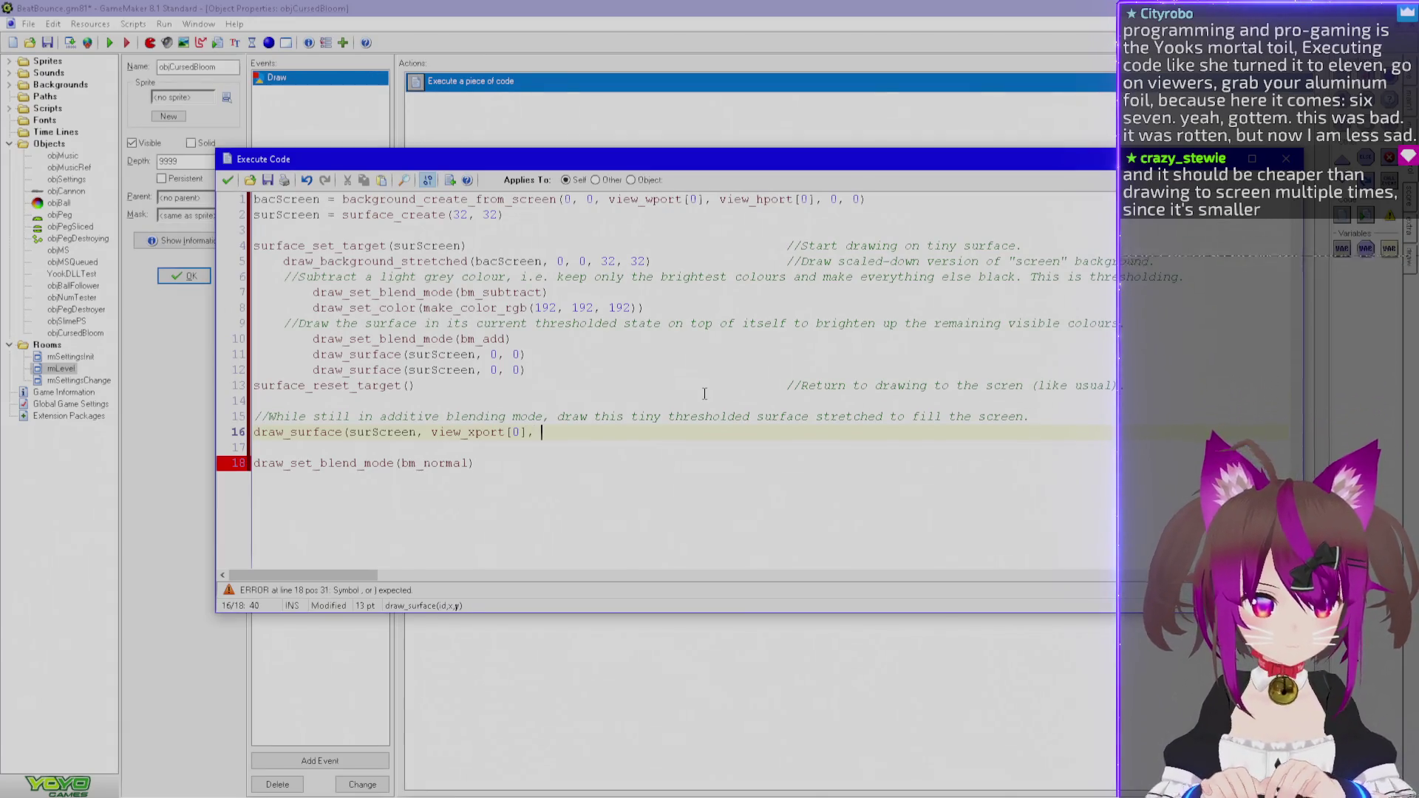
{"action": "type", "text": "yport[0]"}
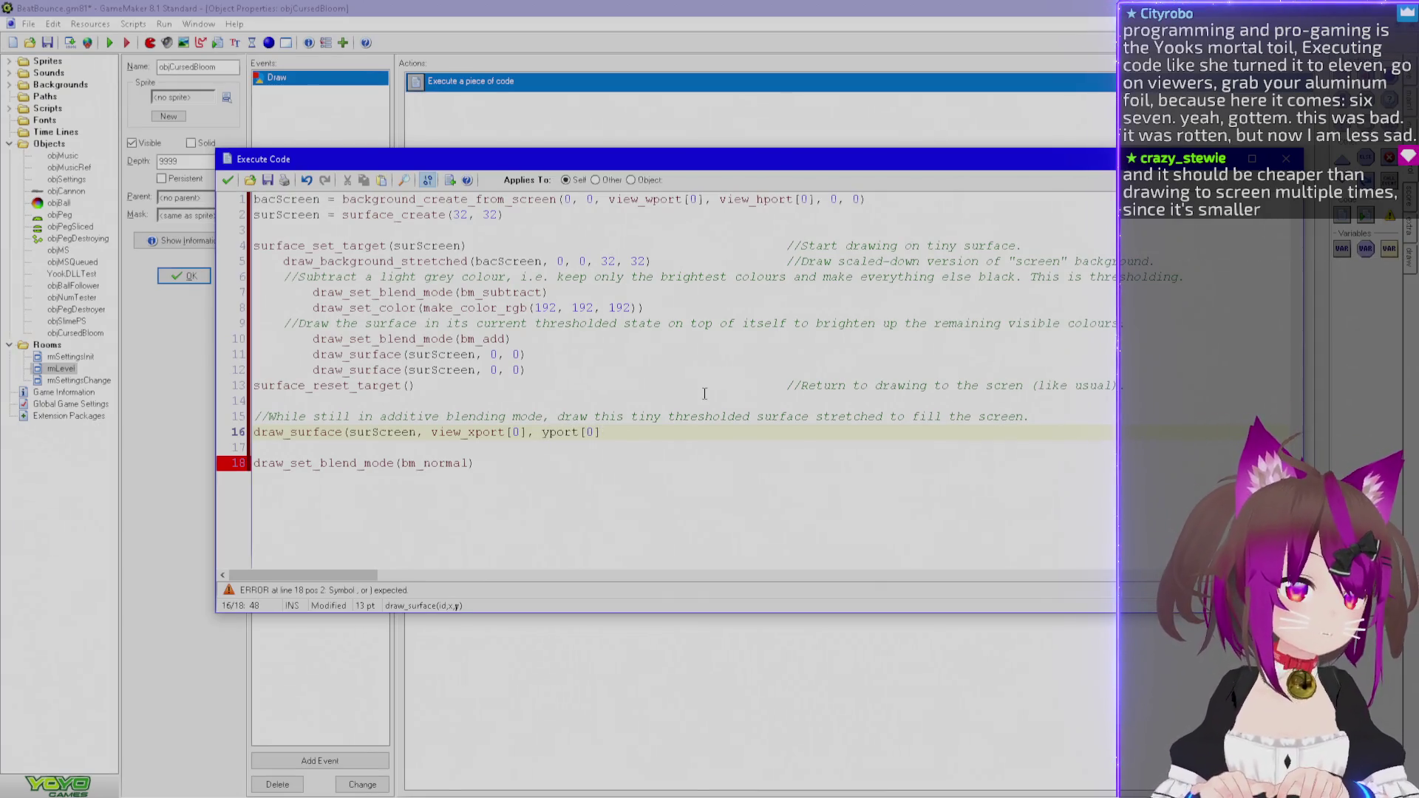
{"action": "type", "text": ")"}
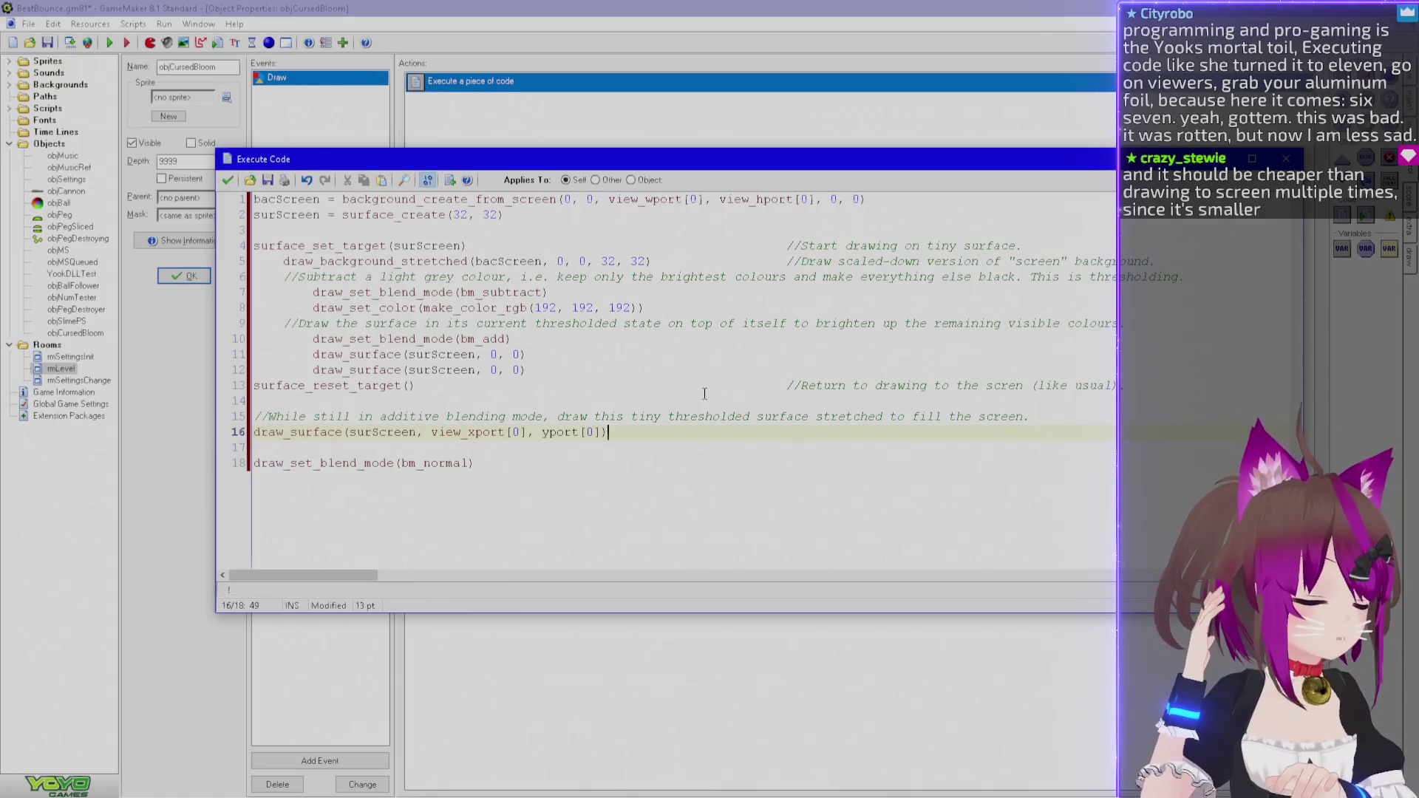
{"action": "key", "text": "Home"}
{"action": "key", "text": "Tab"}
{"action": "key", "text": "Down"}
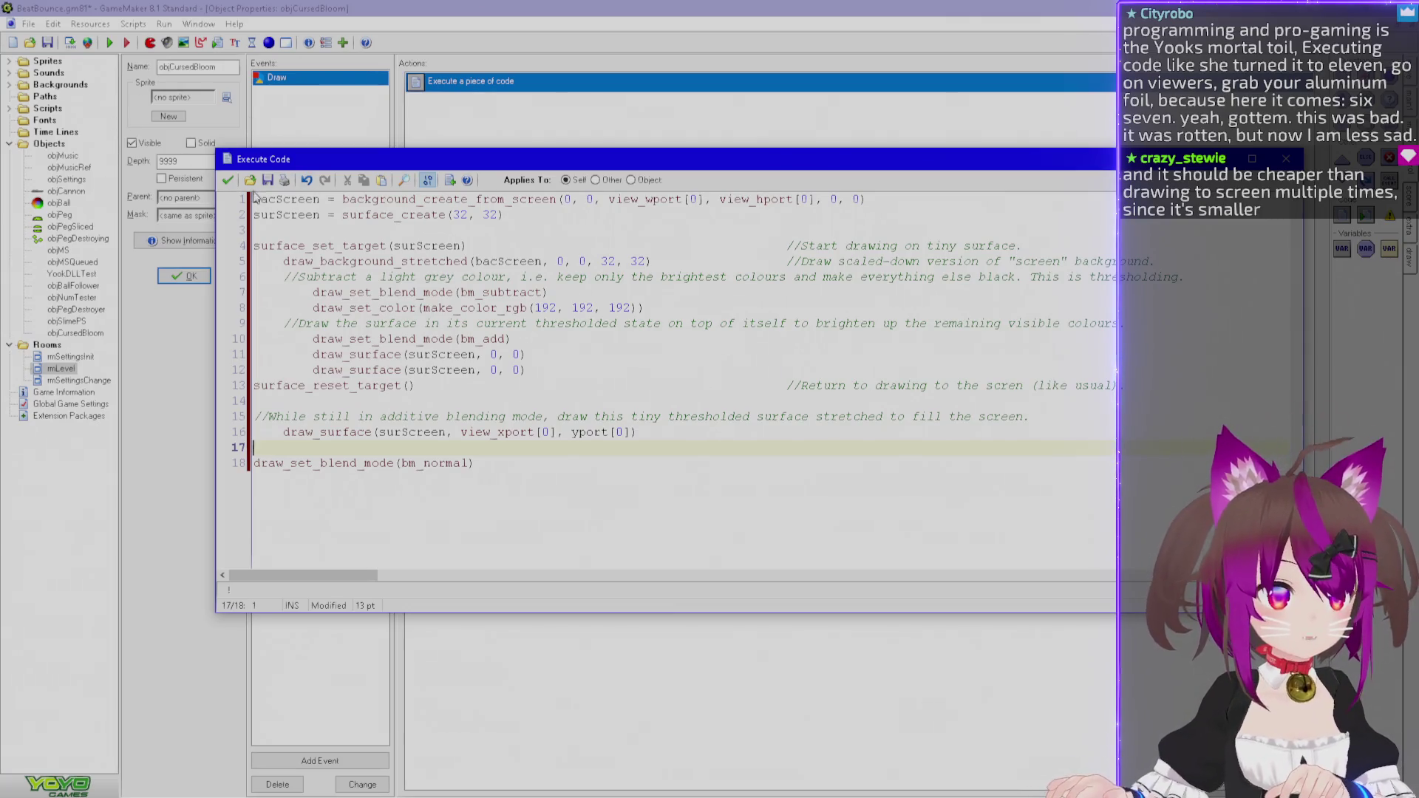
Save the code, place an objCursedBloom instance in rmLevel, and test-run the game.
{"action": "left_click", "coordinate": [227, 179]}
{"action": "double_click", "coordinate": [61, 368]}
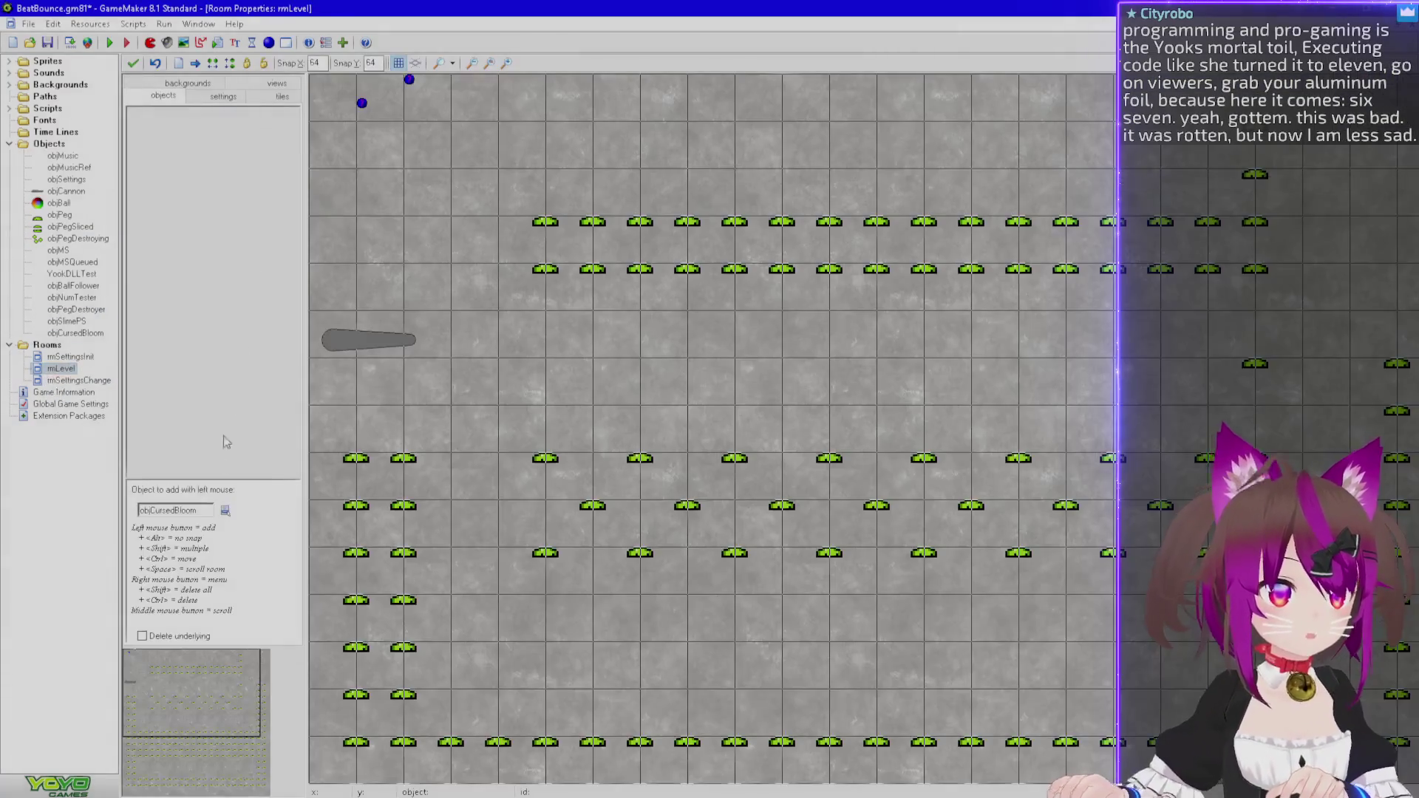
{"action": "left_click", "coordinate": [225, 510]}
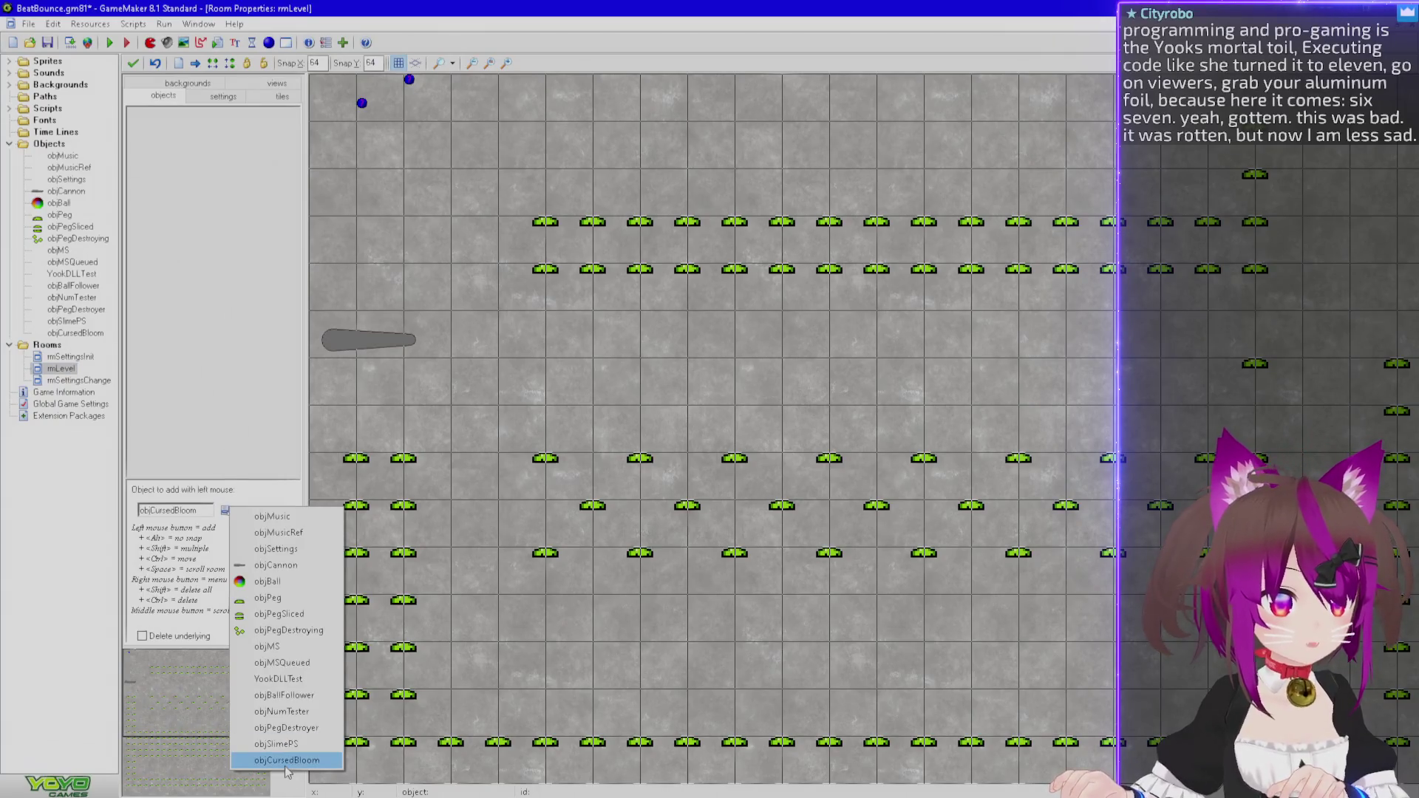
{"action": "left_click", "coordinate": [286, 768]}
{"action": "left_click", "coordinate": [485, 94]}
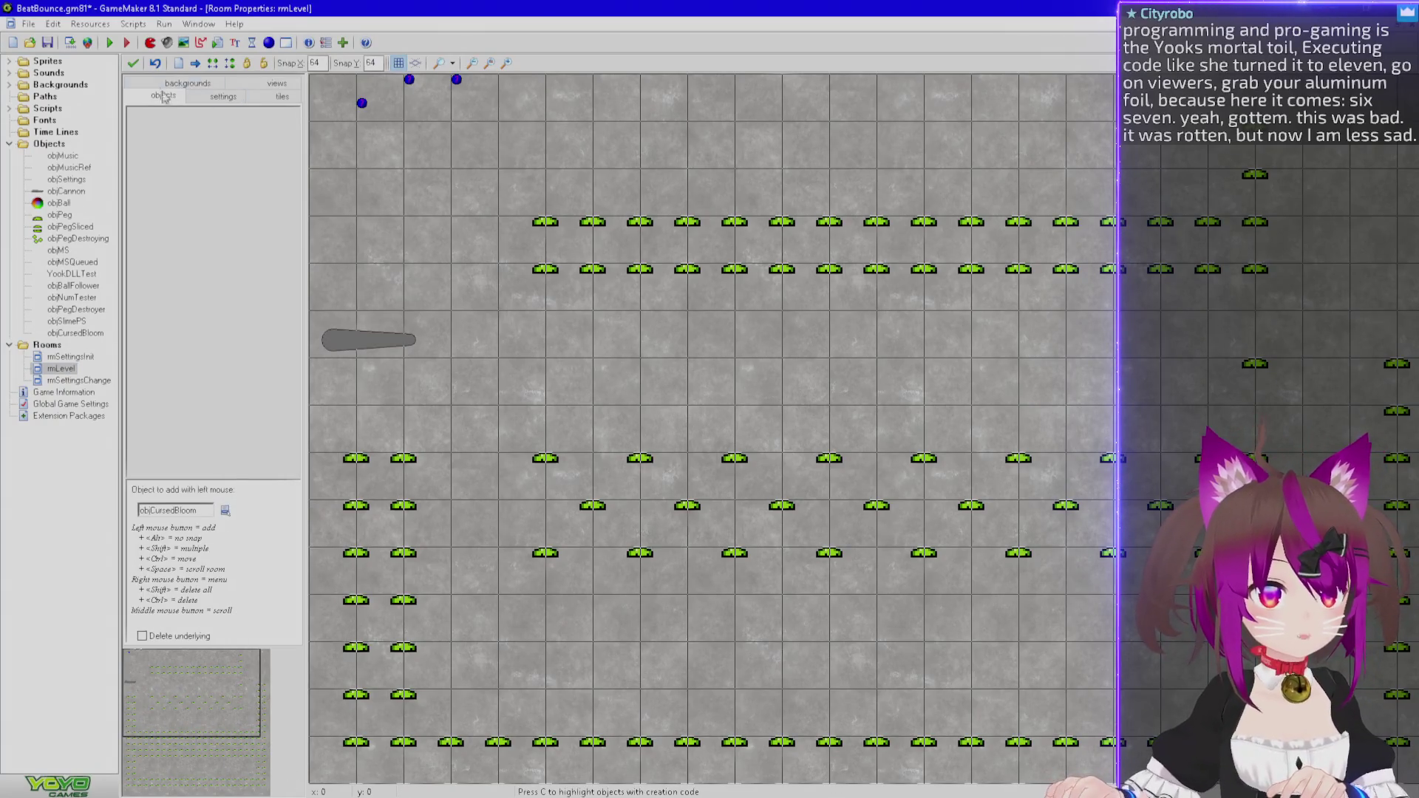
{"action": "left_click", "coordinate": [132, 63]}
{"action": "key", "text": "F5"}
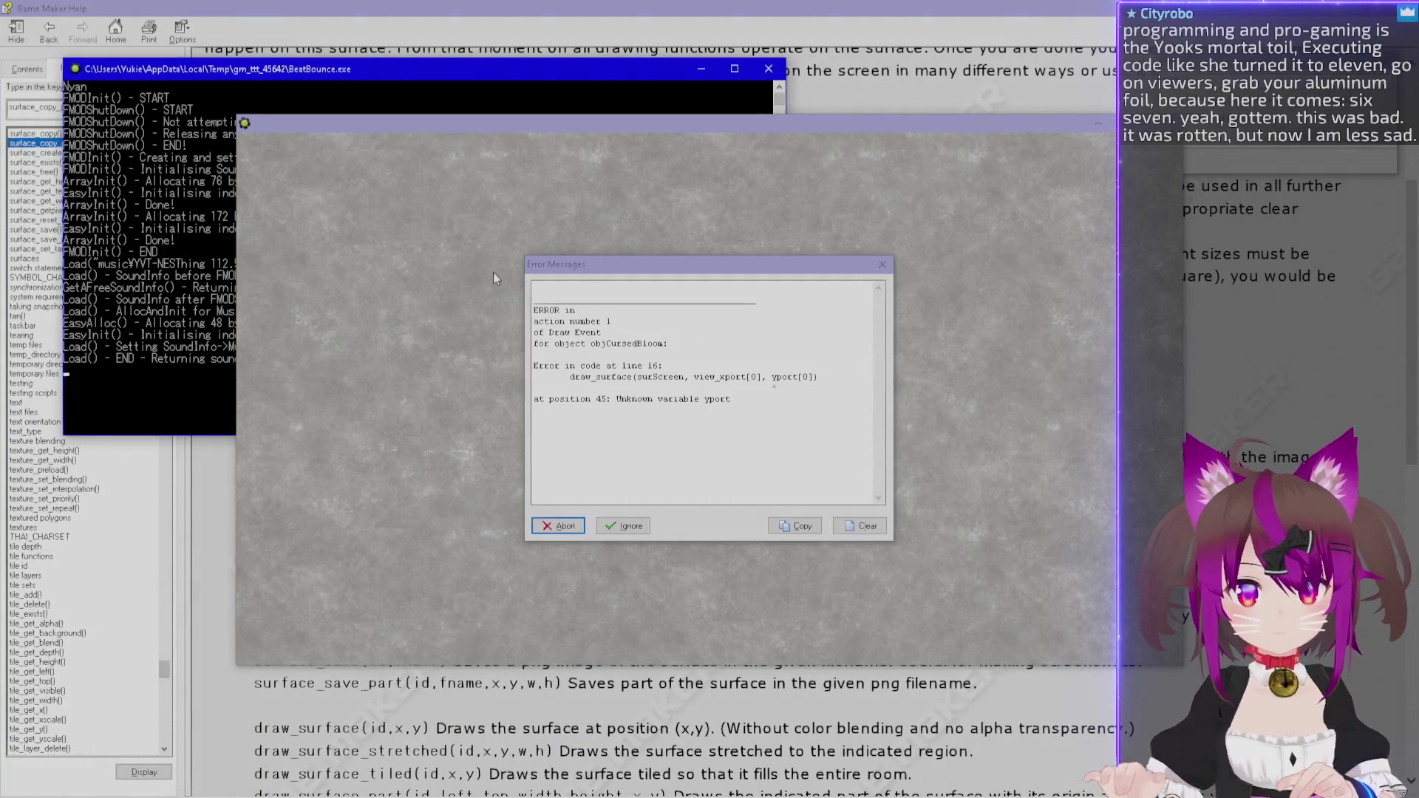
Abort the yport error, correct line 16 to view_yport[0], and rerun the game.
{"action": "left_click", "coordinate": [558, 525]}
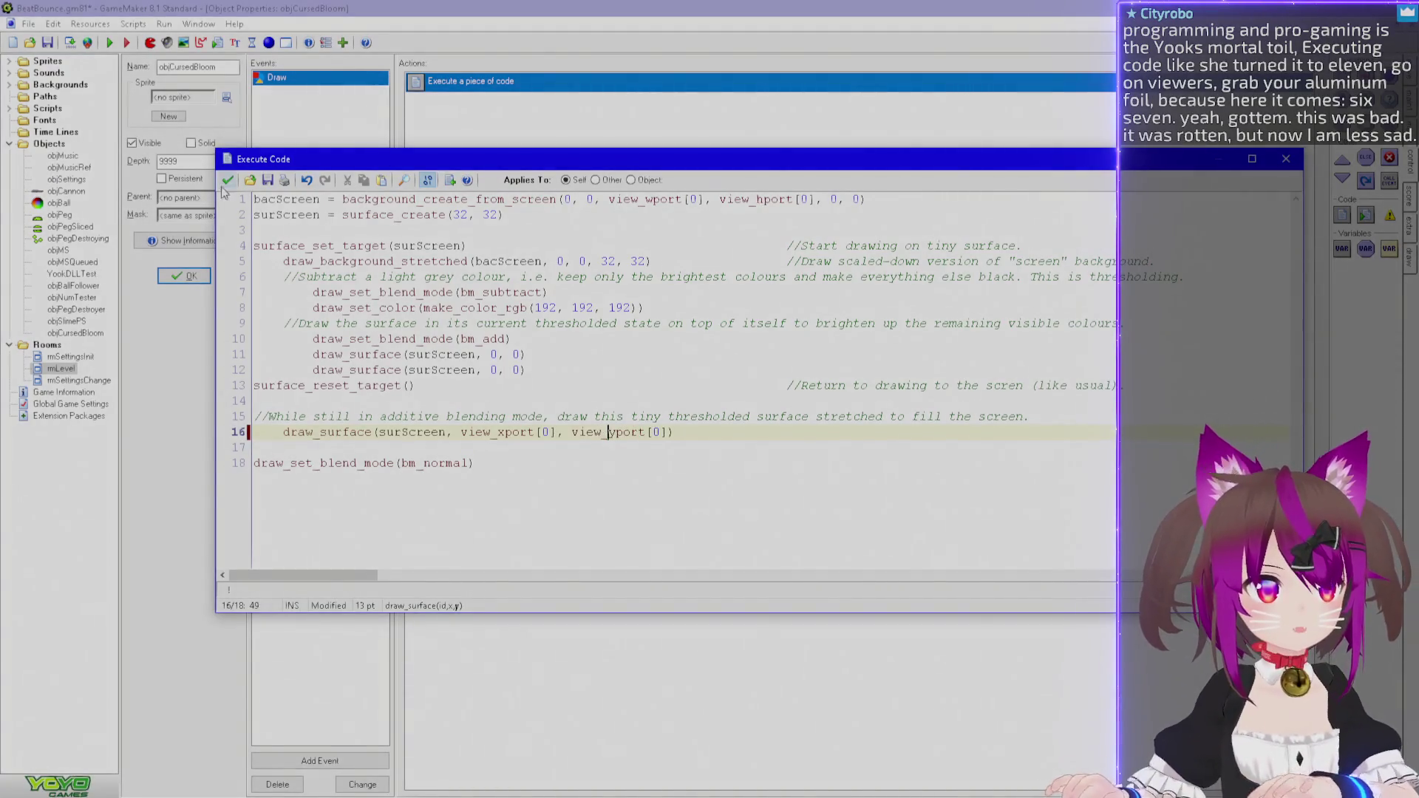
{"action": "left_click", "coordinate": [224, 182]}
{"action": "key", "text": "F5"}
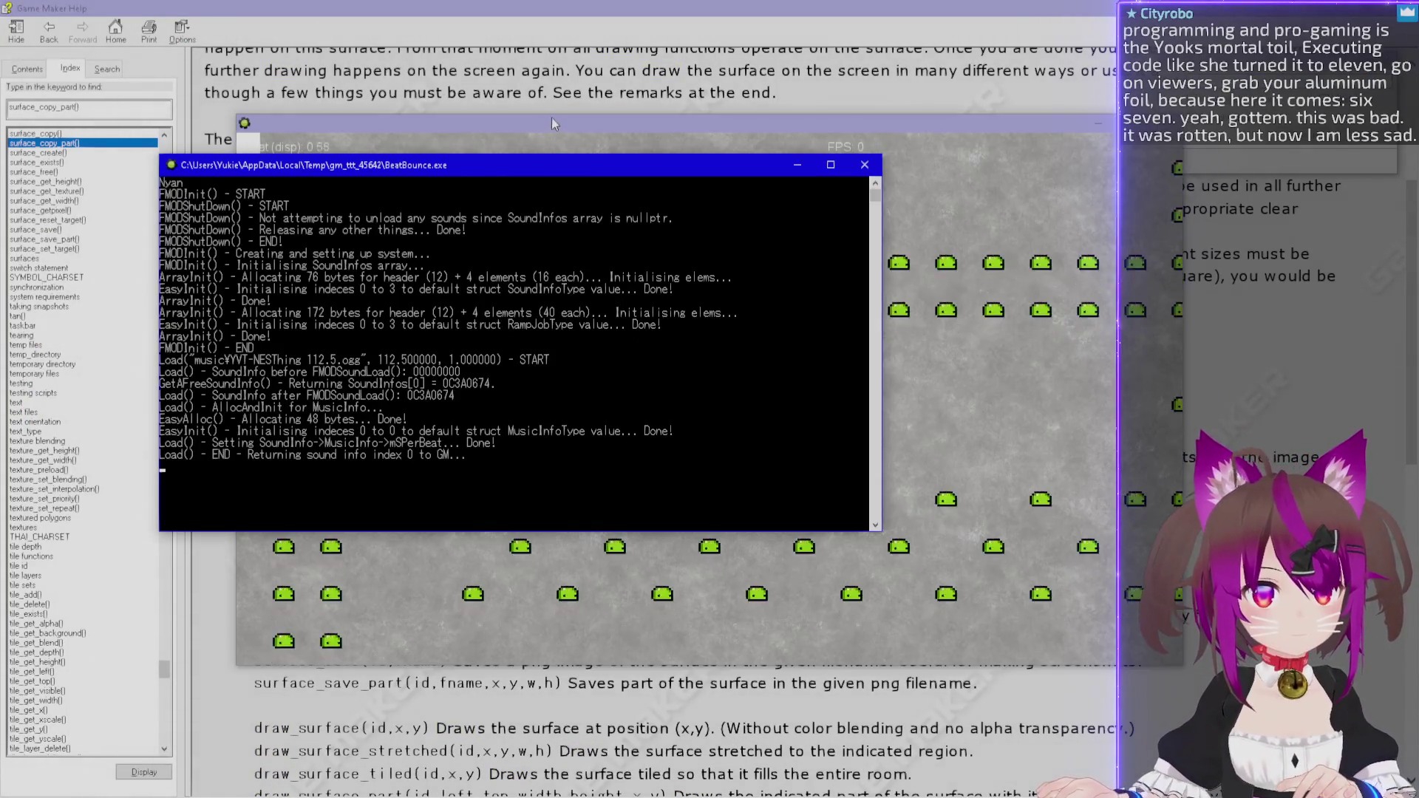
{"action": "left_click", "coordinate": [552, 117]}
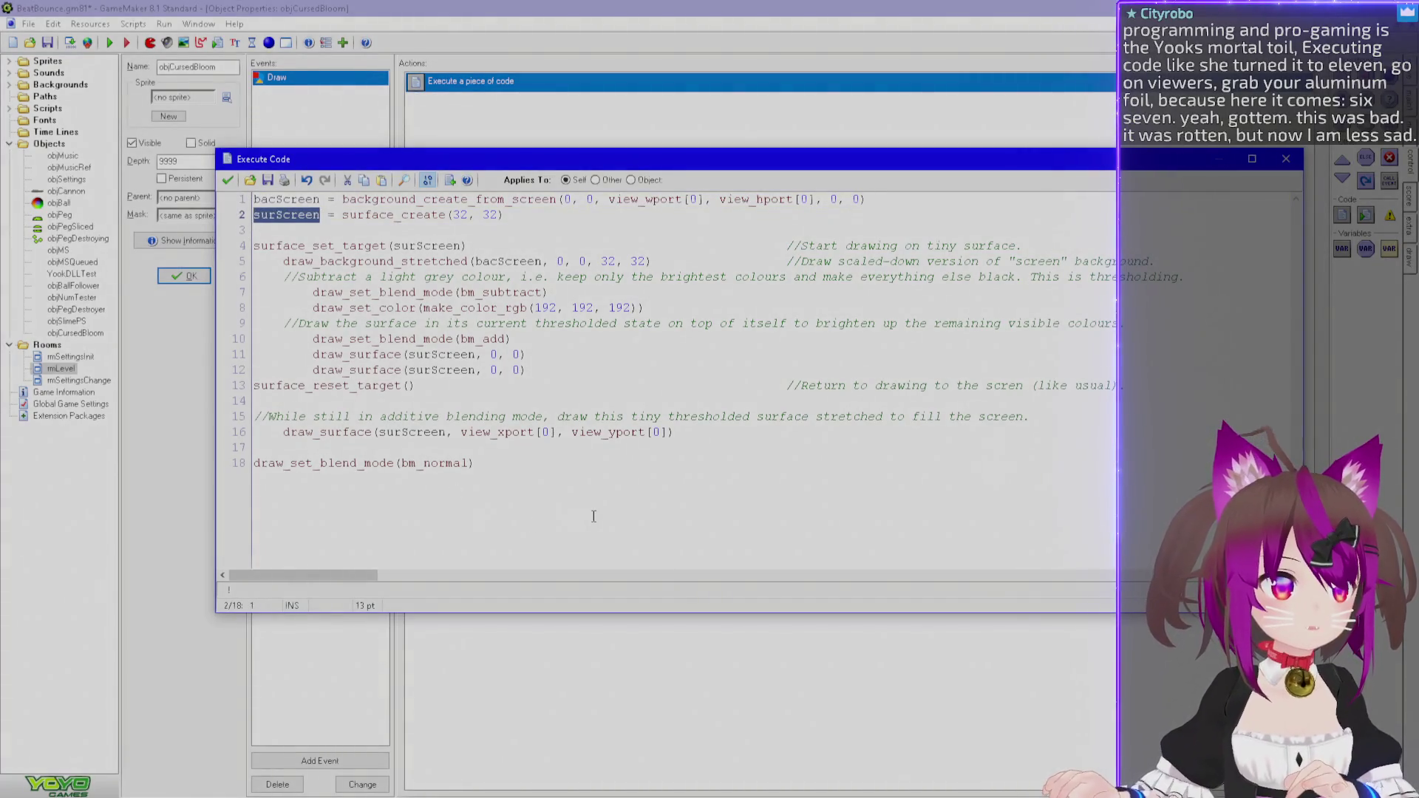
Move background_delete(bacScreen) from line 20 onto a new line after draw_background_stretched.
{"action": "left_click", "coordinate": [593, 517]}
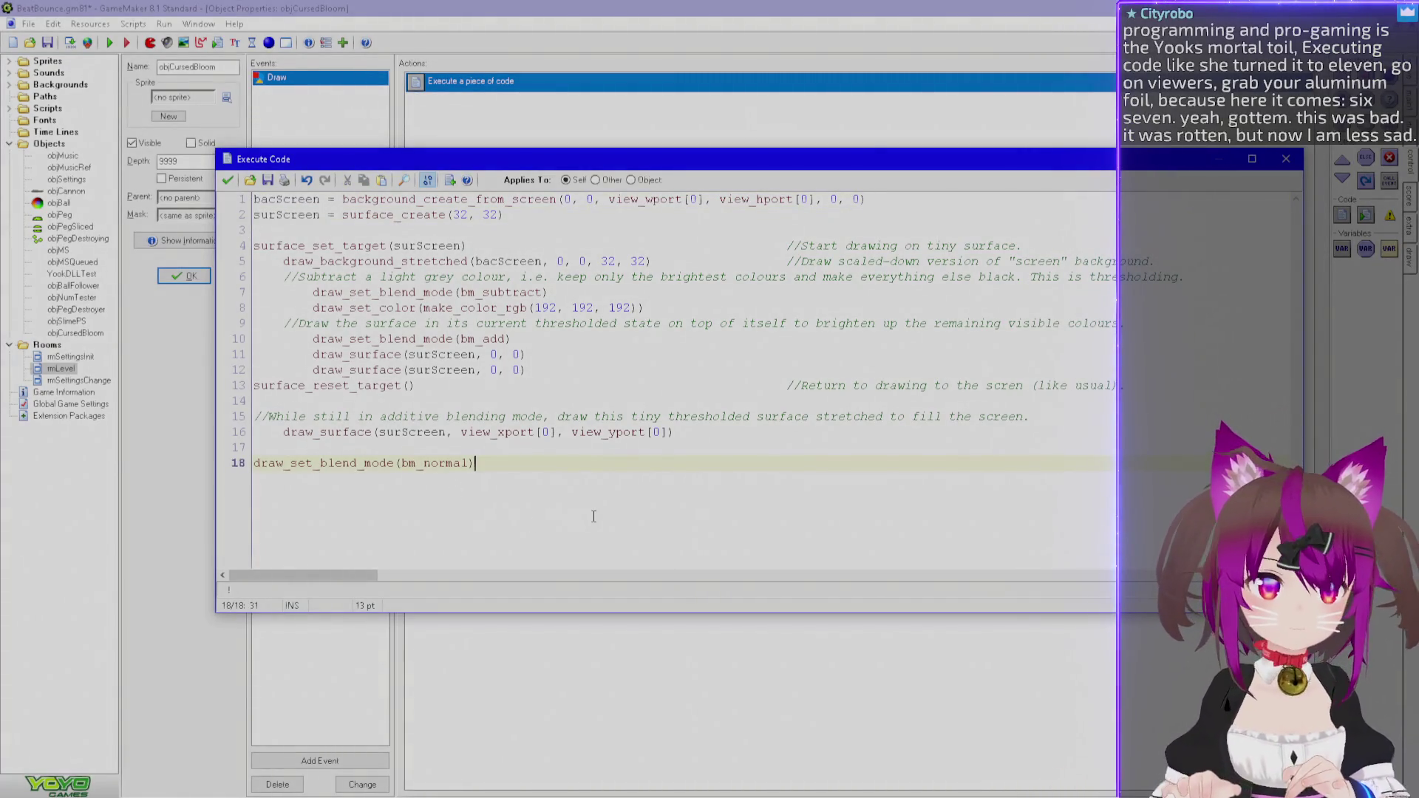
{"action": "key", "text": "ctrl+Home"}
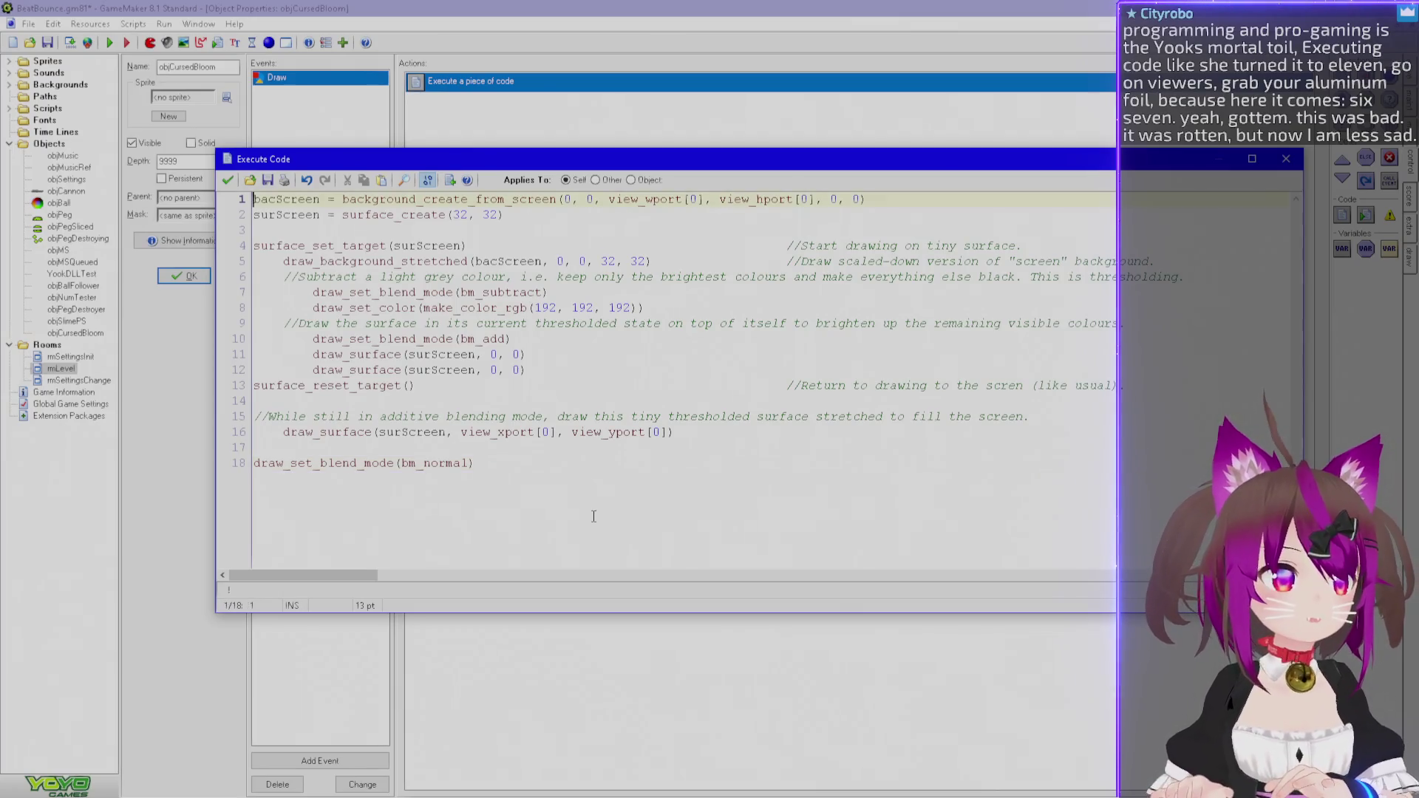
{"action": "key", "text": "ctrl+End"}
{"action": "key", "text": "Return"}
{"action": "key", "text": "Return"}
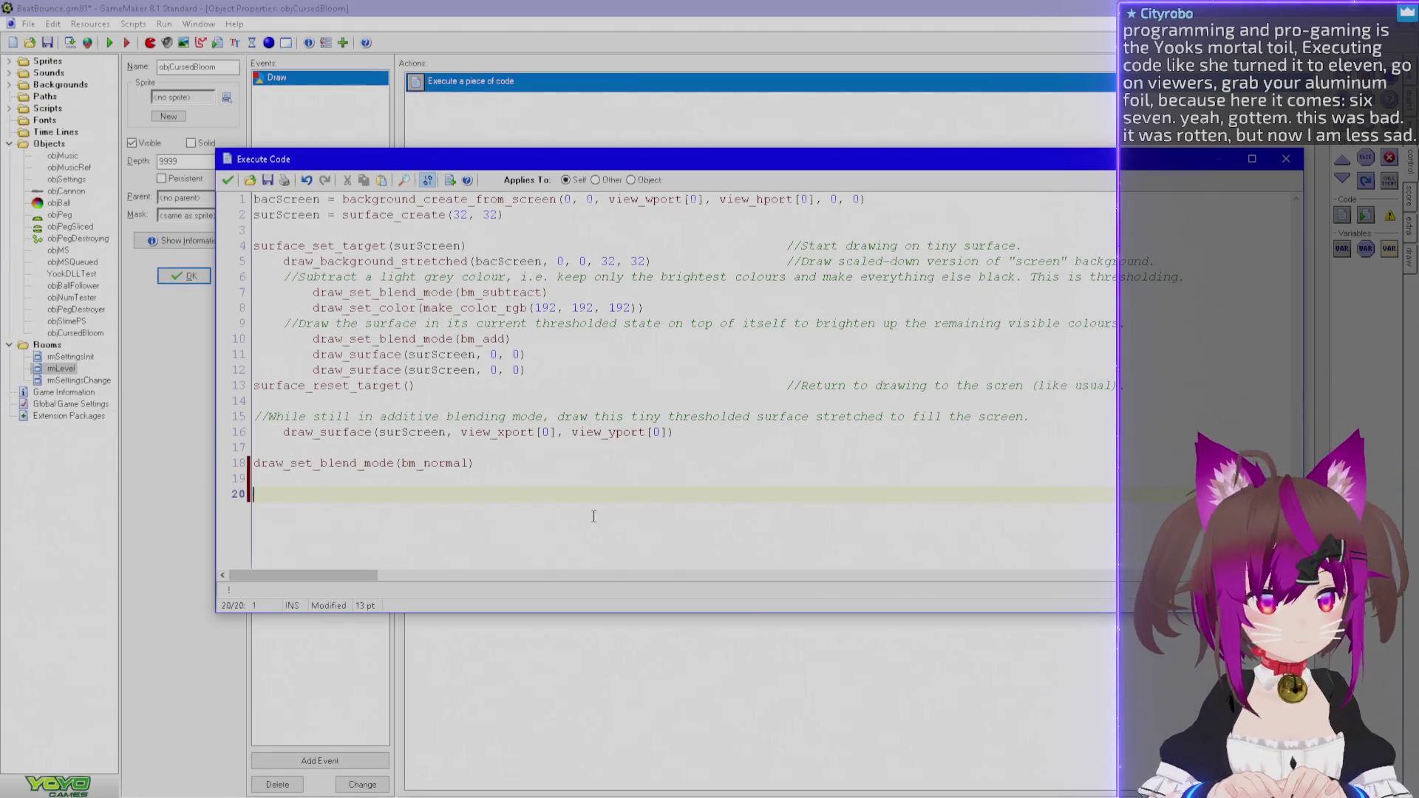
{"action": "type", "text": "background_"}
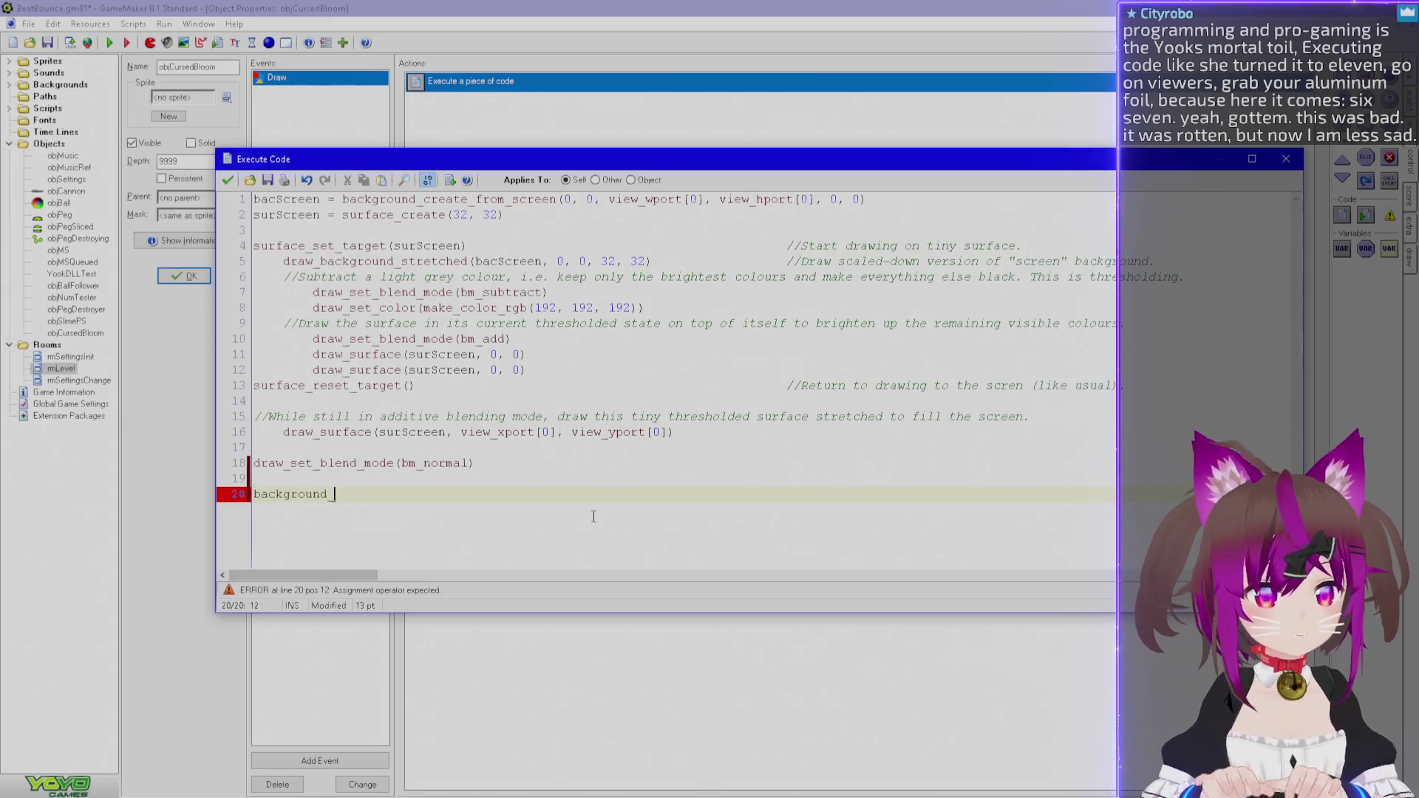
{"action": "type", "text": "delete("}
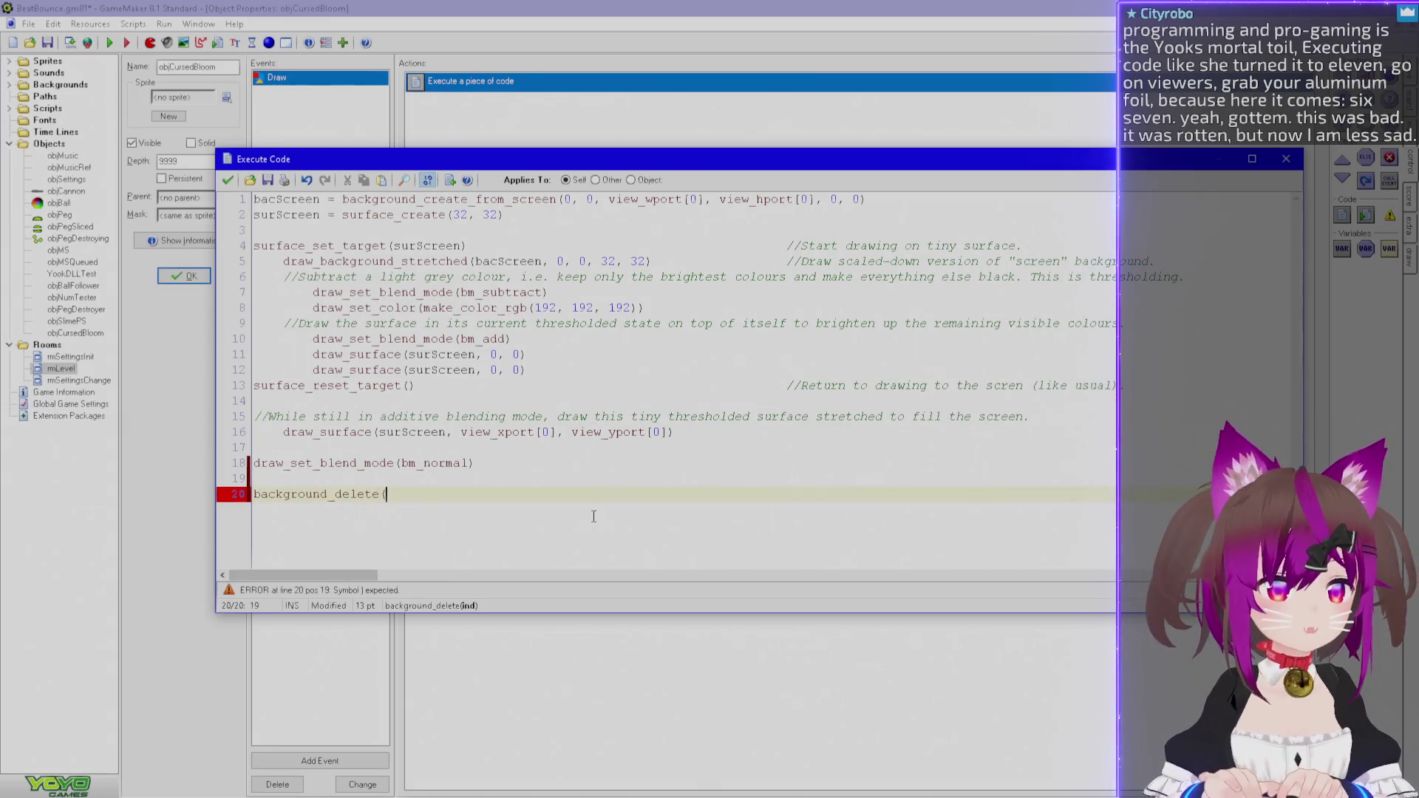
{"action": "type", "text": "bacScreen)"}
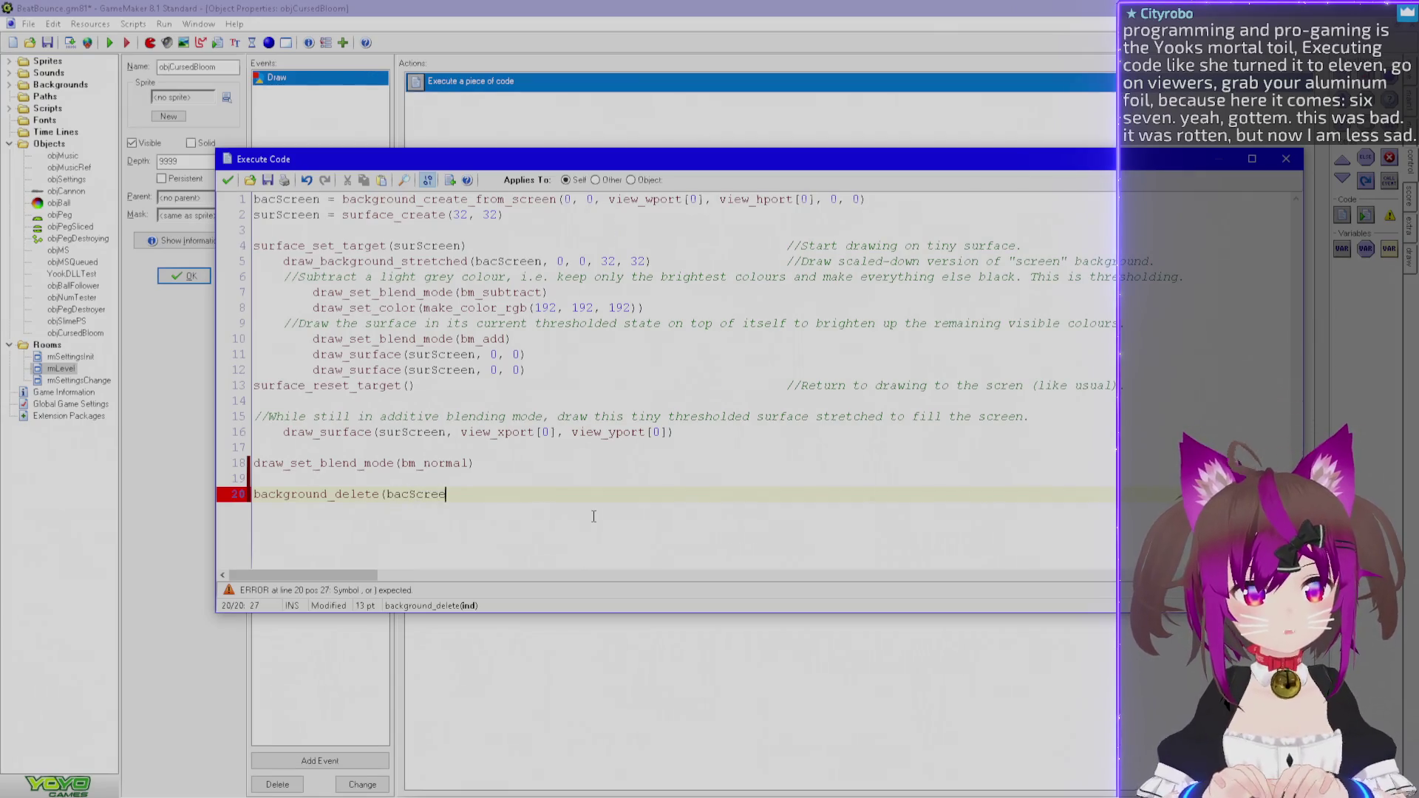
{"action": "key", "text": "shift+Home"}
{"action": "key", "text": "BackSpace"}
{"action": "key", "text": "ctrl+z"}
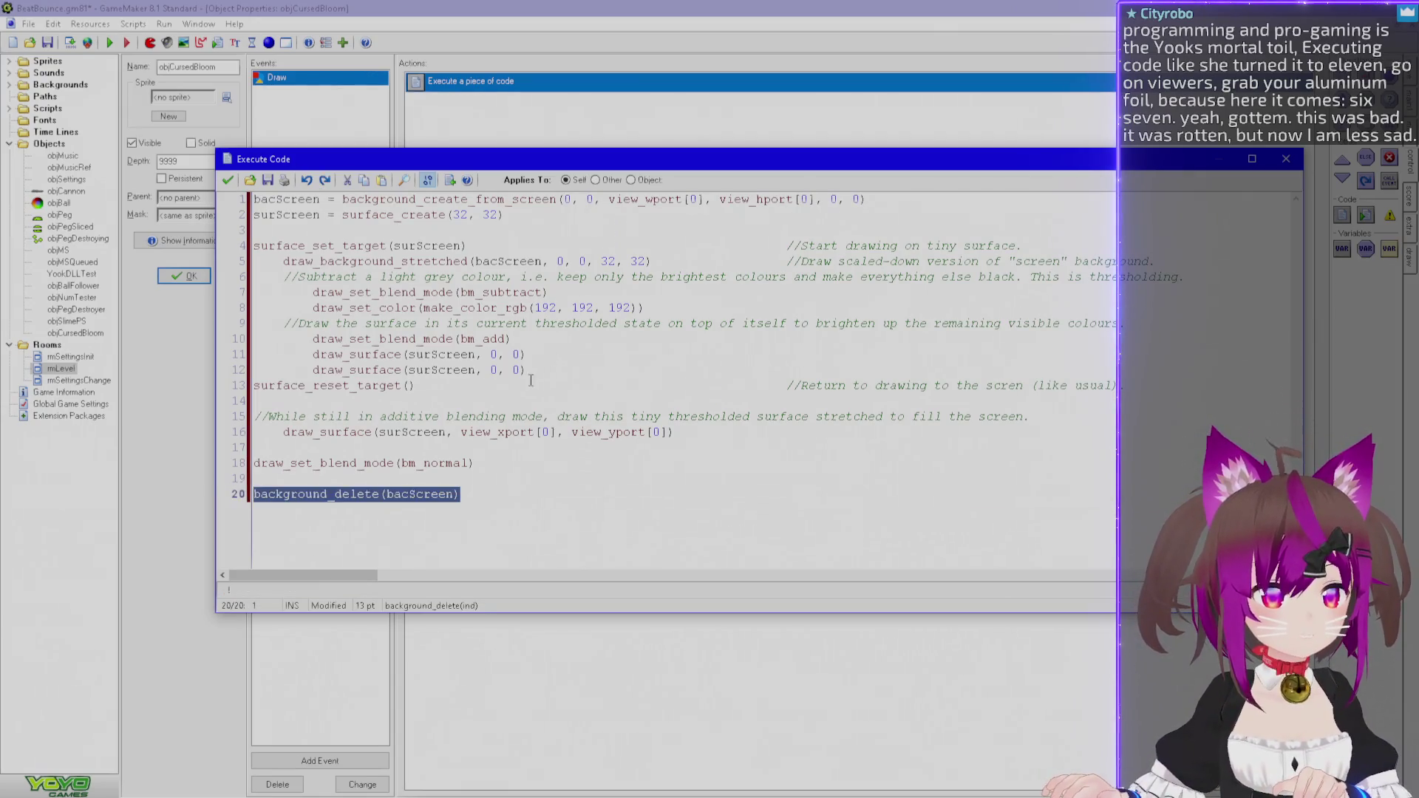
{"action": "key", "text": "BackSpace"}
{"action": "left_click", "coordinate": [428, 260]}
{"action": "key", "text": "End"}
{"action": "key", "text": "Return"}
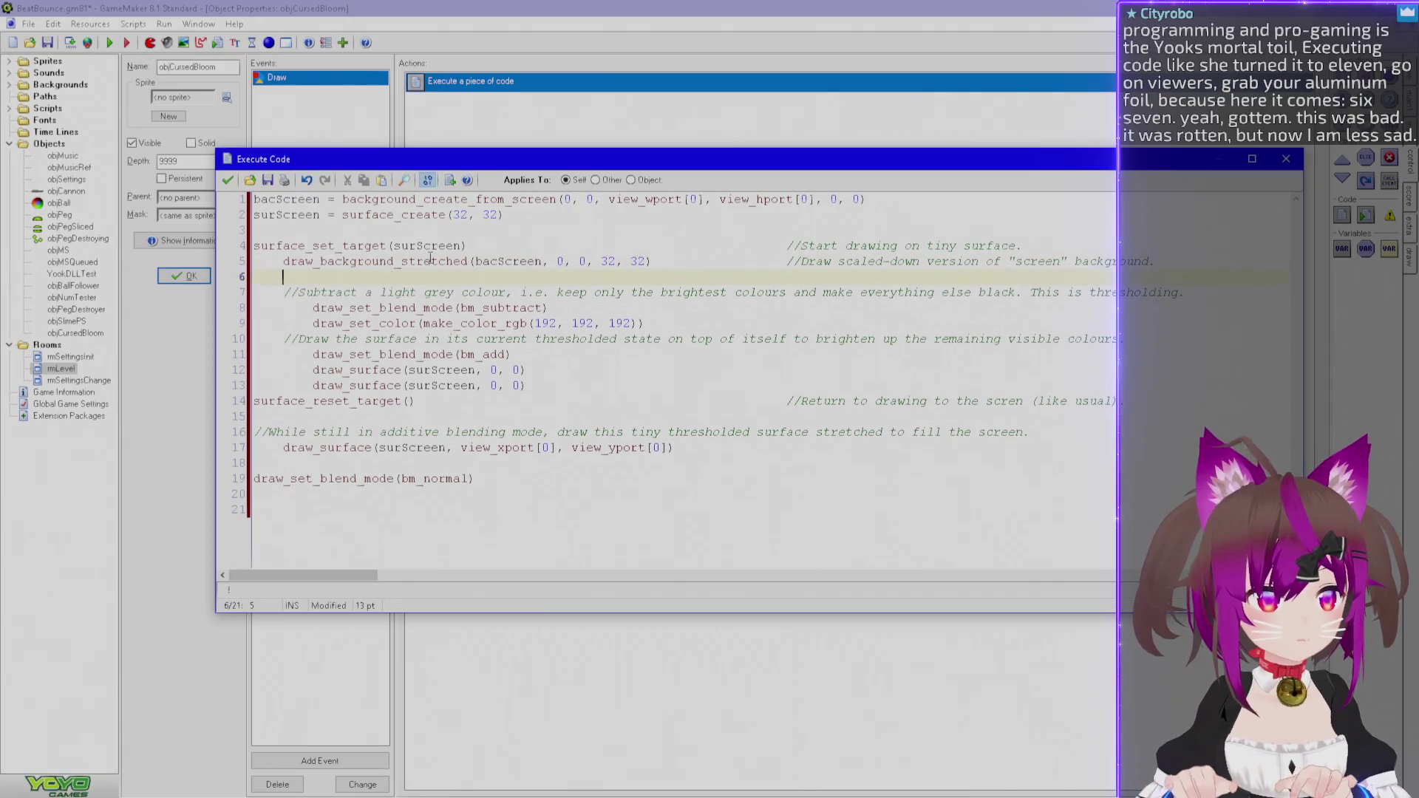
{"action": "type", "text": "background_delete(bacScreen)"}
Comment that line with '//We no longer need the full-size background.'.
{"action": "left_click", "coordinate": [788, 261]}
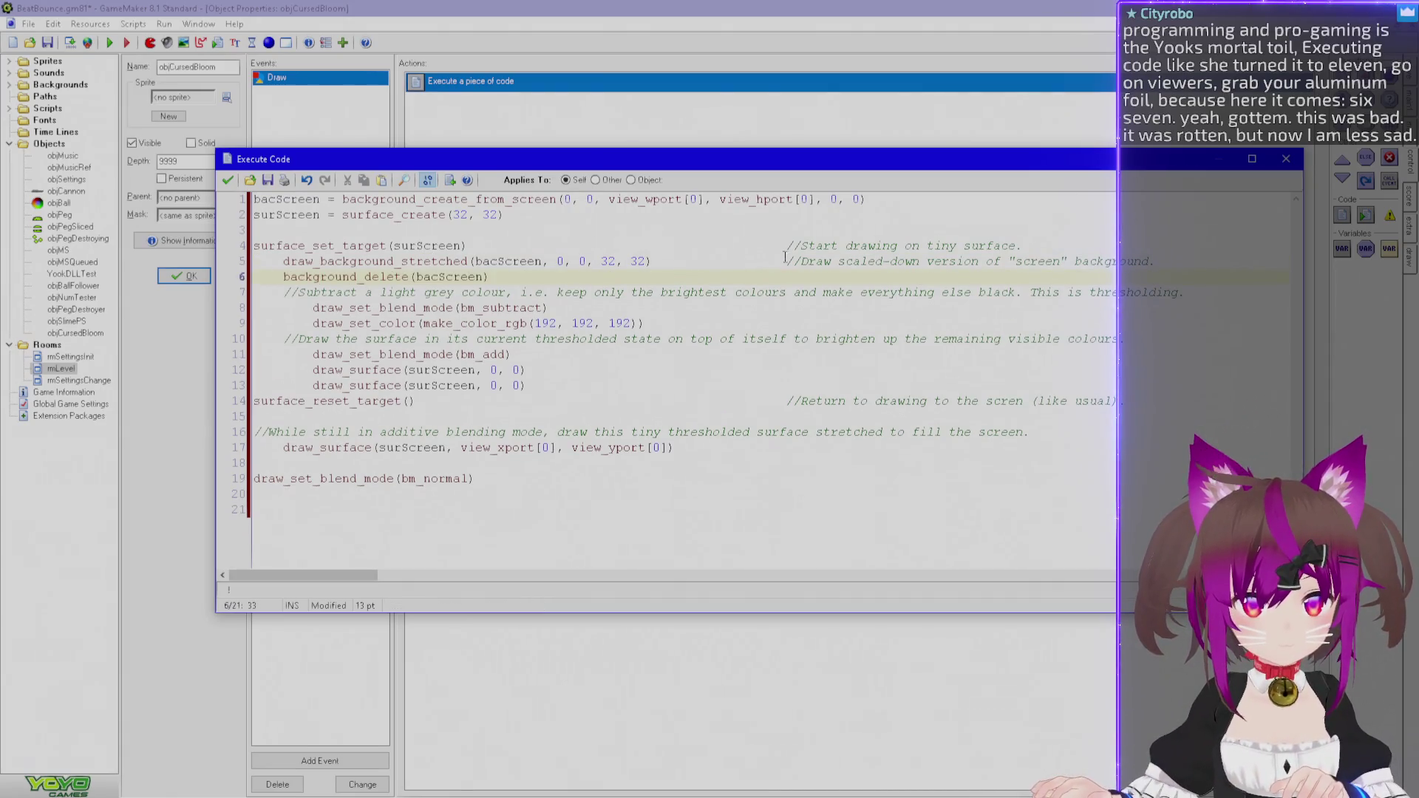
{"action": "key", "text": "Down"}
{"action": "key", "text": "Tab"}
{"action": "key", "text": "Tab"}
{"action": "key", "text": "Tab"}
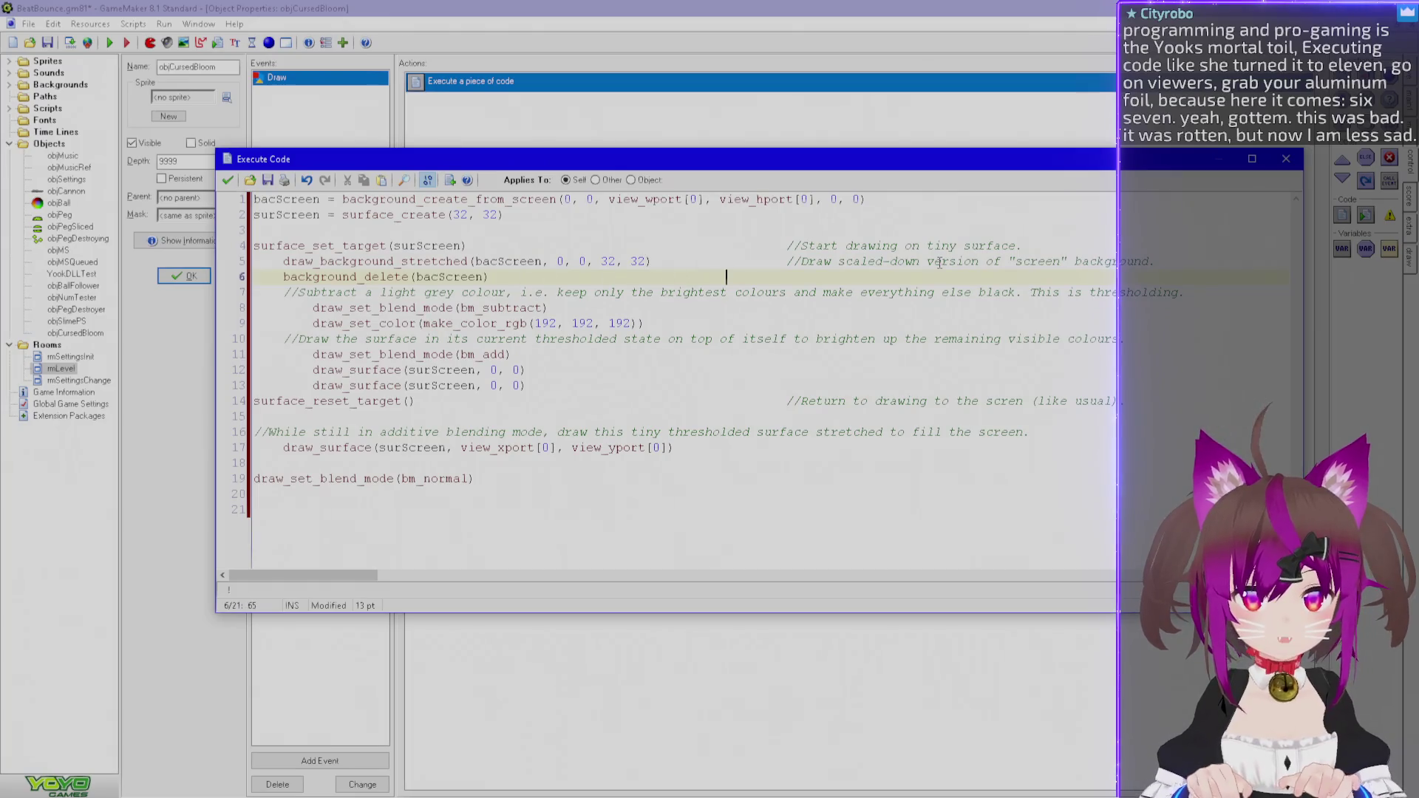
{"action": "type", "text": "//We no longer r"}
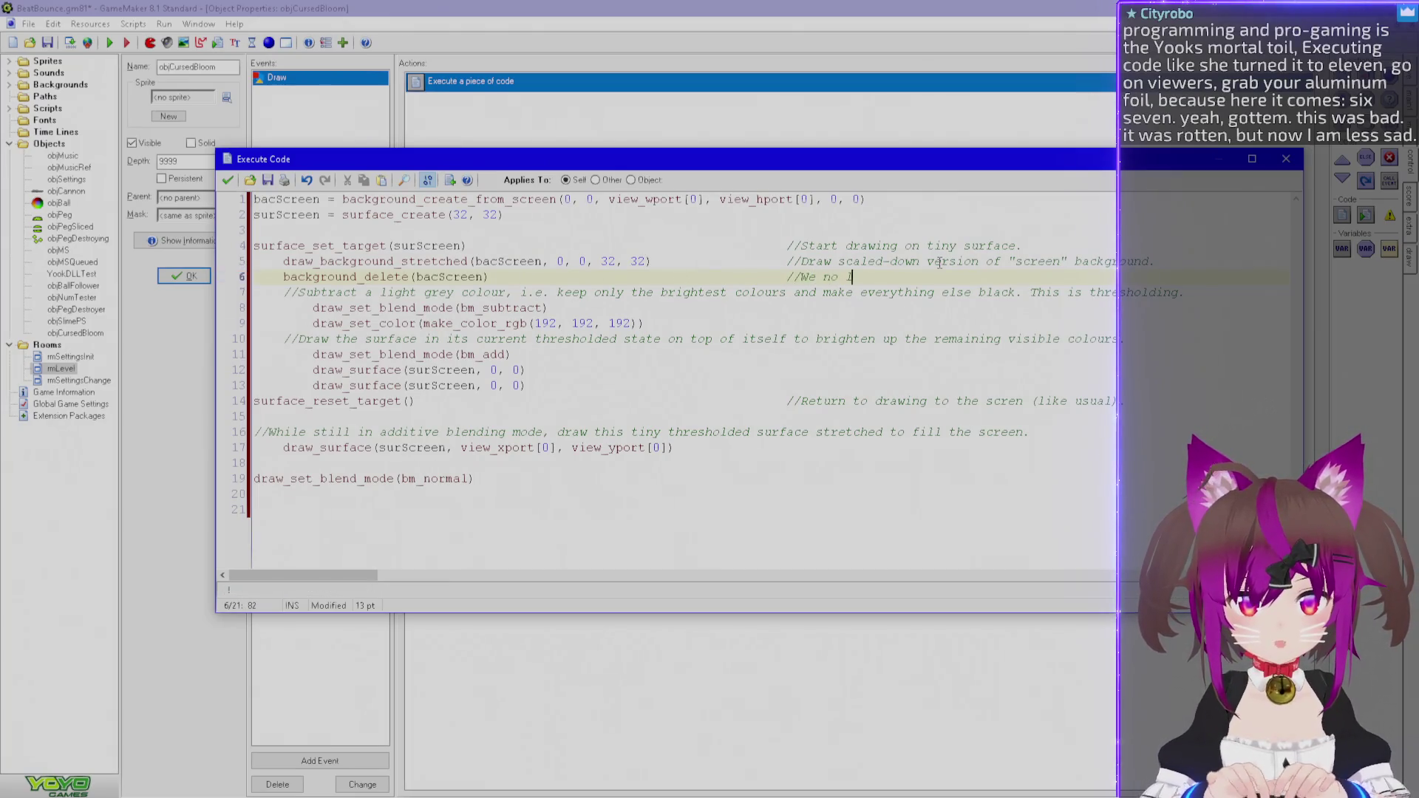
{"action": "key", "text": "BackSpace"}
{"action": "type", "text": "need the full-"}
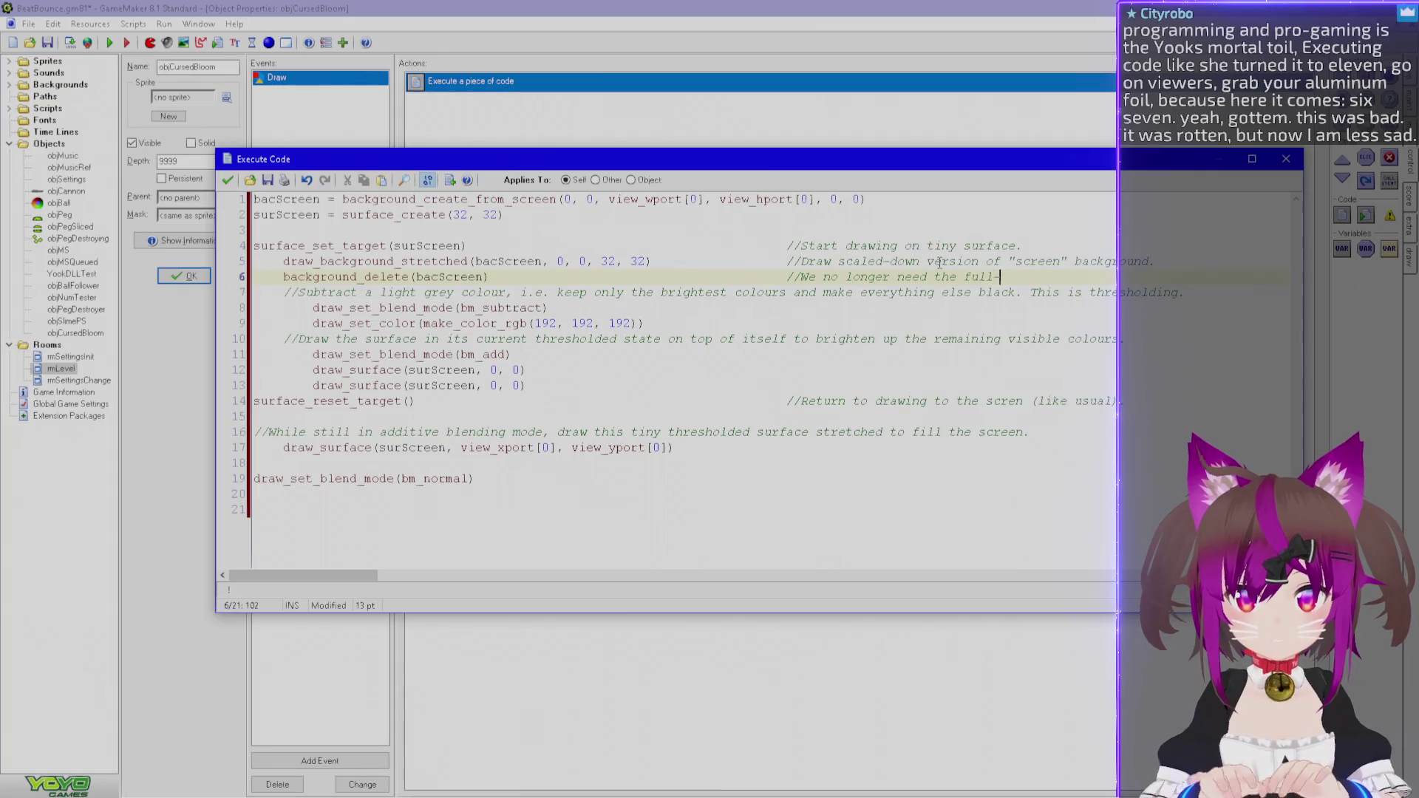
{"action": "type", "text": "size background."}
{"action": "key", "text": "ctrl+End"}
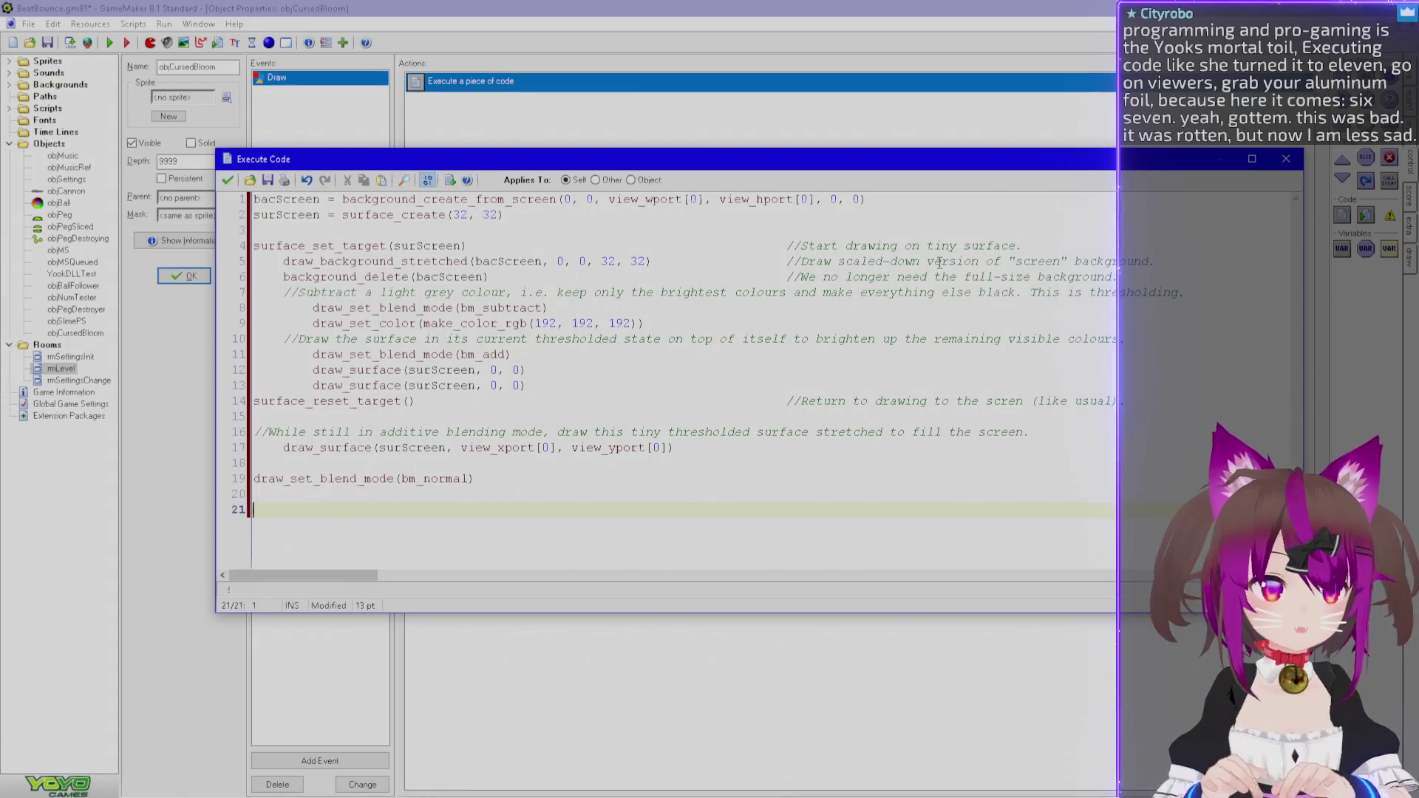
Start a surface-freeing call on the last line, narrowing to the surface_ function suggestions.
{"action": "type", "text": "d"}
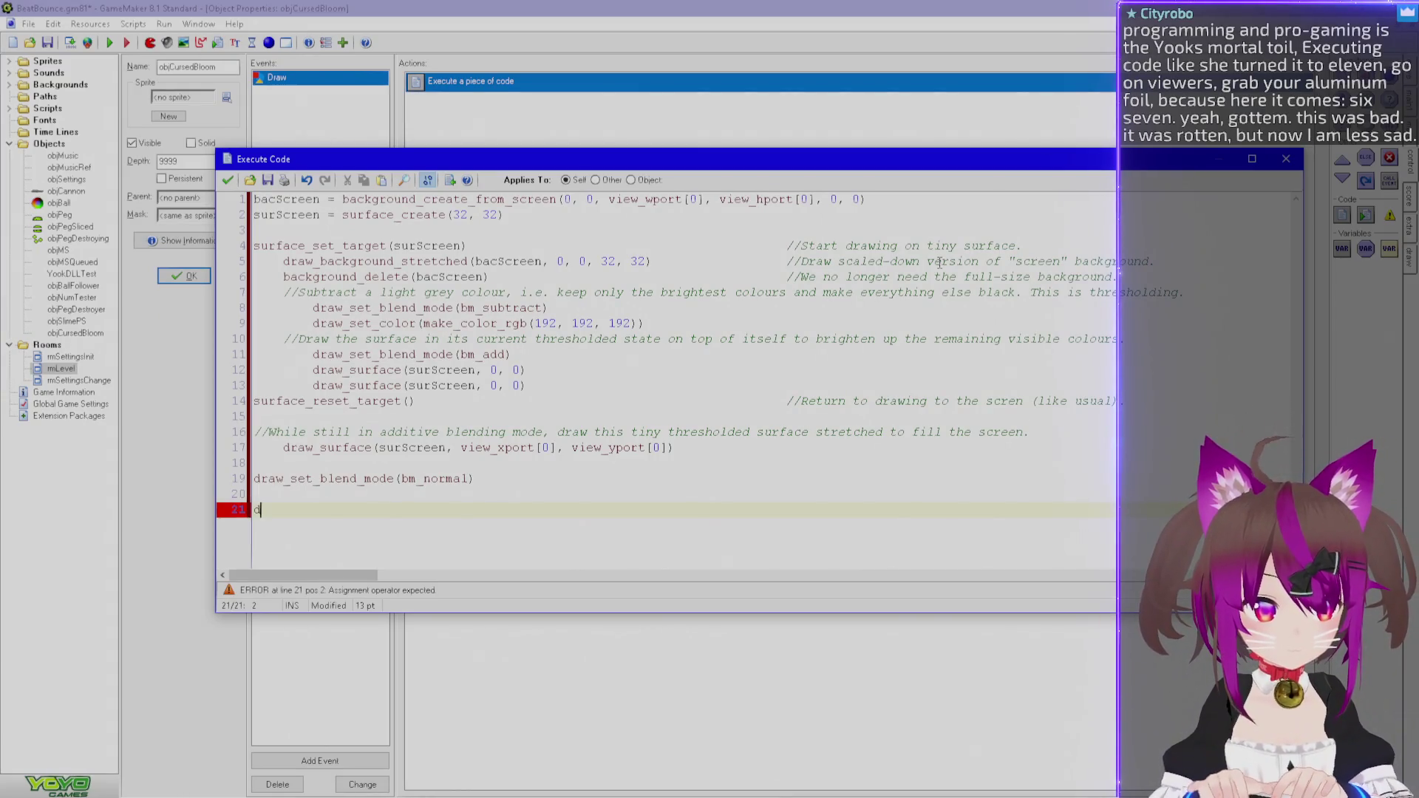
{"action": "type", "text": "elet"}
{"action": "key", "text": "BackSpace"}
{"action": "key", "text": "BackSpace"}
{"action": "key", "text": "BackSpace"}
{"action": "type", "text": "elec"}
{"action": "key", "text": "BackSpace"}
{"action": "type", "text": "te"}
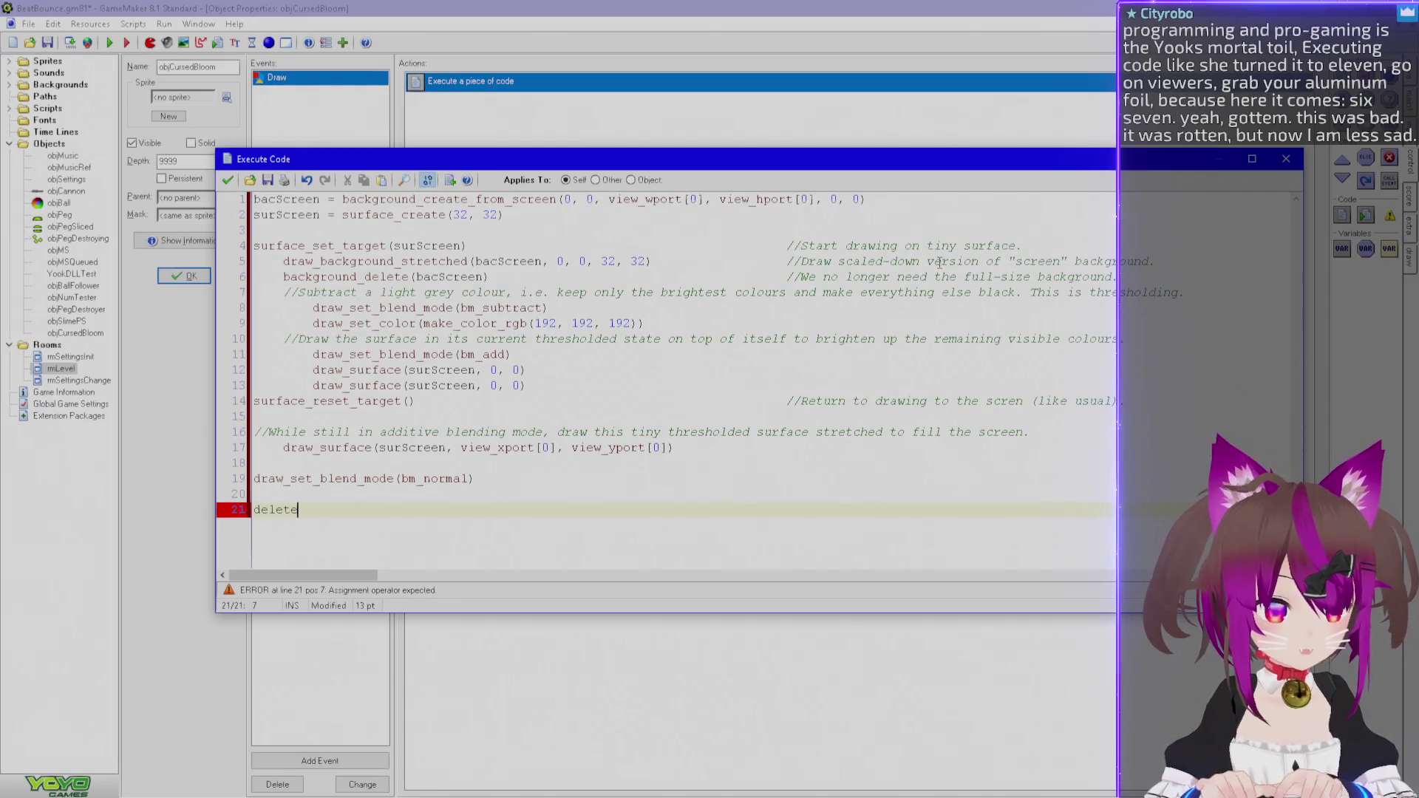
{"action": "type", "text": "_surface("}
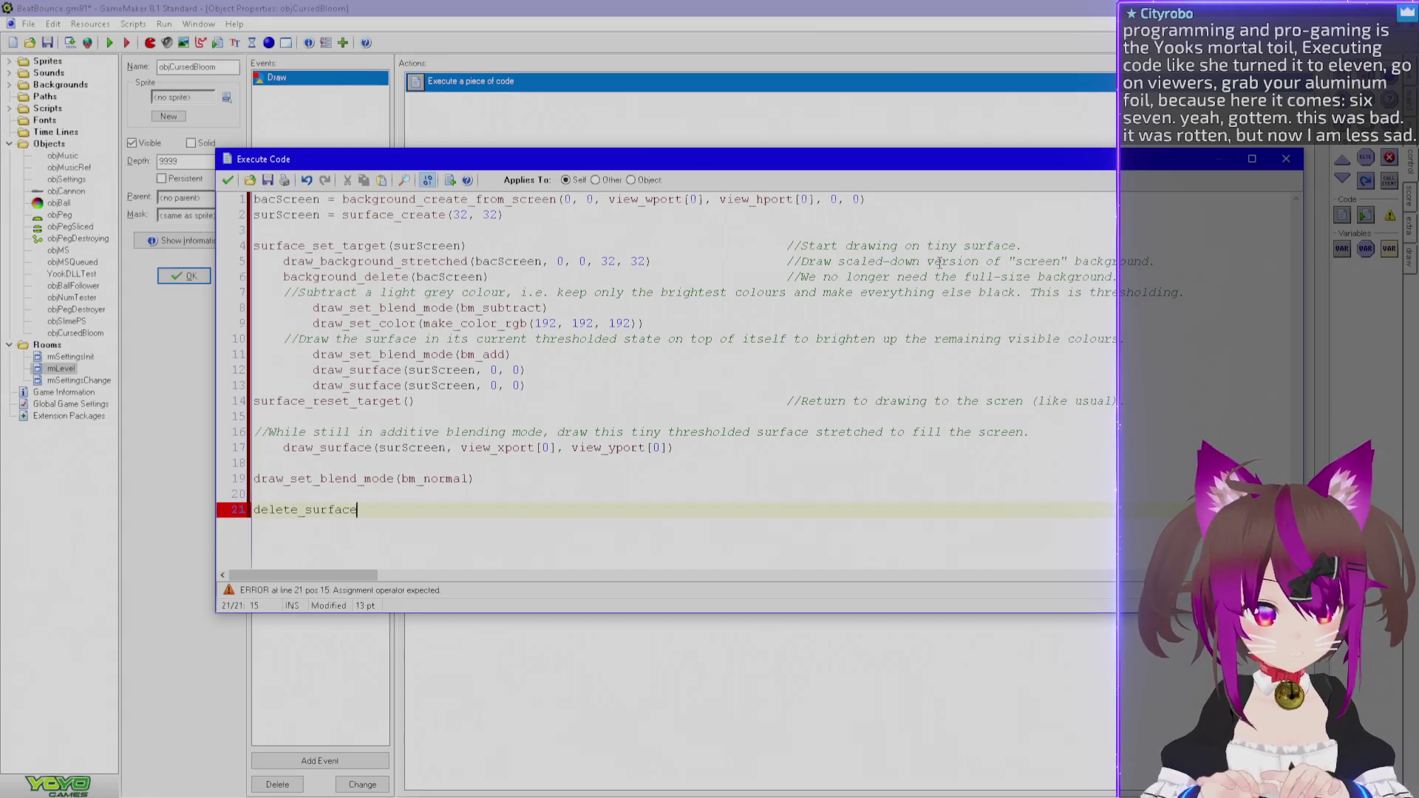
{"action": "key", "text": "BackSpace"}
{"action": "key", "text": "BackSpace"}
{"action": "key", "text": "BackSpace"}
{"action": "key", "text": "BackSpace"}
{"action": "key", "text": "BackSpace"}
{"action": "key", "text": "BackSpace"}
{"action": "key", "text": "BackSpace"}
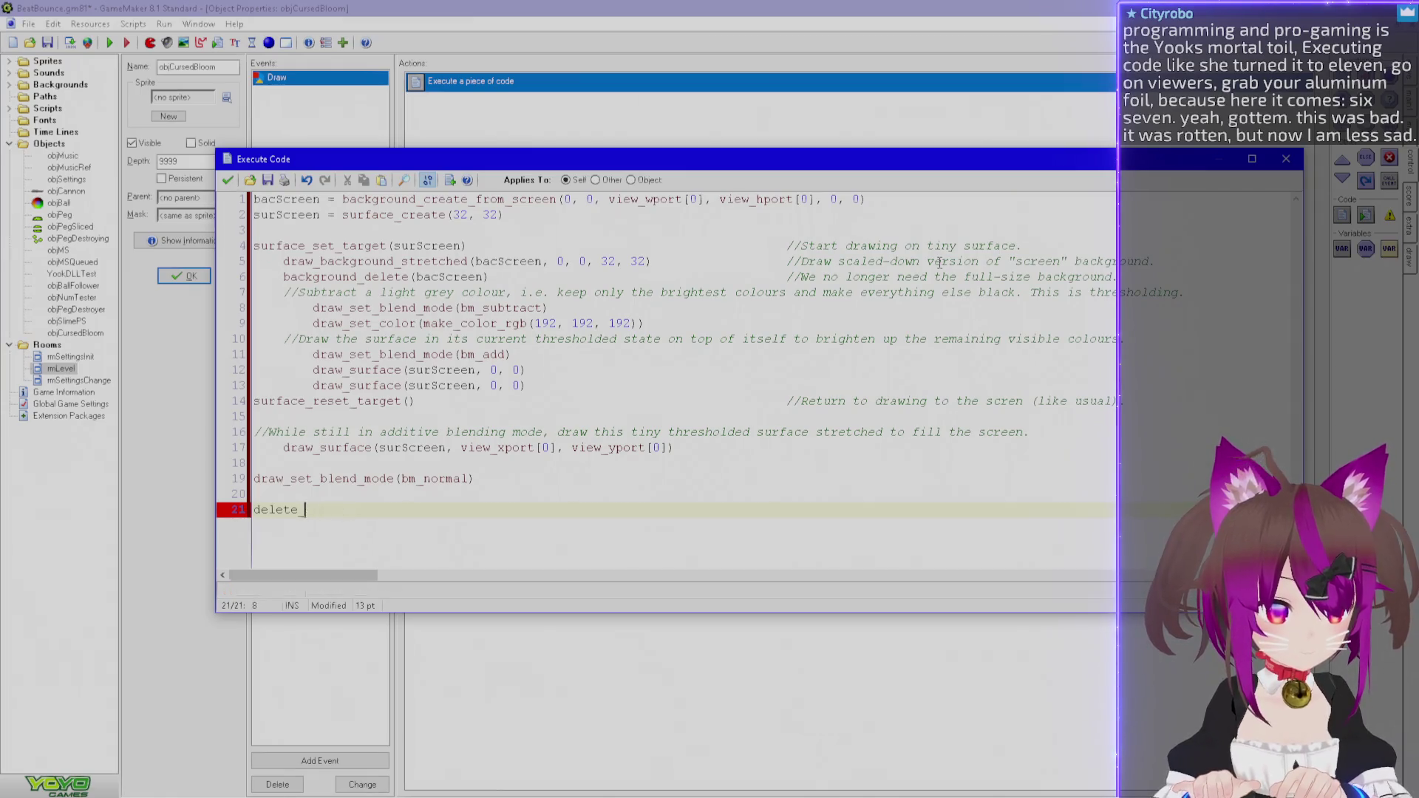
{"action": "type", "text": "surface_d"}
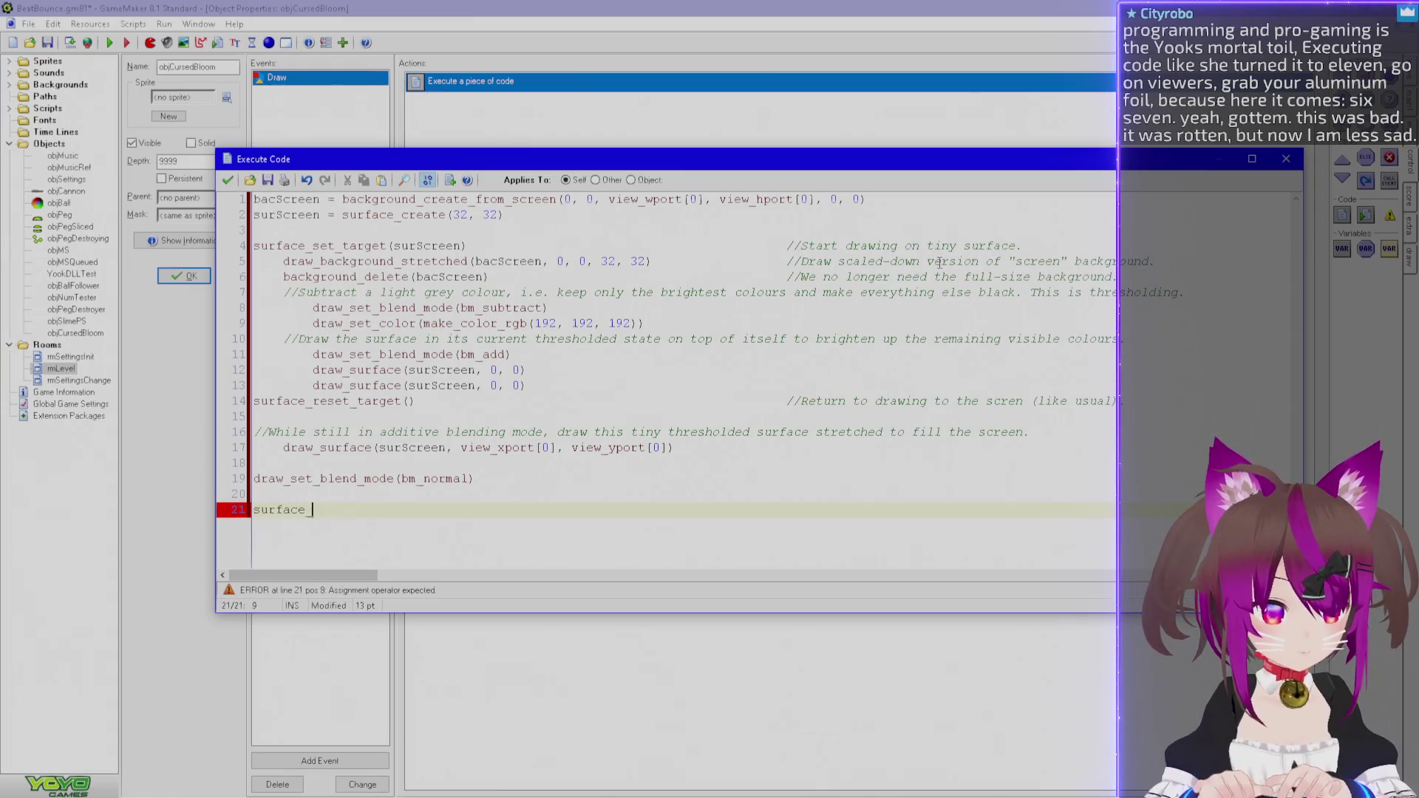
{"action": "key", "text": "BackSpace"}
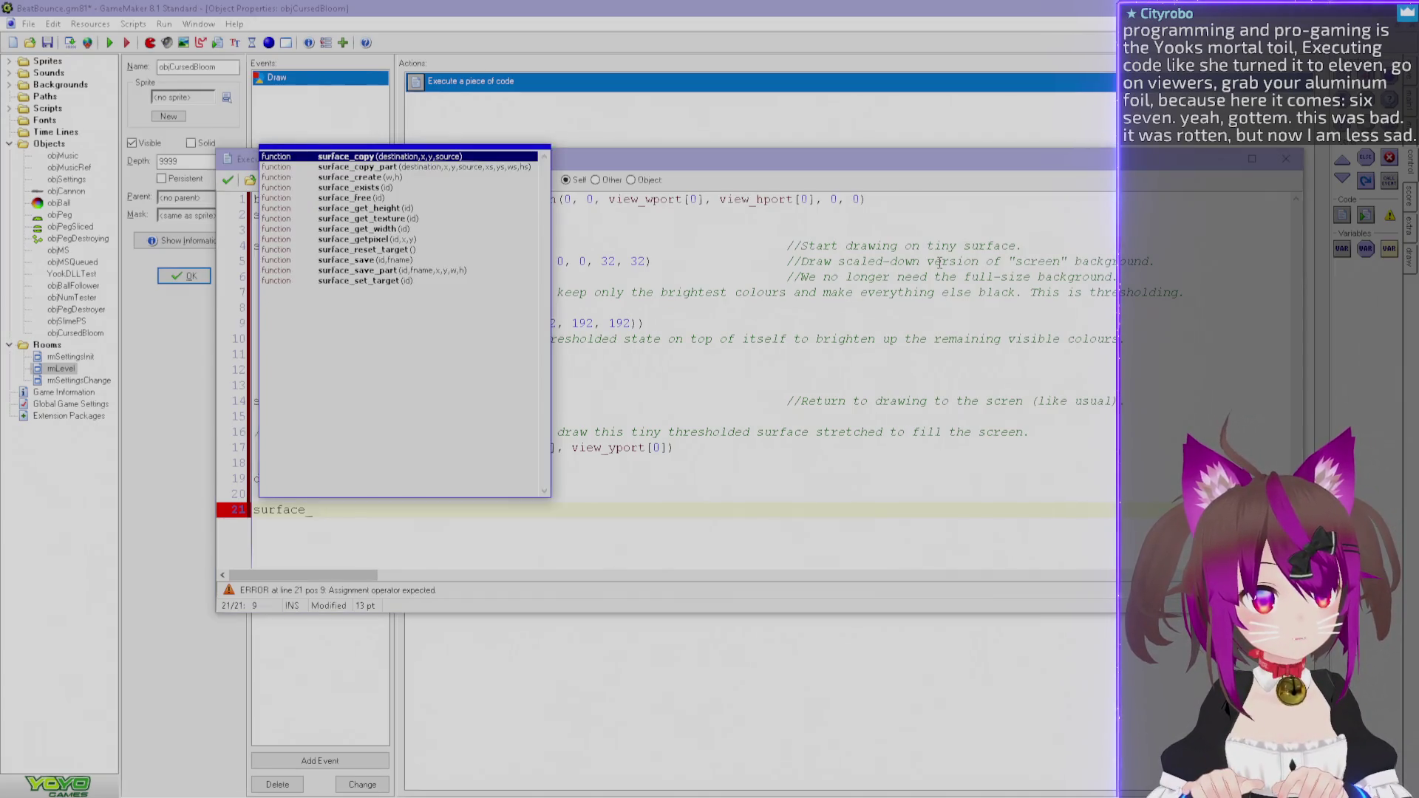
Complete surface_free(surScreen) from autocomplete and bring up the help on surface functions.
{"action": "key", "text": "Down"}
{"action": "key", "text": "Down"}
{"action": "key", "text": "Down"}
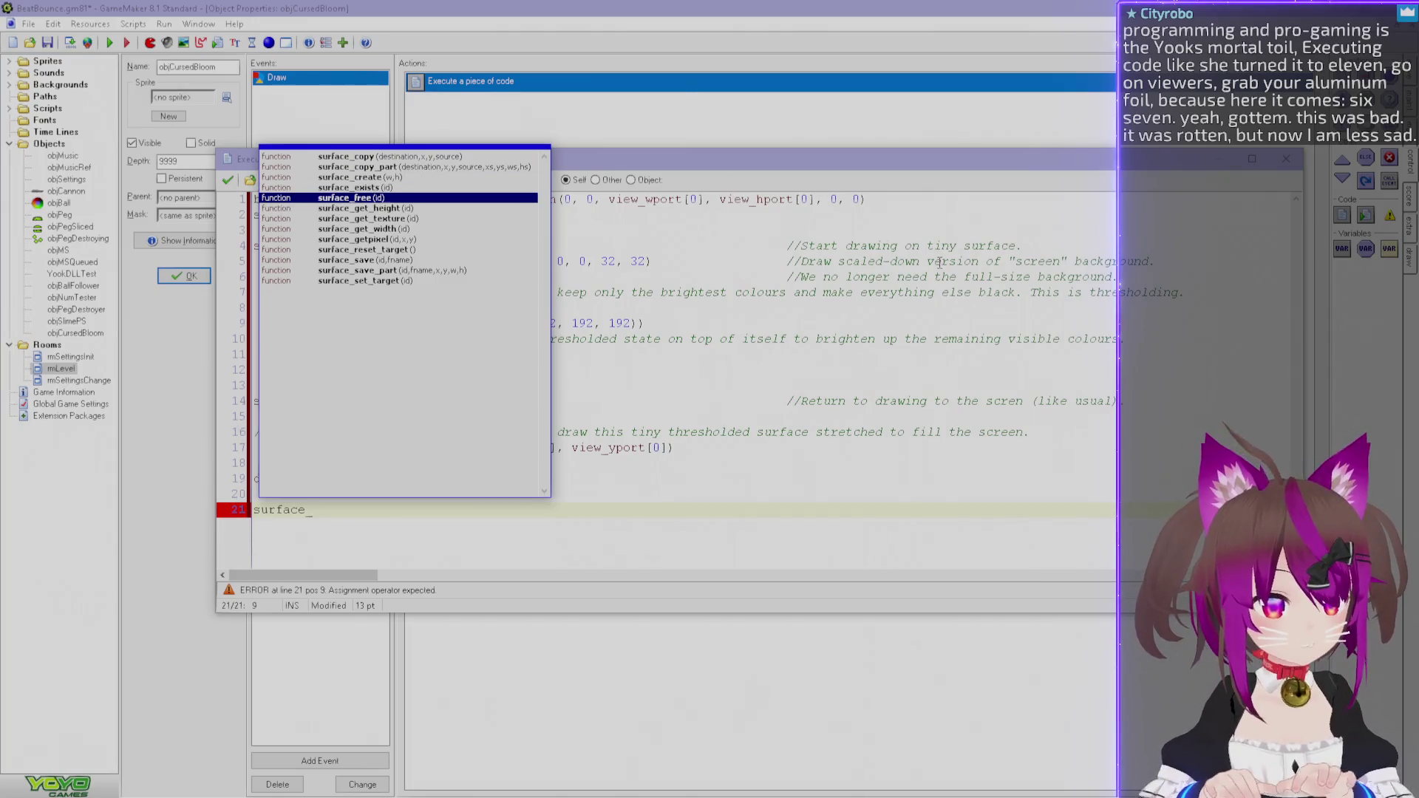
{"action": "key", "text": "Return"}
{"action": "type", "text": "(SurFre"}
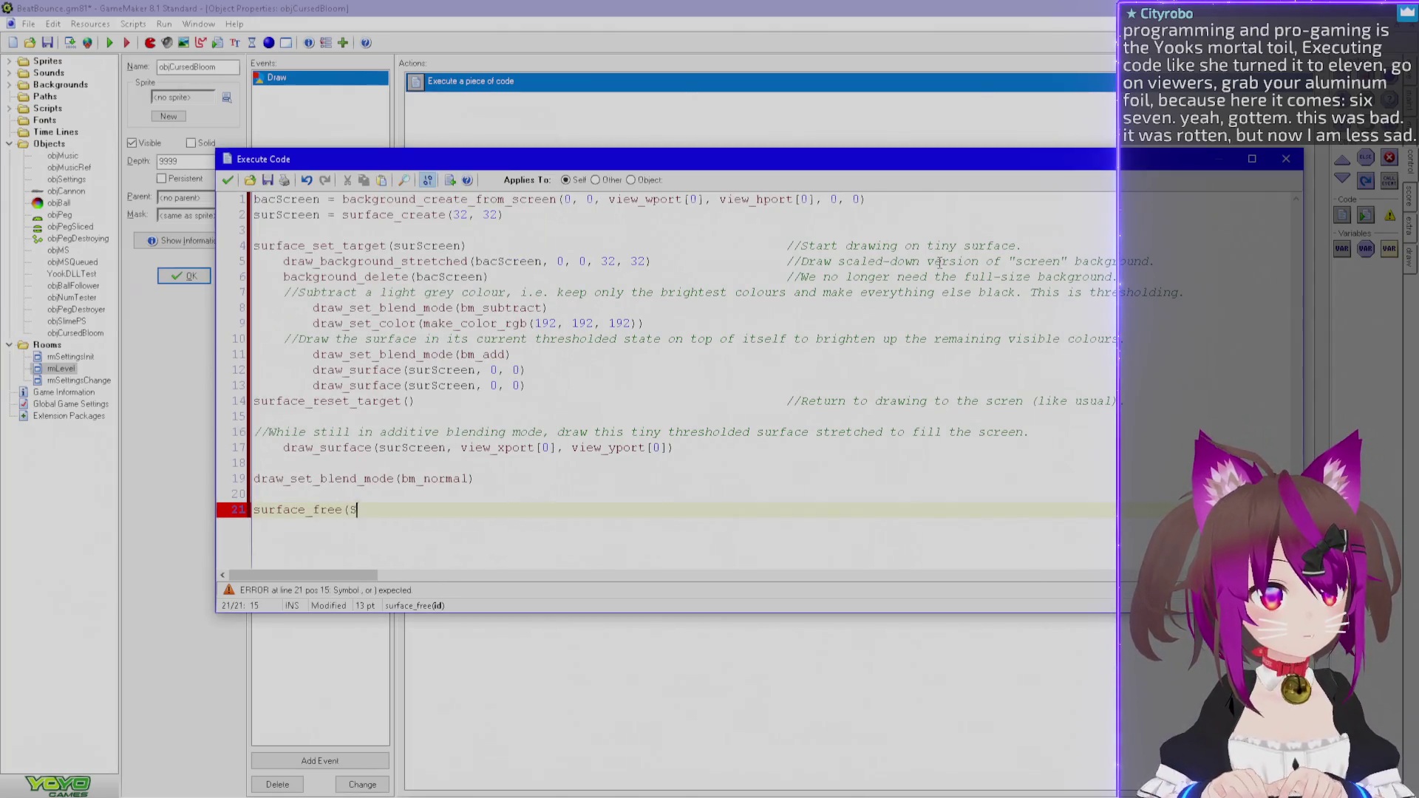
{"action": "key", "text": "BackSpace"}
{"action": "key", "text": "BackSpace"}
{"action": "key", "text": "BackSpace"}
{"action": "type", "text": "Screen)"}
{"action": "key", "text": "ctrl+Left"}
{"action": "key", "text": "ctrl+Left"}
{"action": "key", "text": "Delete"}
{"action": "type", "text": "s"}
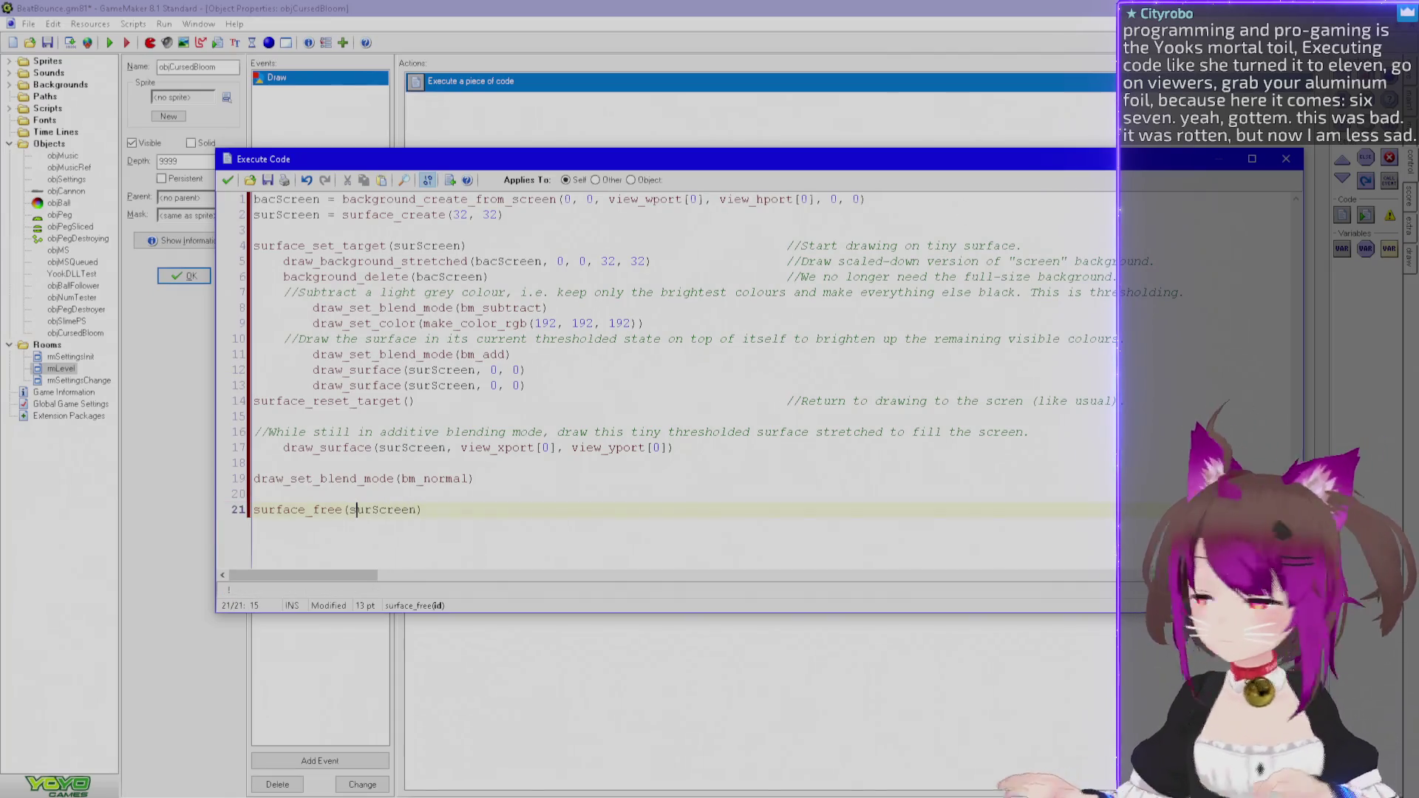
{"action": "key", "text": "F1"}
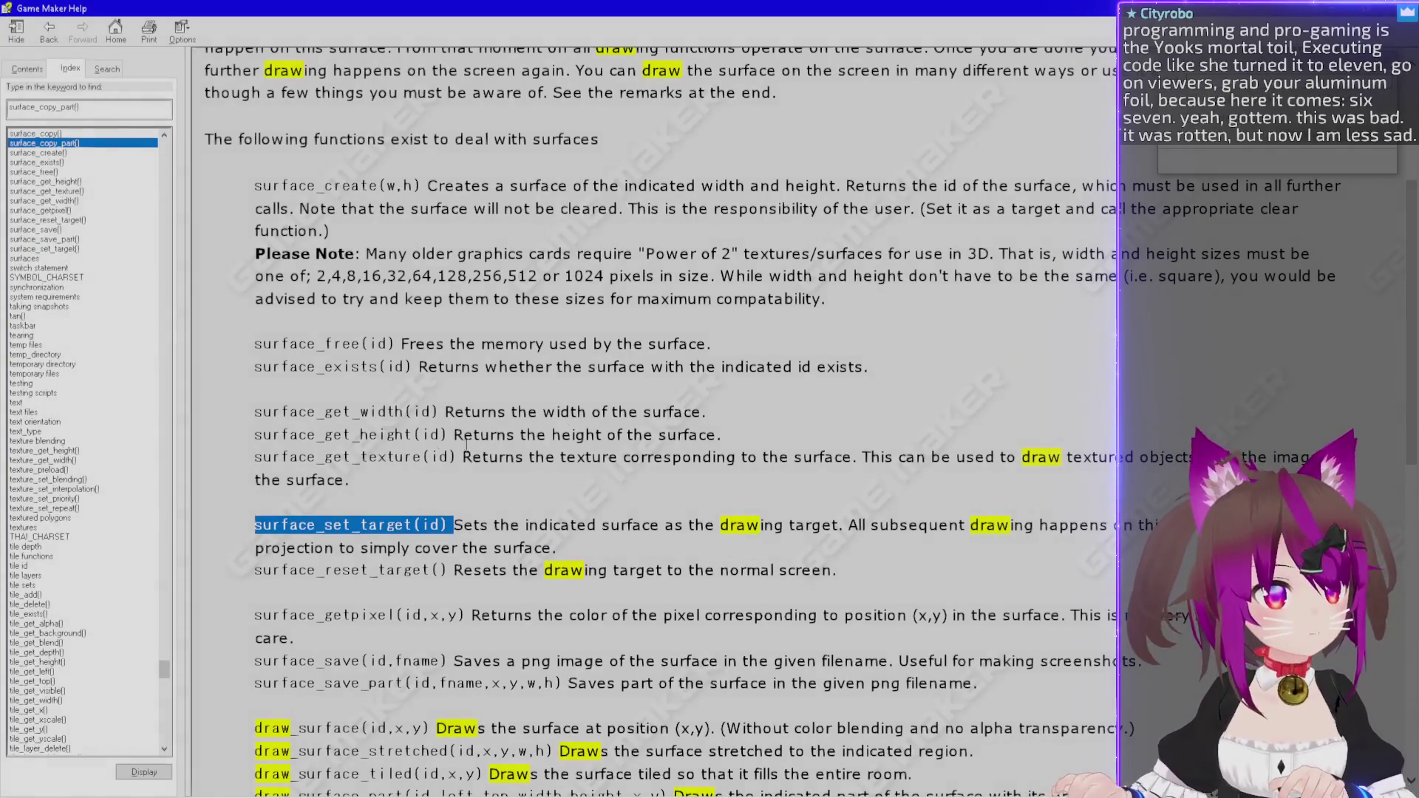
After reading surface_free in the help, move surface_free(surScreen) right after the stretched draw_surface call.
{"action": "mouse_move", "coordinate": [255, 344]}
{"action": "left_mouse_down"}
{"action": "mouse_move", "coordinate": [656, 369]}
{"action": "mouse_move", "coordinate": [703, 334]}
{"action": "left_mouse_up"}
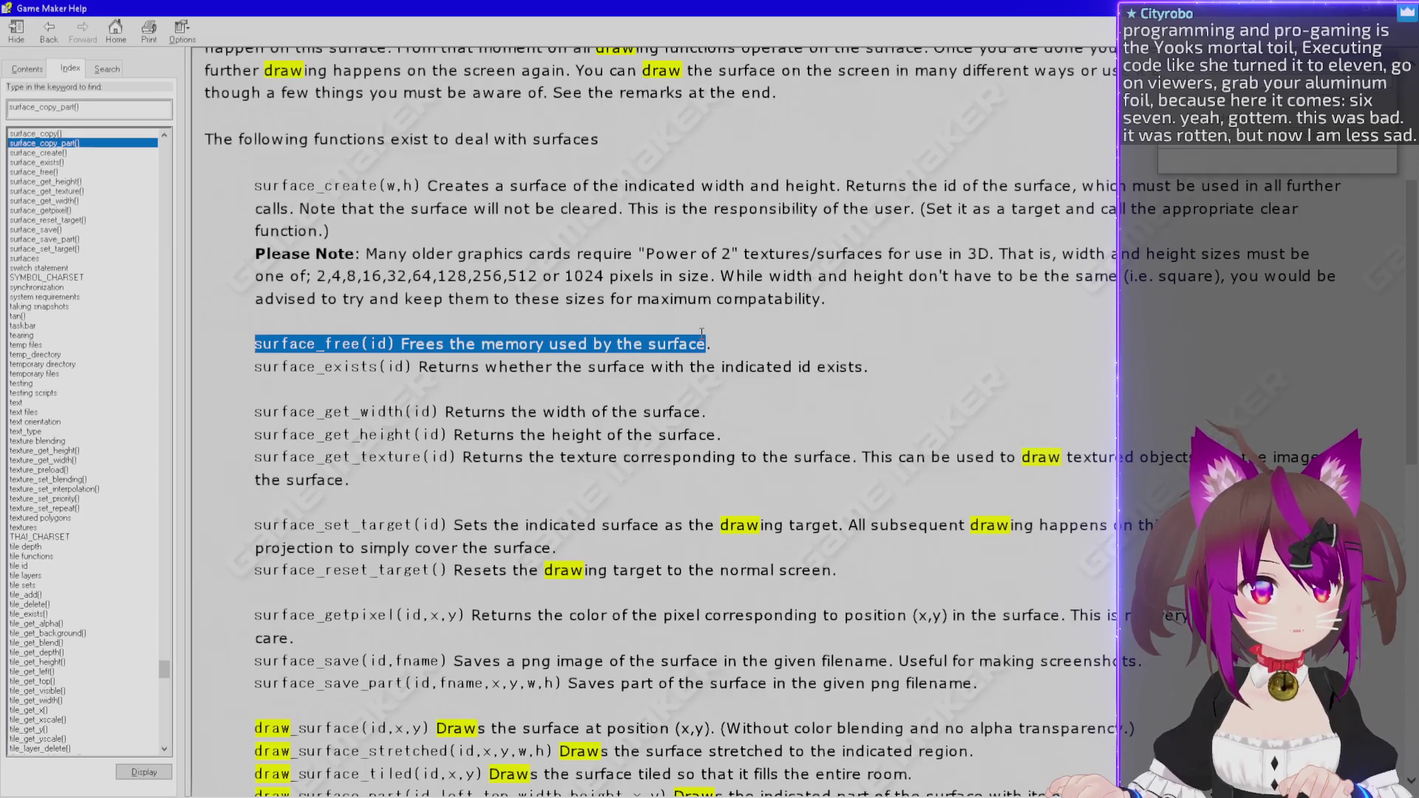
{"action": "scroll", "coordinate": [702, 333], "scroll_direction": "up", "scroll_amount": 4}
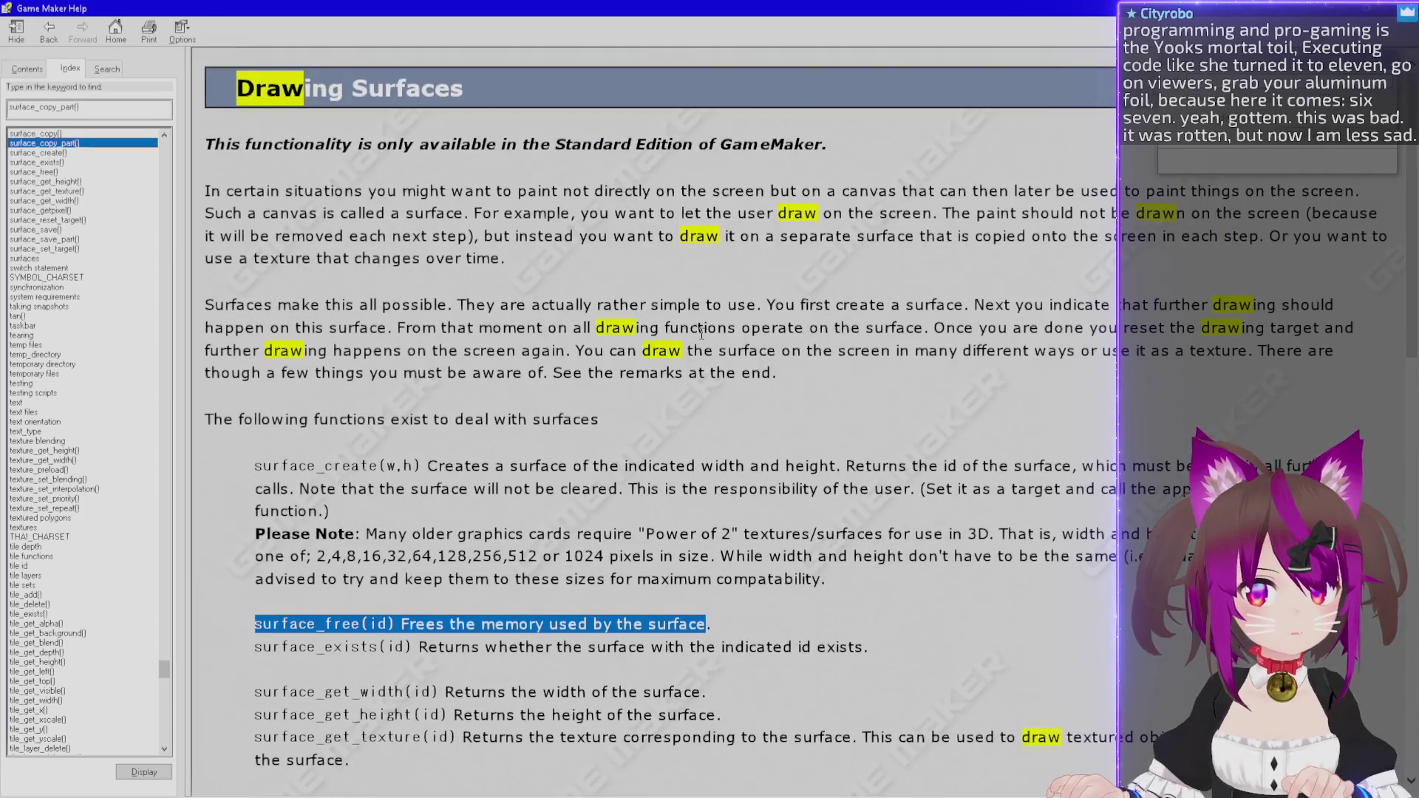
{"action": "scroll", "coordinate": [701, 333], "scroll_direction": "down", "scroll_amount": 2}
{"action": "key", "text": "alt+Tab"}
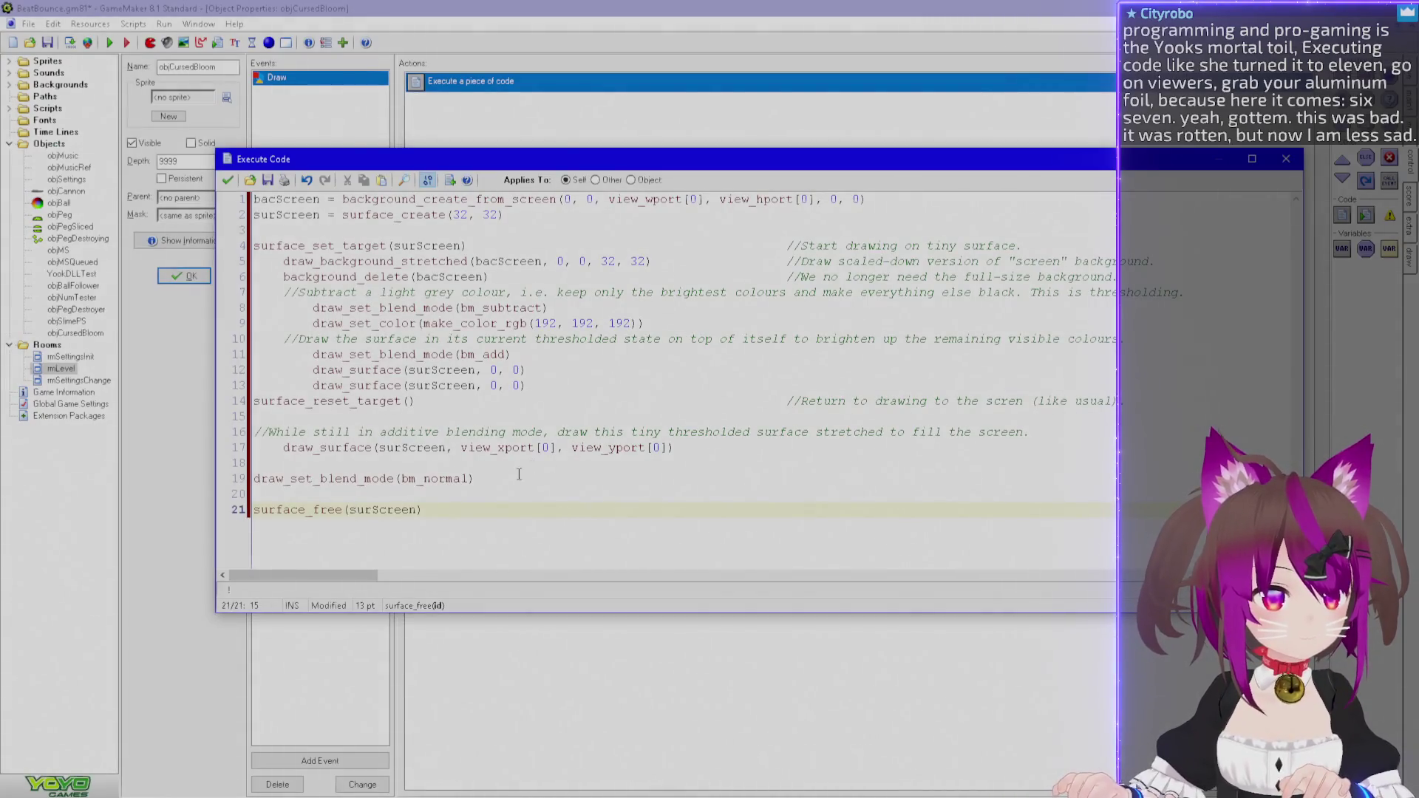
{"action": "key", "text": "End"}
{"action": "key", "text": "shift+Home"}
{"action": "key", "text": "ctrl+c"}
{"action": "key", "text": "BackSpace"}
{"action": "key", "text": "BackSpace"}
{"action": "key", "text": "Up"}
{"action": "key", "text": "Up"}
{"action": "key", "text": "Return"}
{"action": "key", "text": "Up"}
{"action": "key", "text": "ctrl+v"}
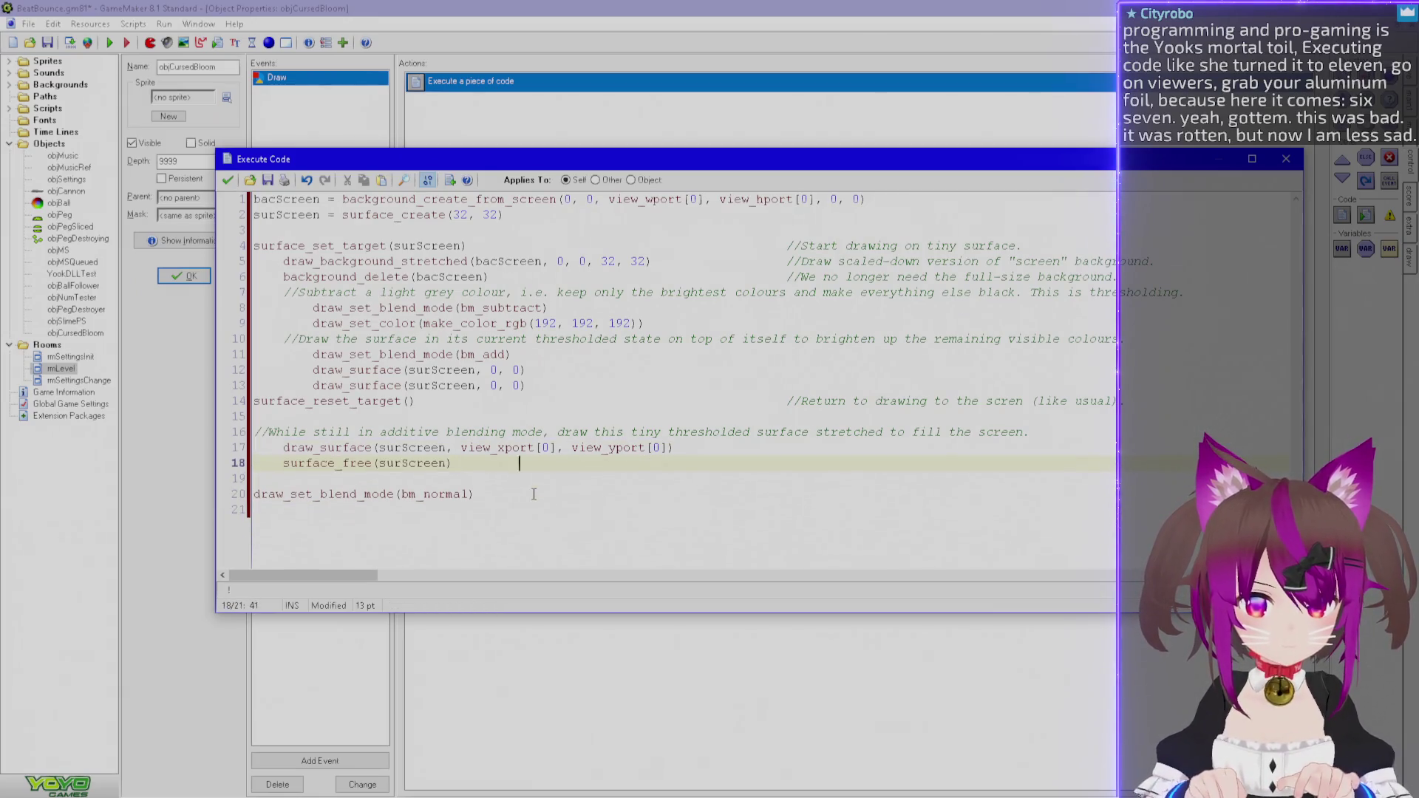
Comment it '//We no longer need the tiny surface.', save the code, and start a test run.
{"action": "key", "text": "Tab"}
{"action": "key", "text": "Tab"}
{"action": "key", "text": "Tab"}
{"action": "type", "text": "//We no l"}
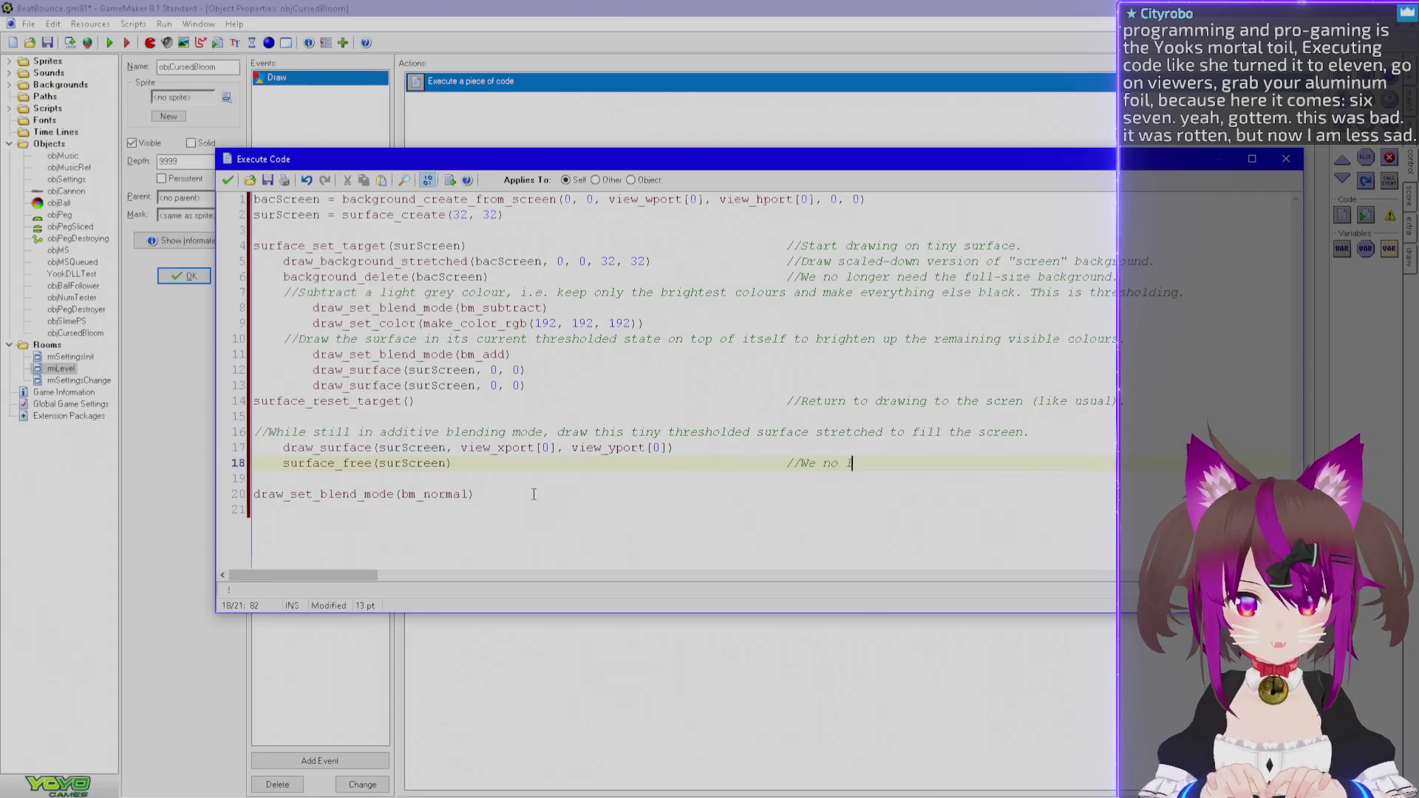
{"action": "type", "text": "onger need the tiny surface."}
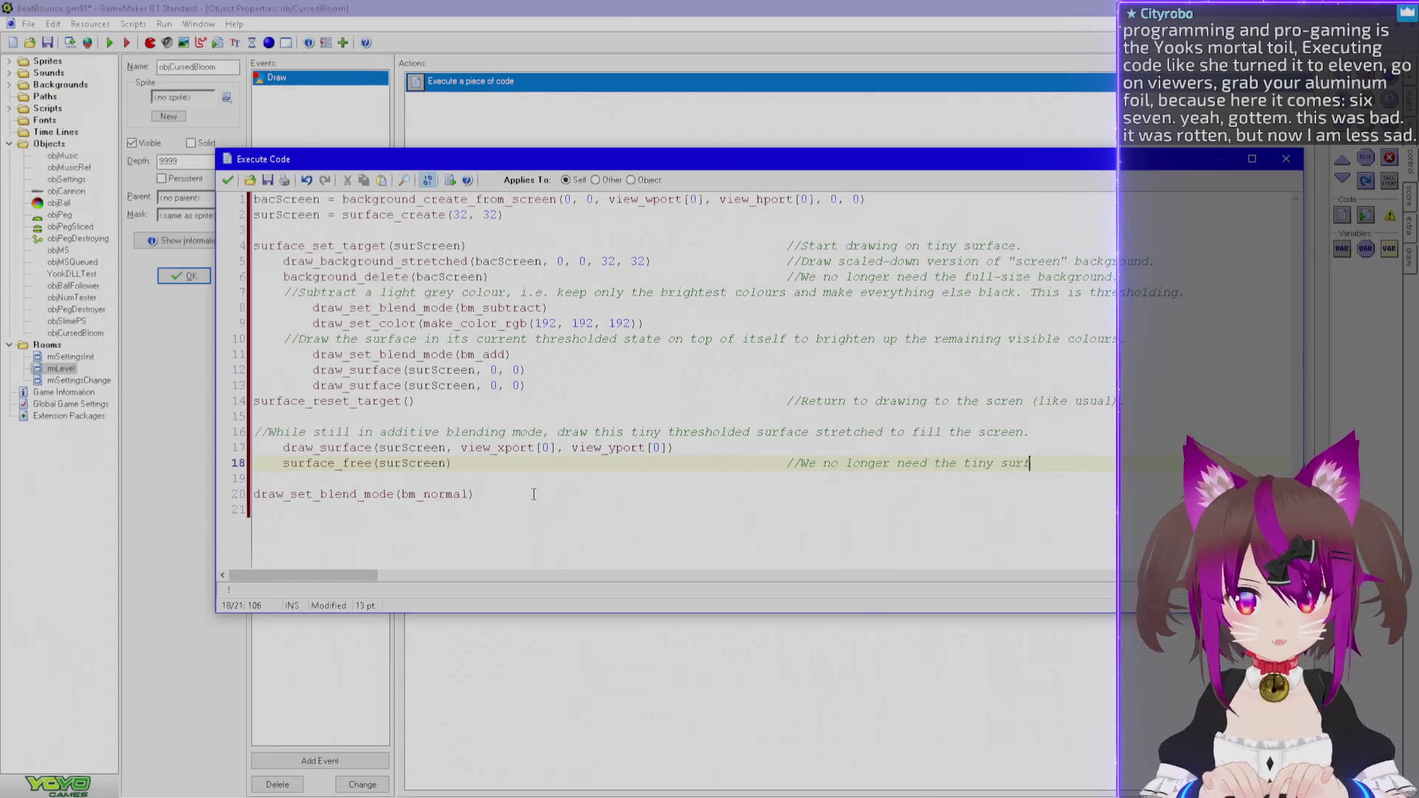
{"action": "left_click", "coordinate": [228, 180]}
{"action": "key", "text": "F5"}
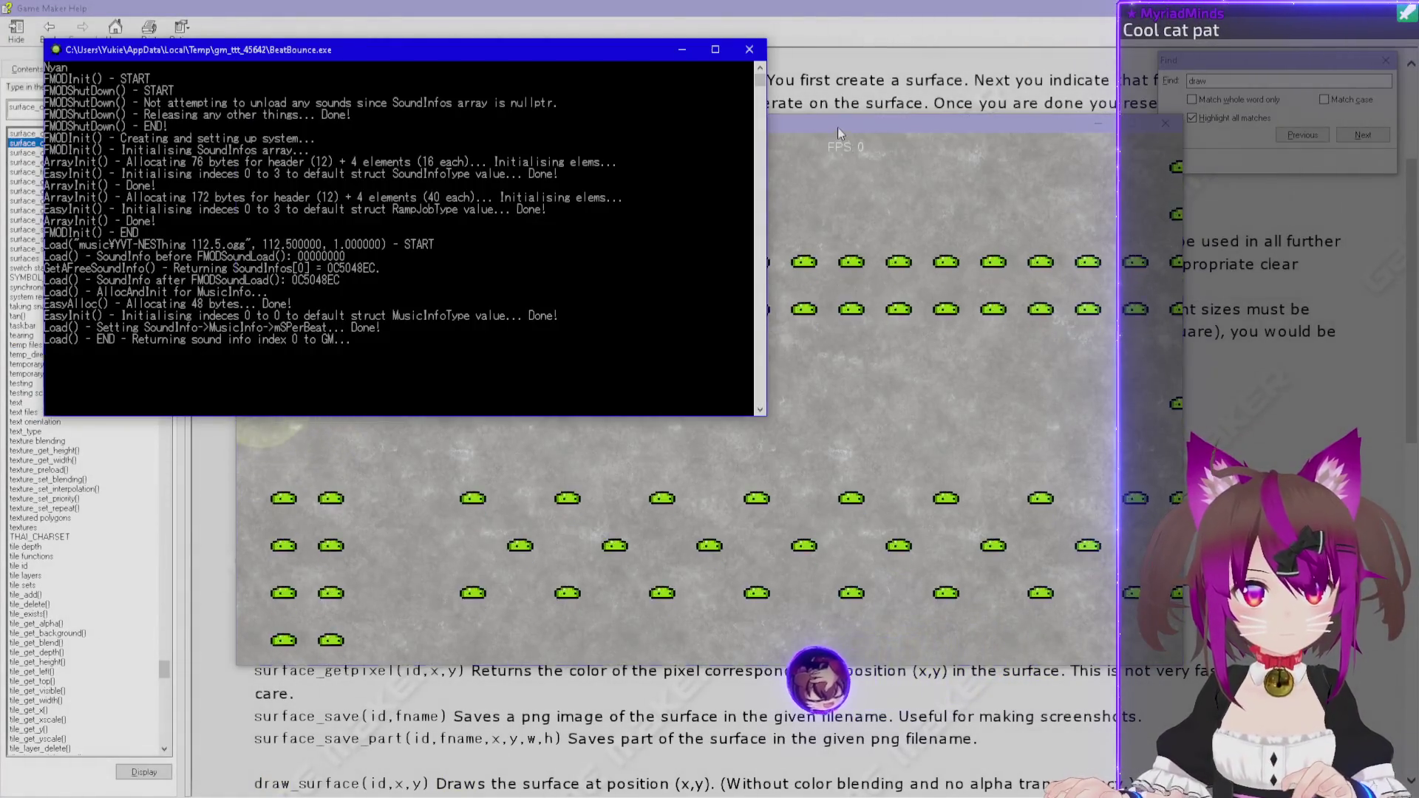
Watch the BeatBounce test run, then select the surface_create call on line 2.
{"action": "left_click", "coordinate": [837, 127]}
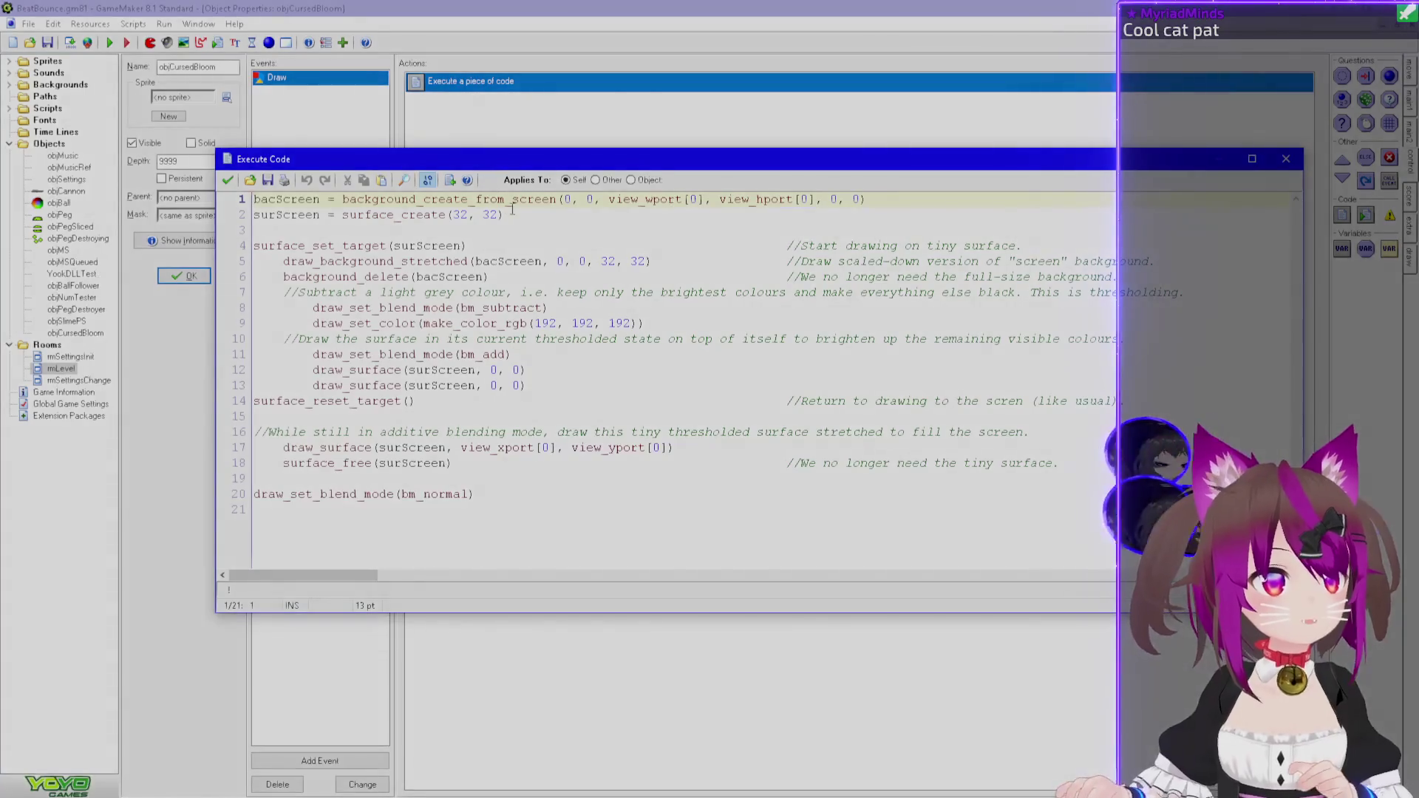
{"action": "left_click_drag", "start_coordinate": [505, 215], "coordinate": [344, 216]}
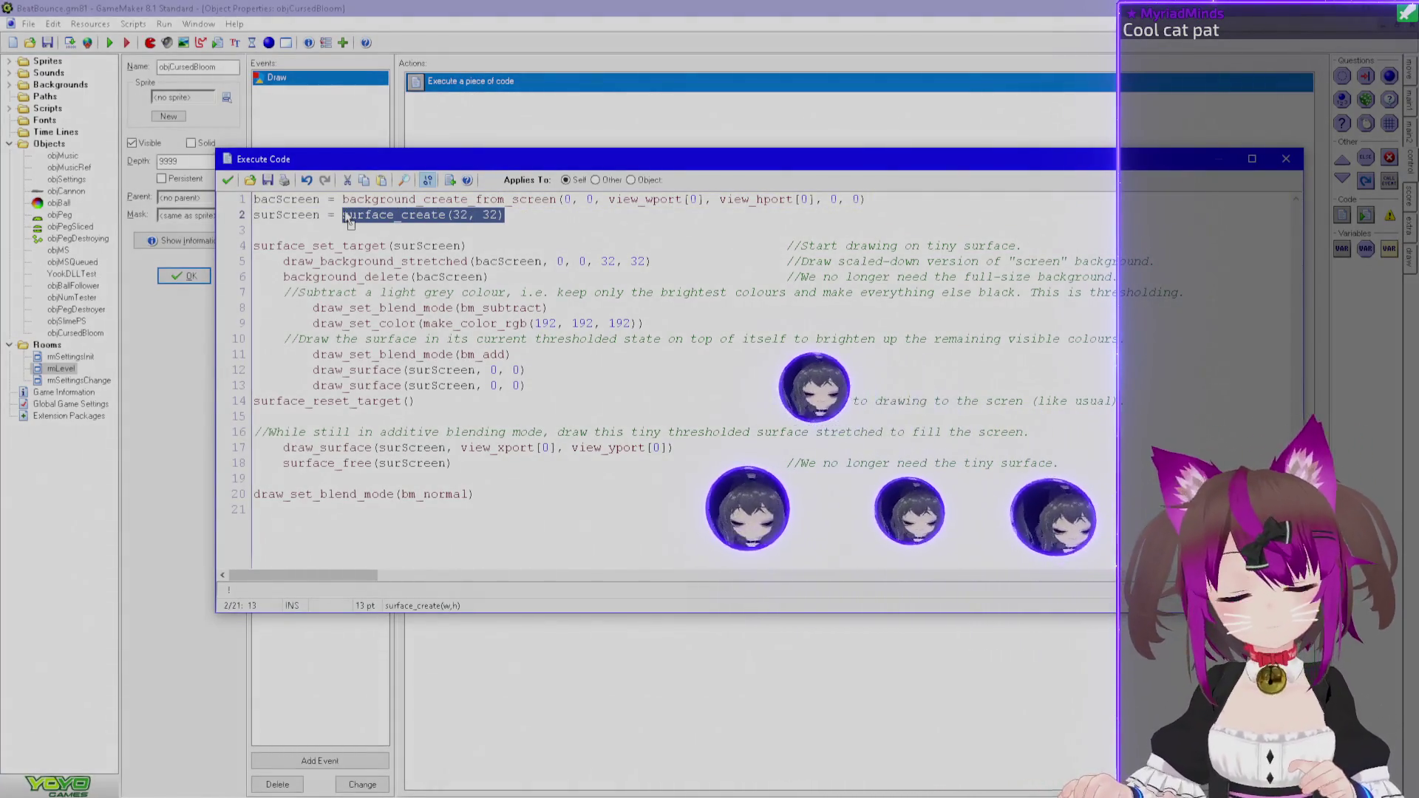
Discard the line-2 surface_create edit without saving and reopen the Draw event code.
{"action": "key", "text": "Return"}
{"action": "key", "text": "BackSpace"}
{"action": "key", "text": "Escape"}
{"action": "key", "text": "n"}
{"action": "double_click", "coordinate": [561, 83]}
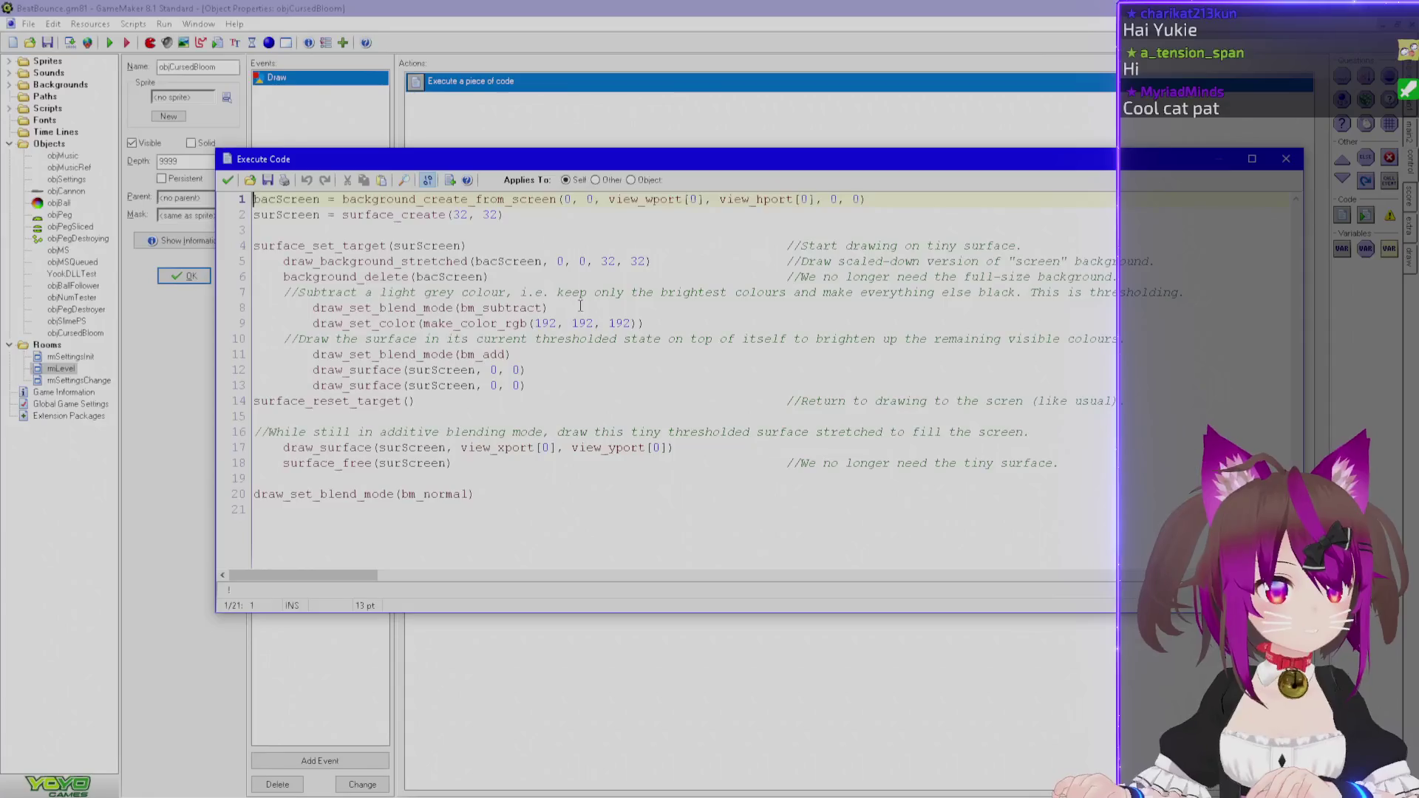
Comment out both draw_surface(surScreen, 0, 0) lines on lines 12 and 13.
{"action": "left_click", "coordinate": [318, 386]}
{"action": "key", "text": "Left"}
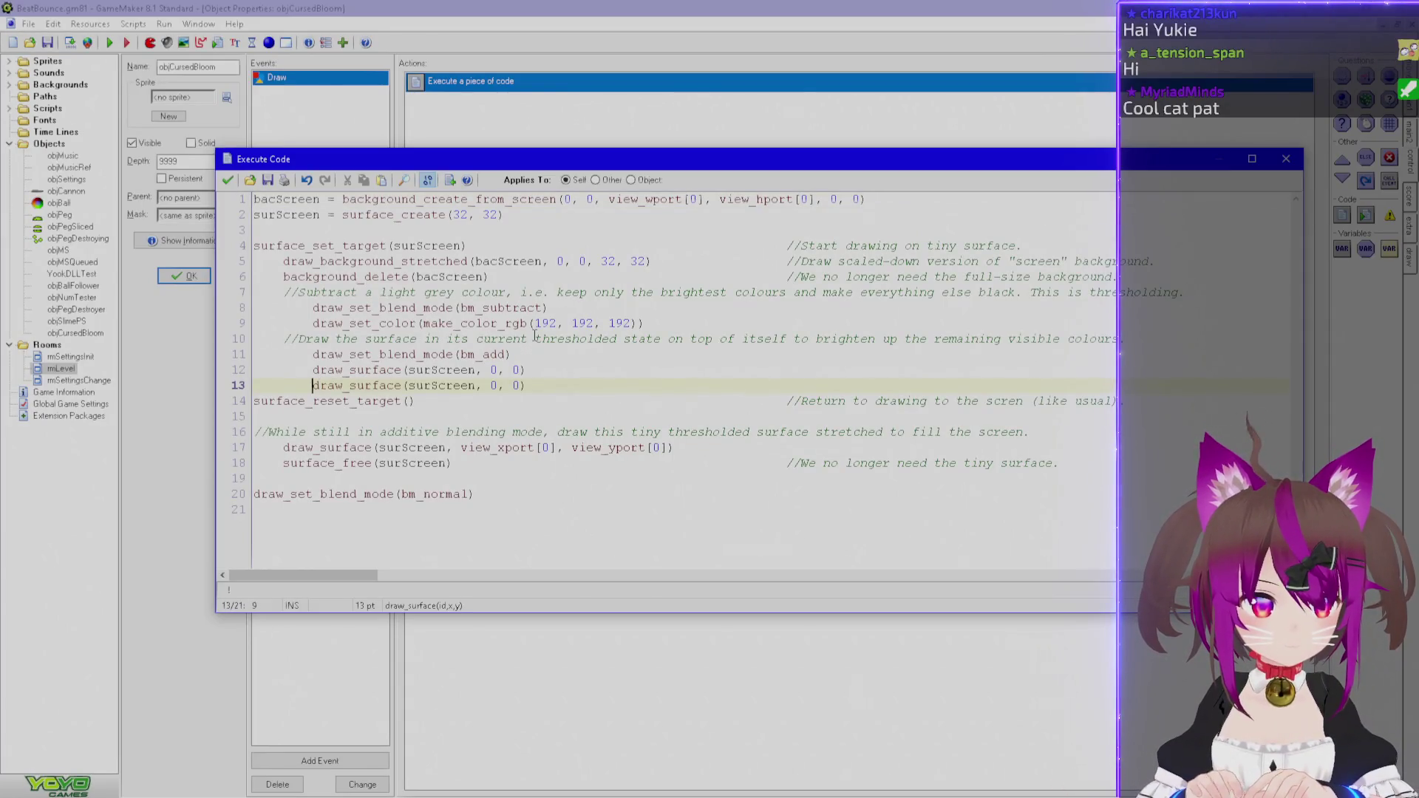
{"action": "type", "text": "//"}
{"action": "key", "text": "Up"}
{"action": "key", "text": "Home"}
{"action": "type", "text": "//"}
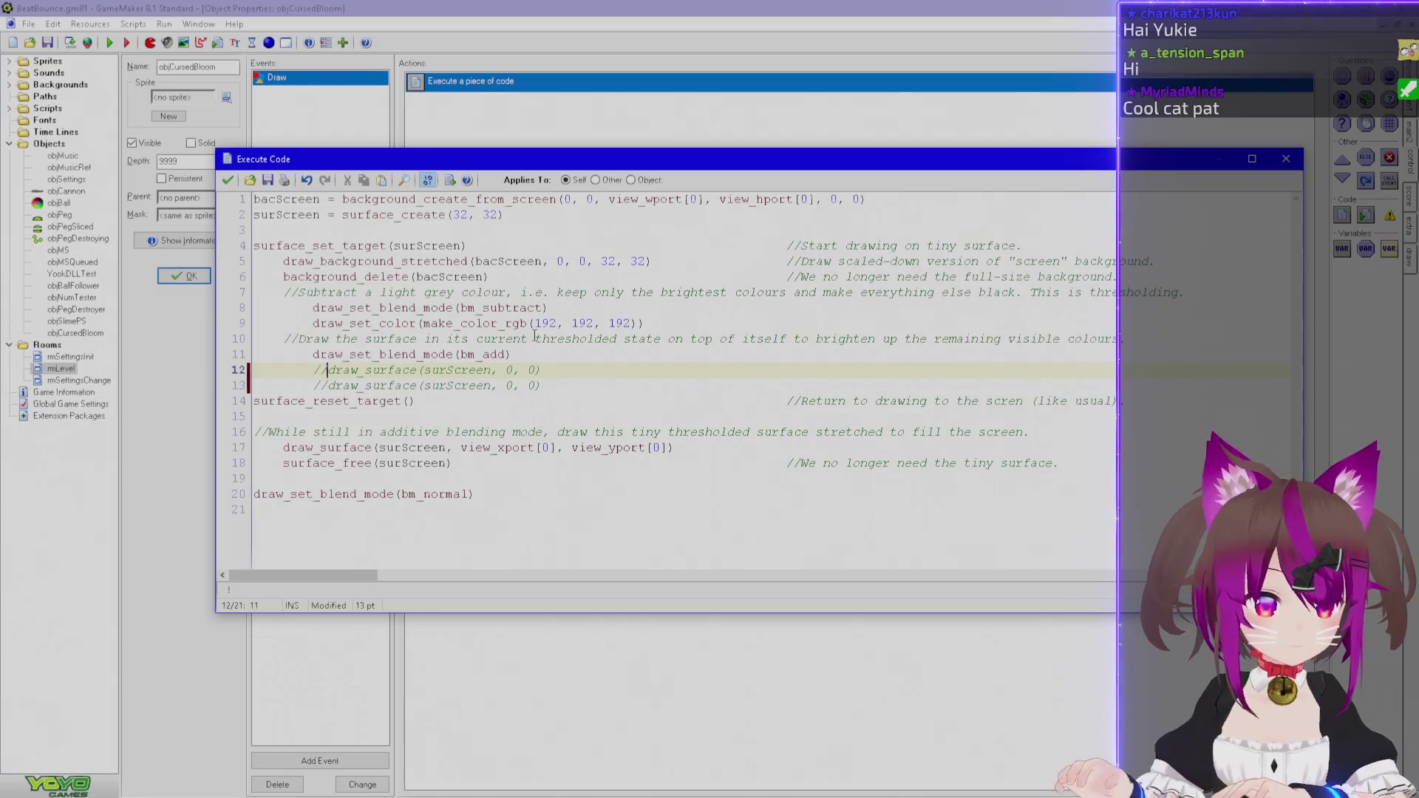
{"action": "double_click", "coordinate": [483, 292]}
{"action": "left_click", "coordinate": [510, 323]}
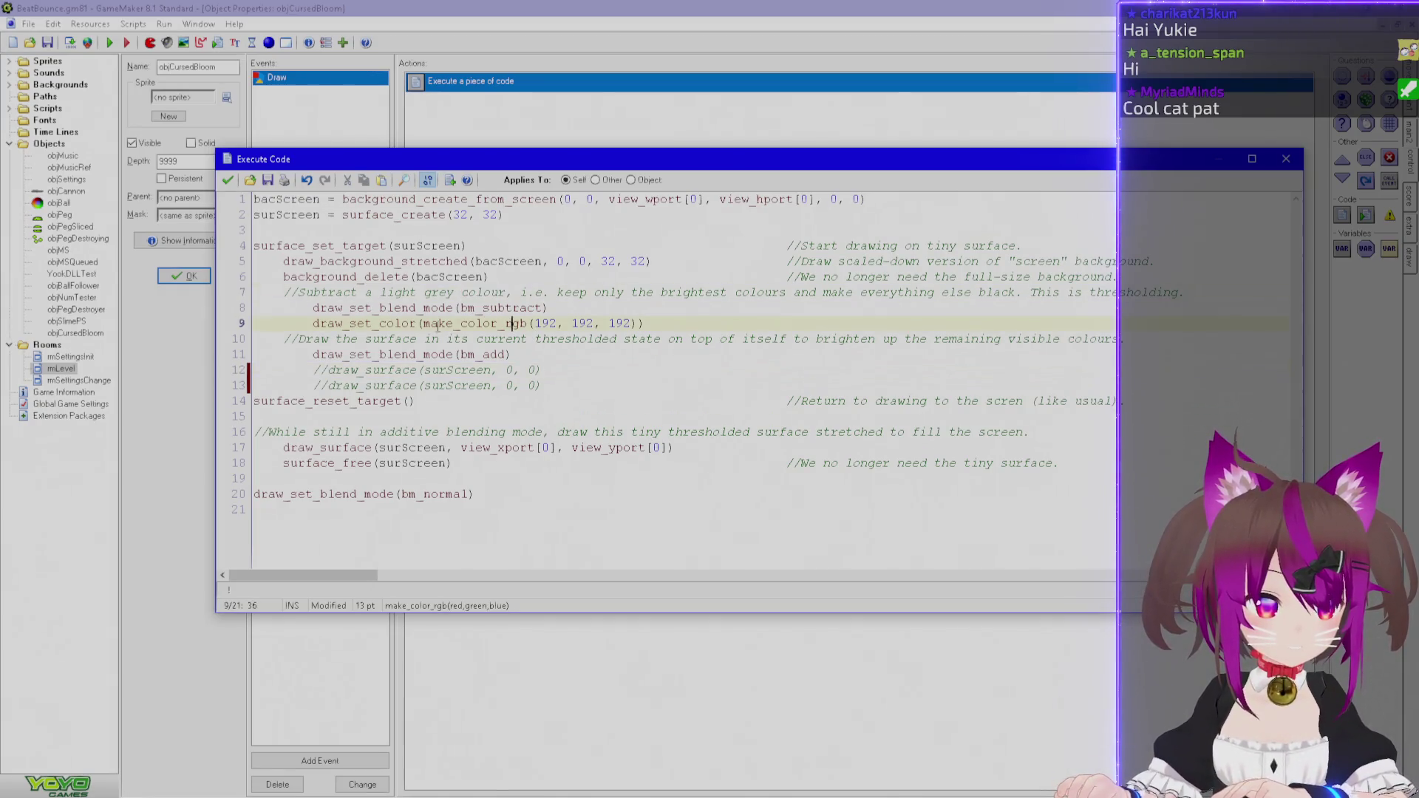
{"action": "key", "text": "End"}
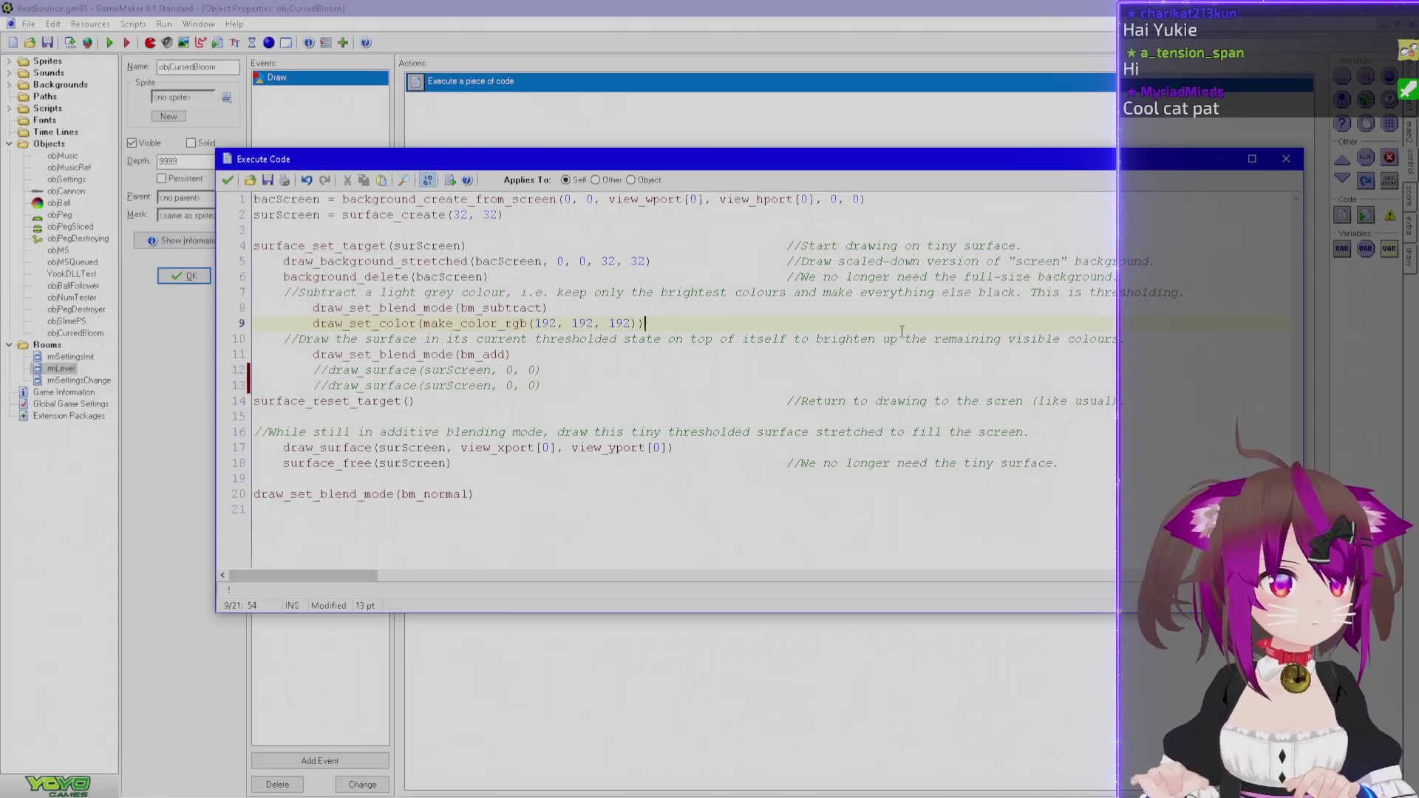
Add line 10 beginning draw_rectangle(0, 0, 31, 31, after the grey colour line.
{"action": "key", "text": "Return"}
{"action": "type", "text": "draw"}
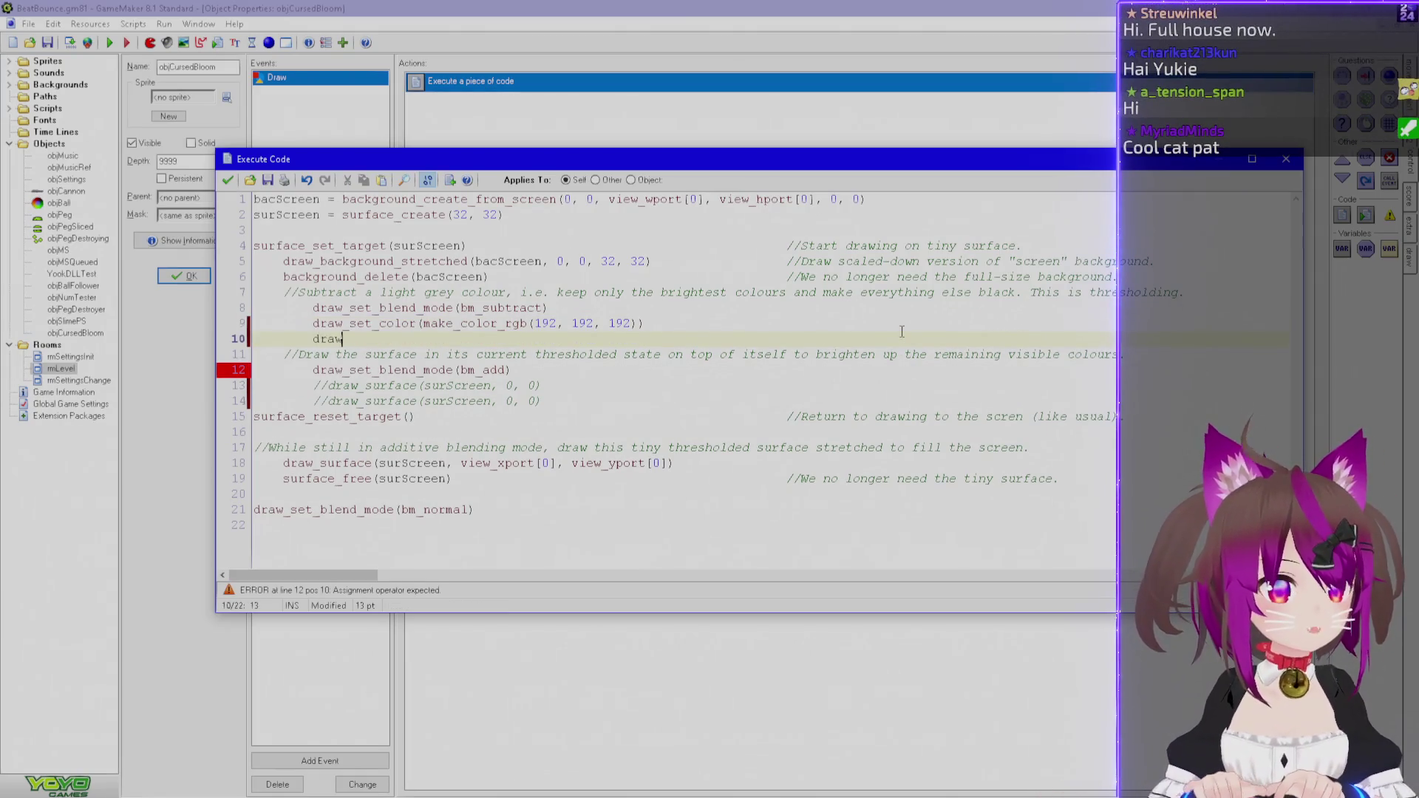
{"action": "type", "text": "_rectangle"}
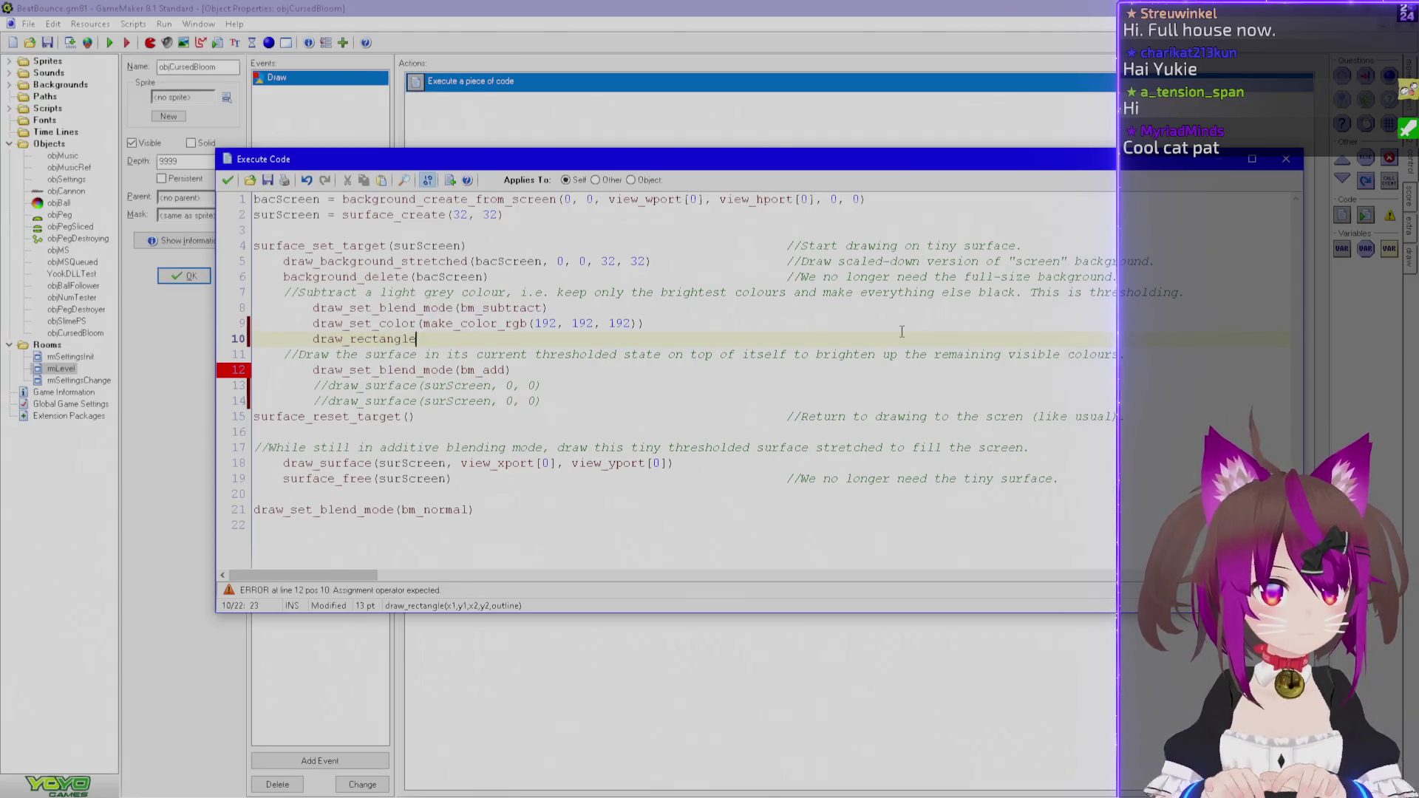
{"action": "type", "text": "(0, 0, "}
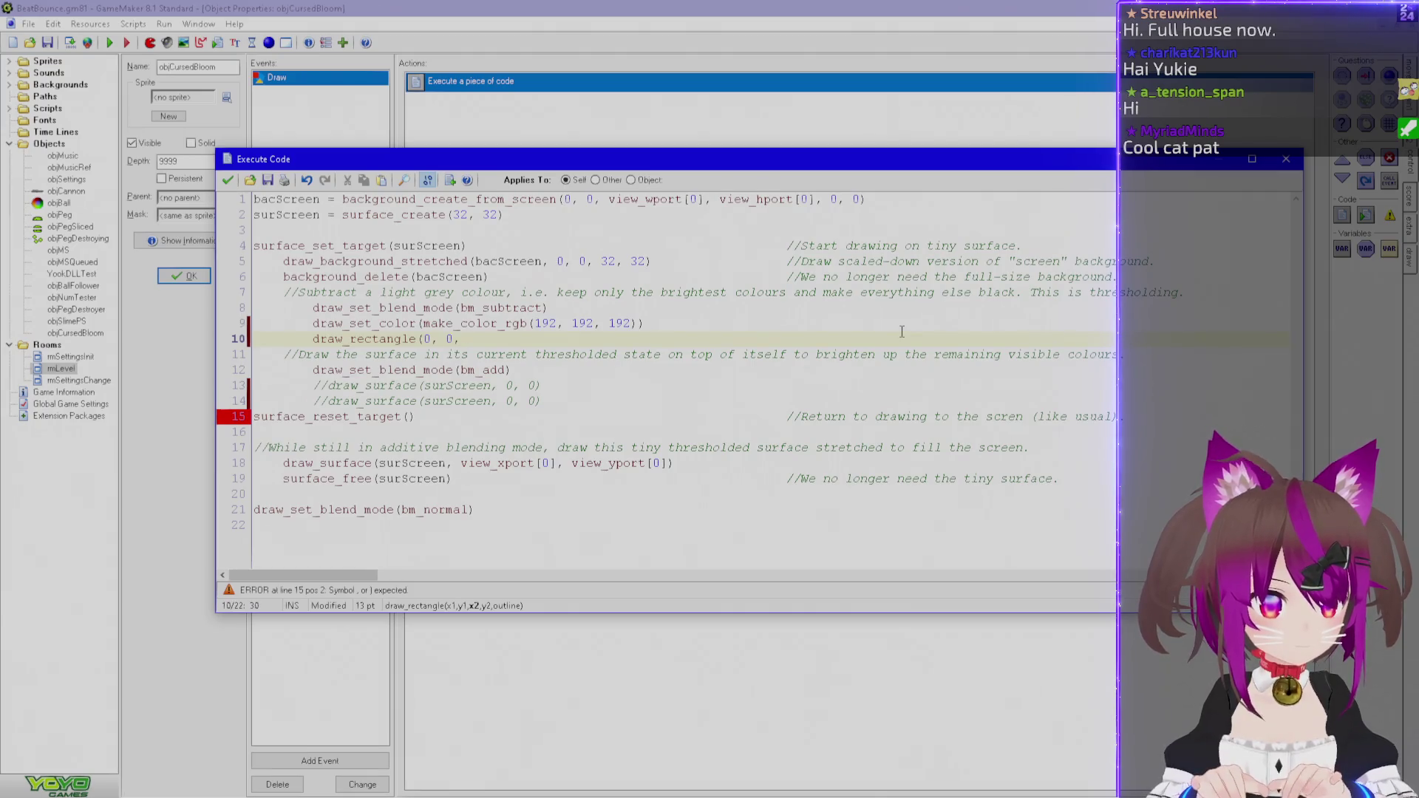
{"action": "type", "text": "31, 31"}
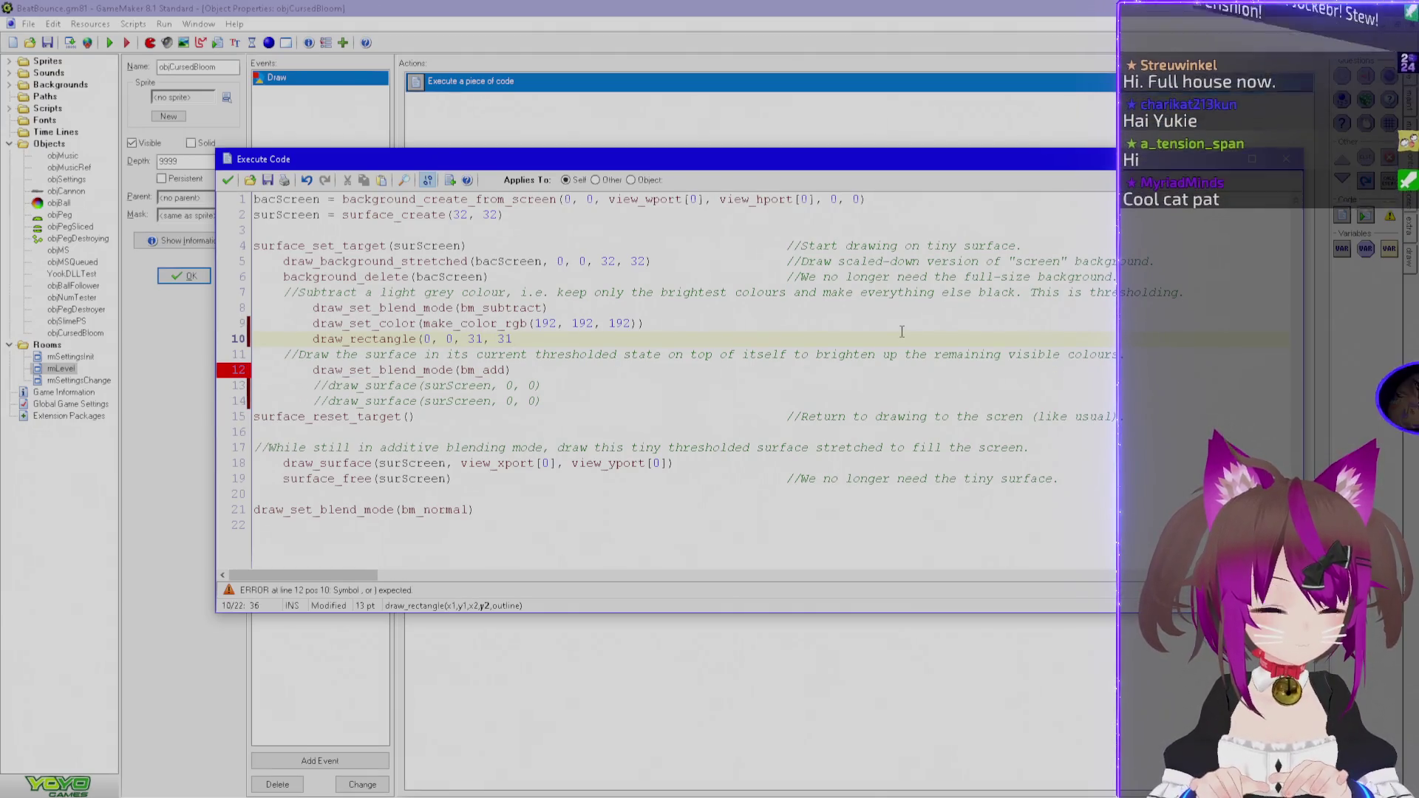
{"action": "type", "text": ","}
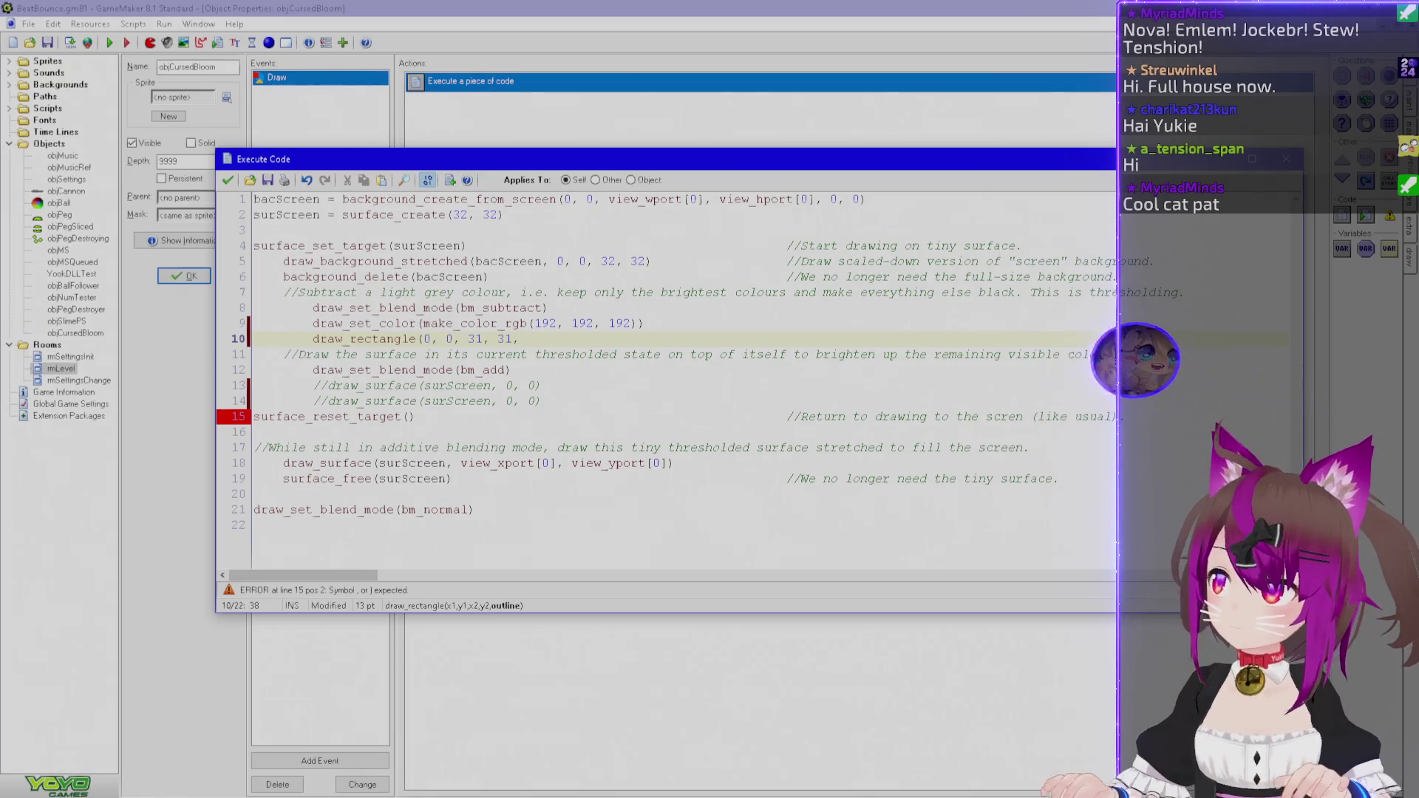
{"action": "key", "text": "alt+Tab"}
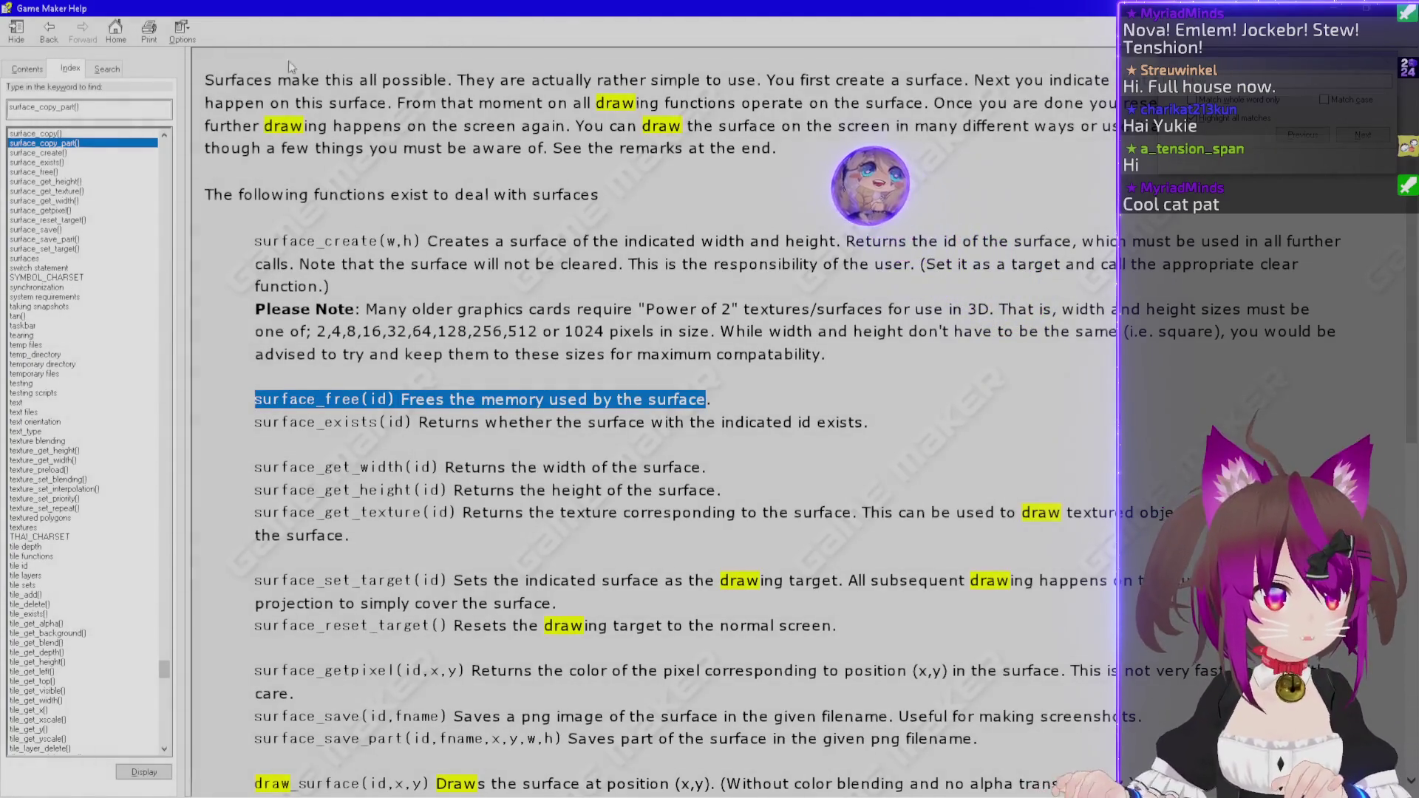
Search the help index for draw_recta and read the draw_rectangle and draw_rectangle_color entries.
{"action": "double_click", "coordinate": [119, 109]}
{"action": "type", "text": "drwa_rec"}
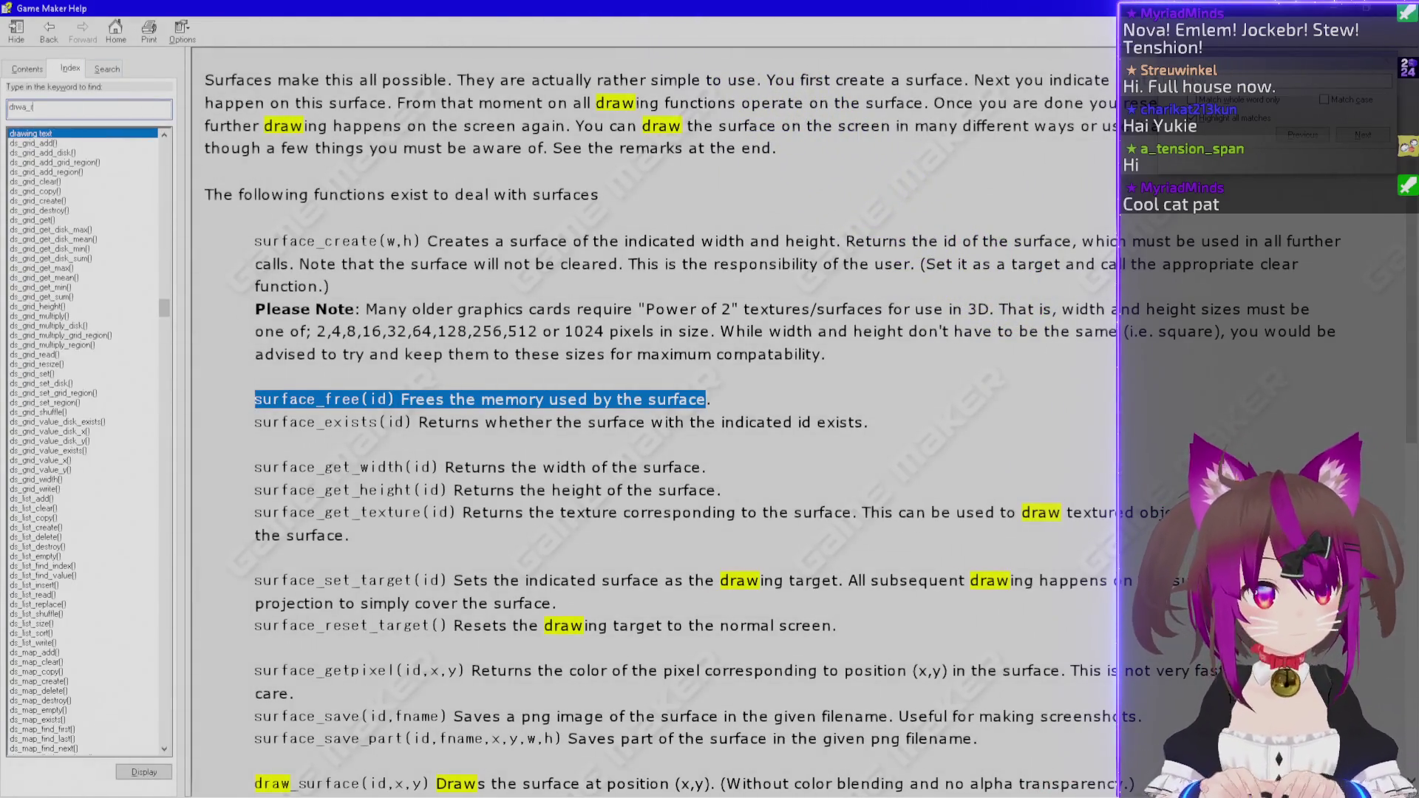
{"action": "key", "text": "BackSpace"}
{"action": "key", "text": "BackSpace"}
{"action": "key", "text": "BackSpace"}
{"action": "type", "text": "aw_recta"}
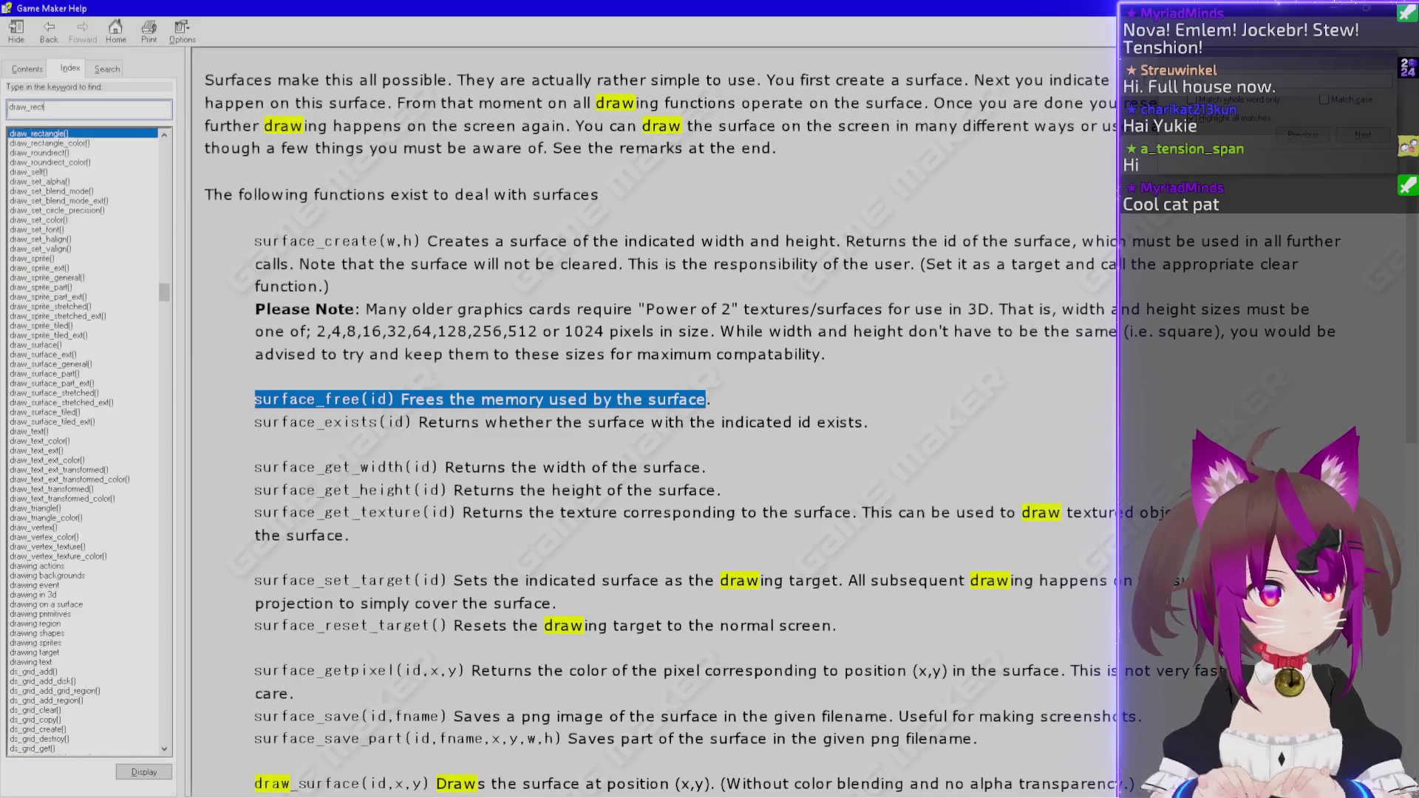
{"action": "double_click", "coordinate": [110, 134]}
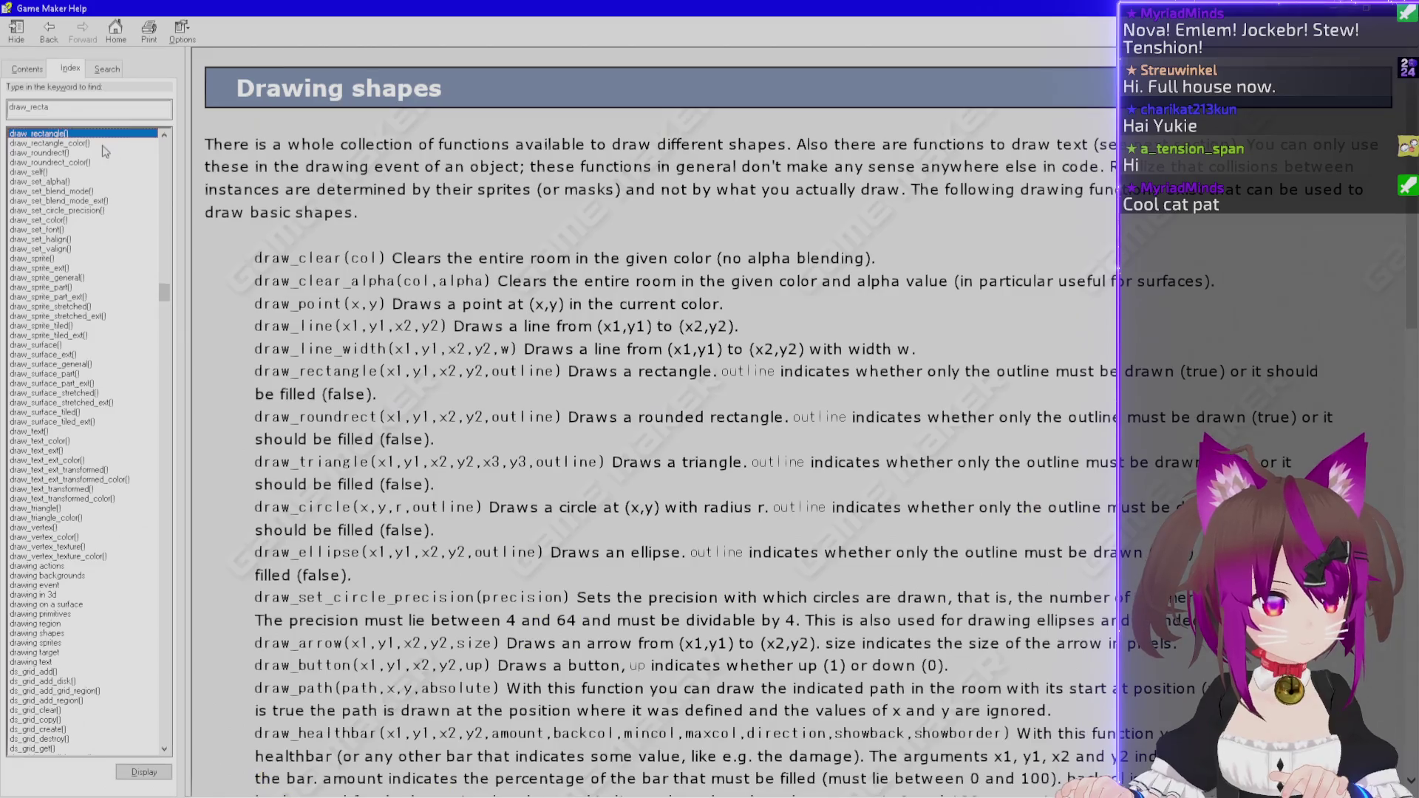
{"action": "double_click", "coordinate": [103, 143]}
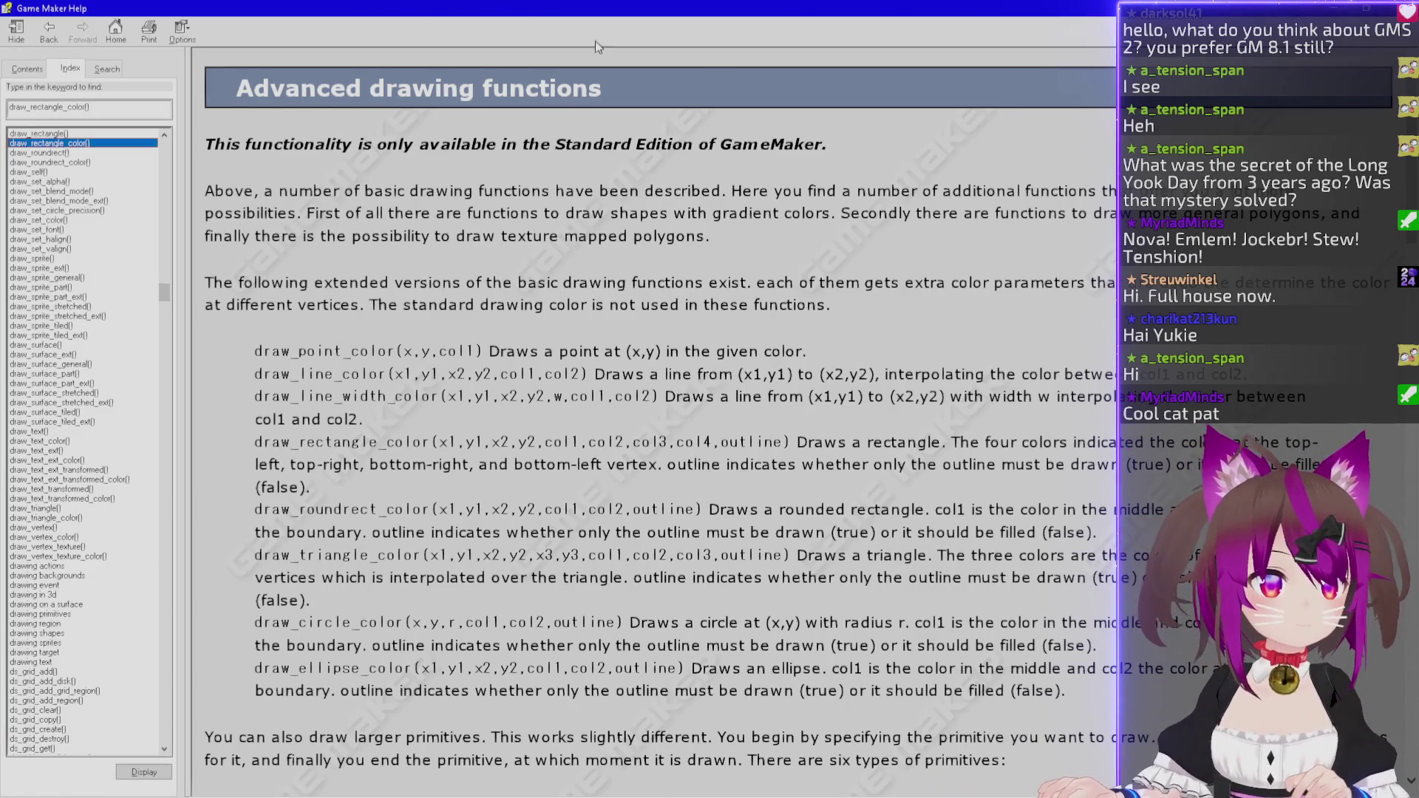
{"action": "key", "text": "alt+Tab"}
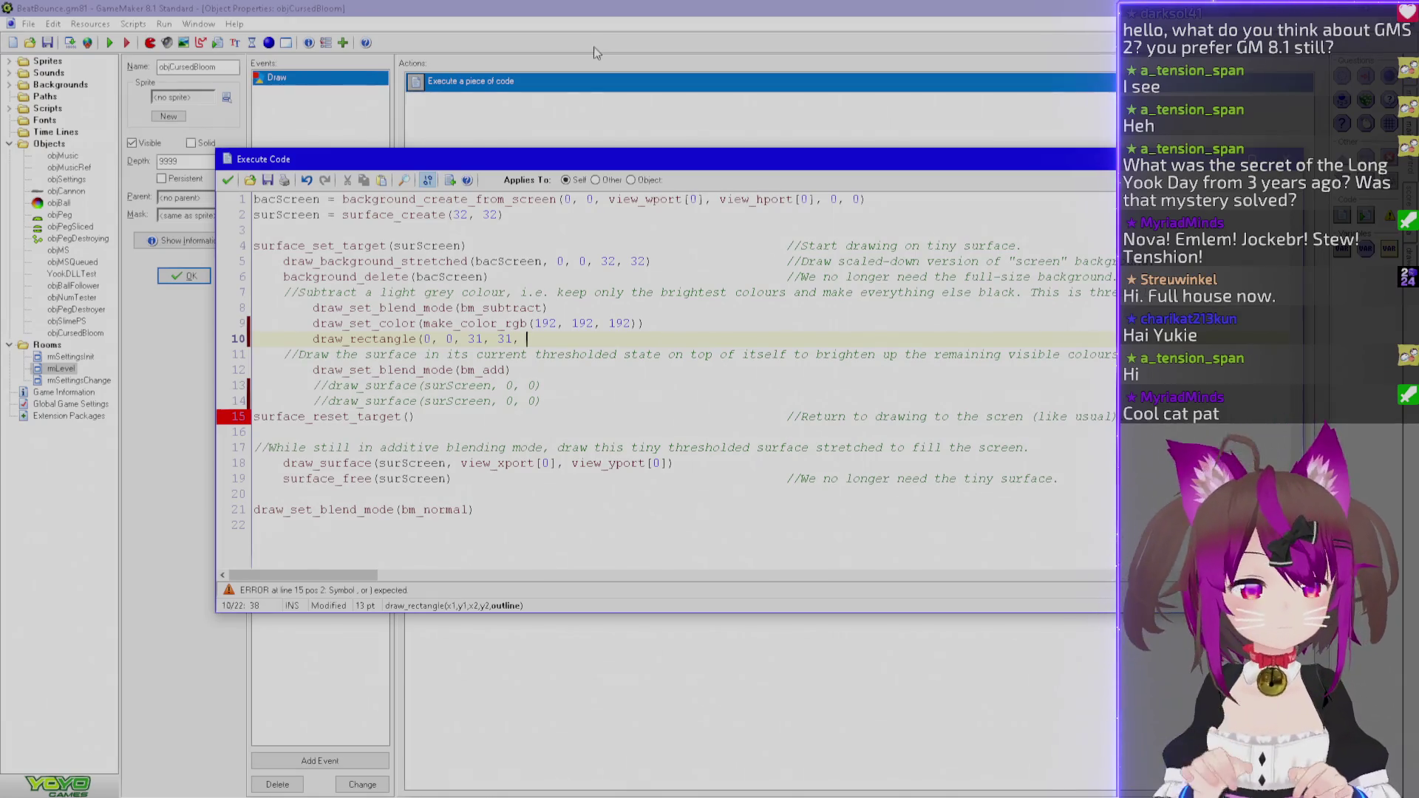
{"action": "key", "text": "alt+Tab"}
{"action": "scroll", "coordinate": [344, 361], "scroll_direction": "down", "scroll_amount": 7}
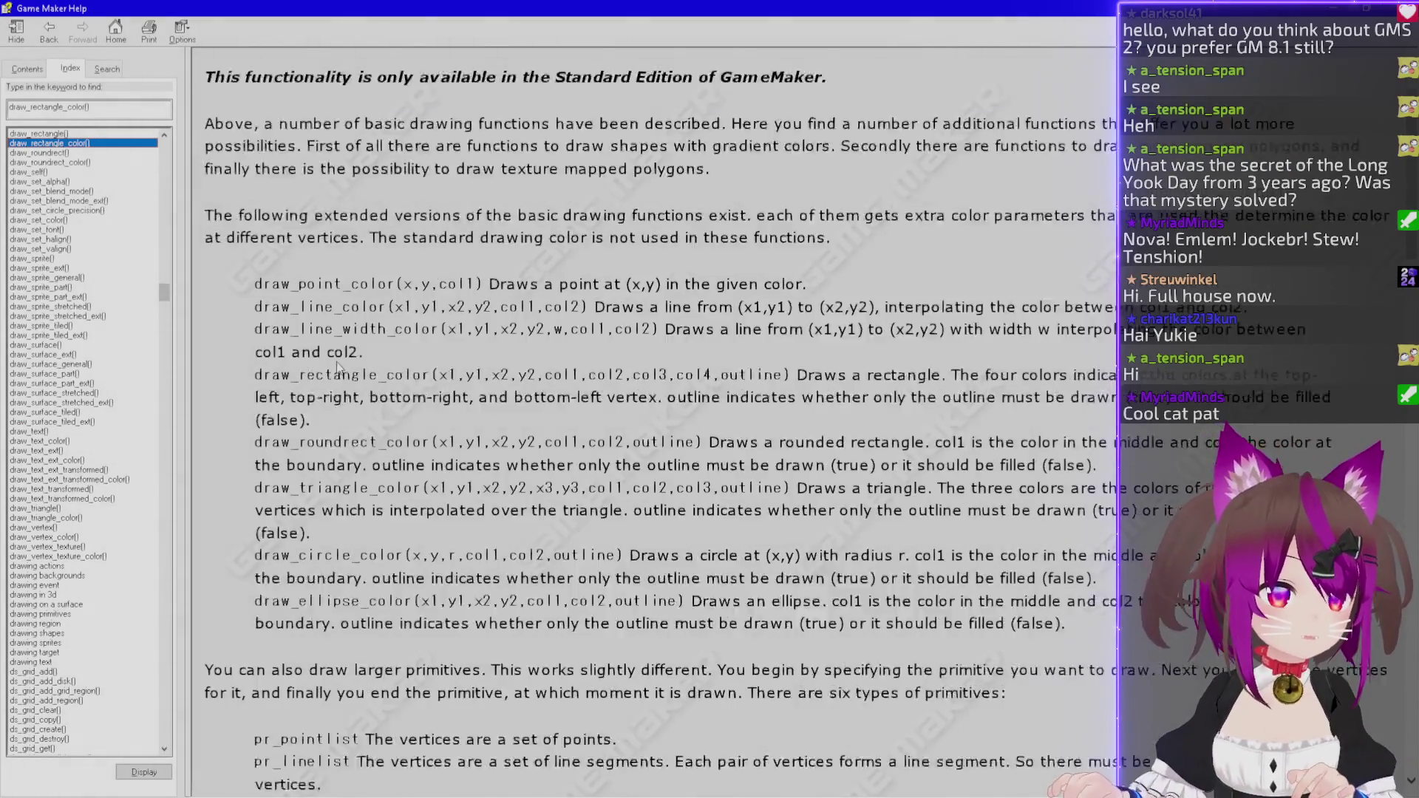
{"action": "scroll", "coordinate": [260, 308], "scroll_direction": "up", "scroll_amount": 3}
{"action": "scroll", "coordinate": [436, 297], "scroll_direction": "down", "scroll_amount": 20}
{"action": "scroll", "coordinate": [436, 297], "scroll_direction": "down", "scroll_amount": 5}
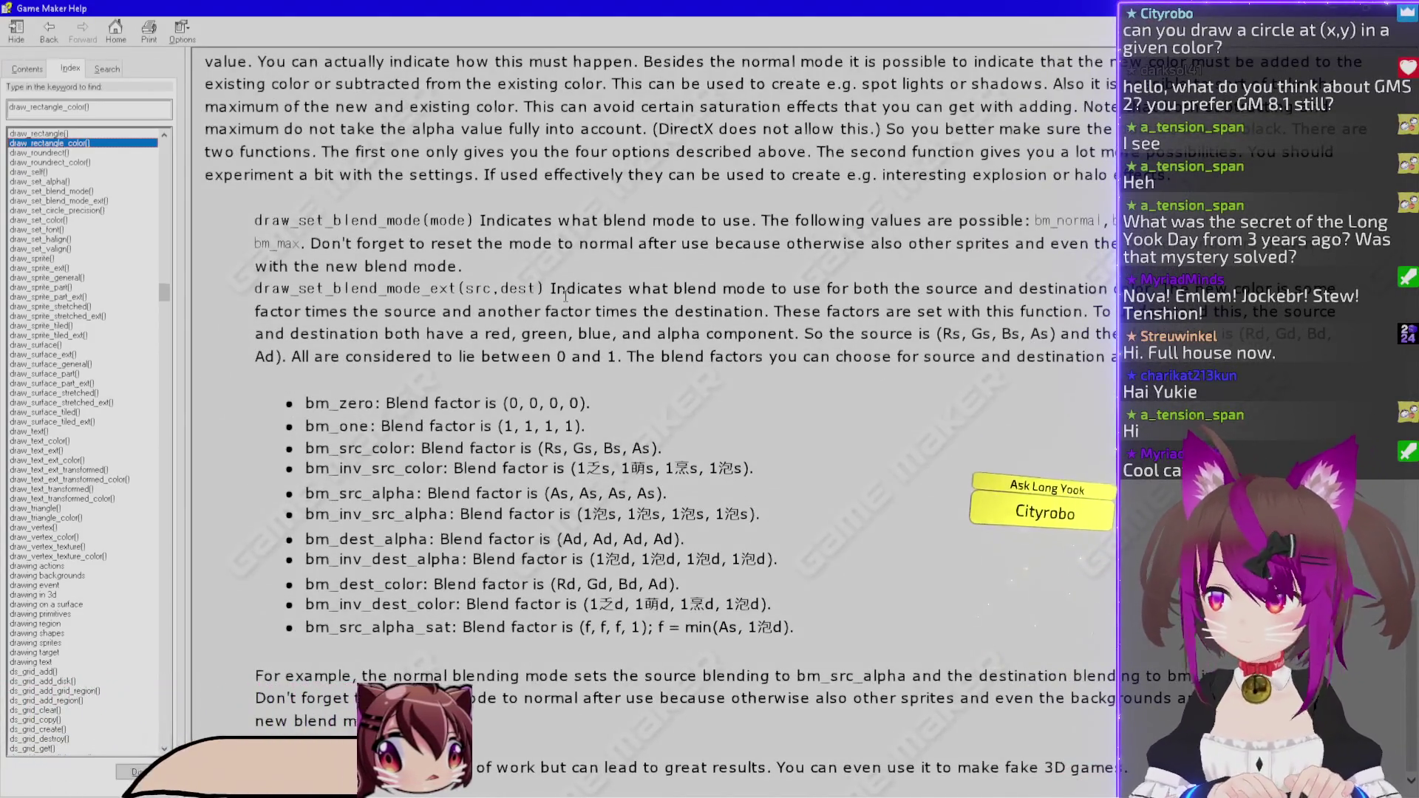
{"action": "key", "text": "alt+Tab"}
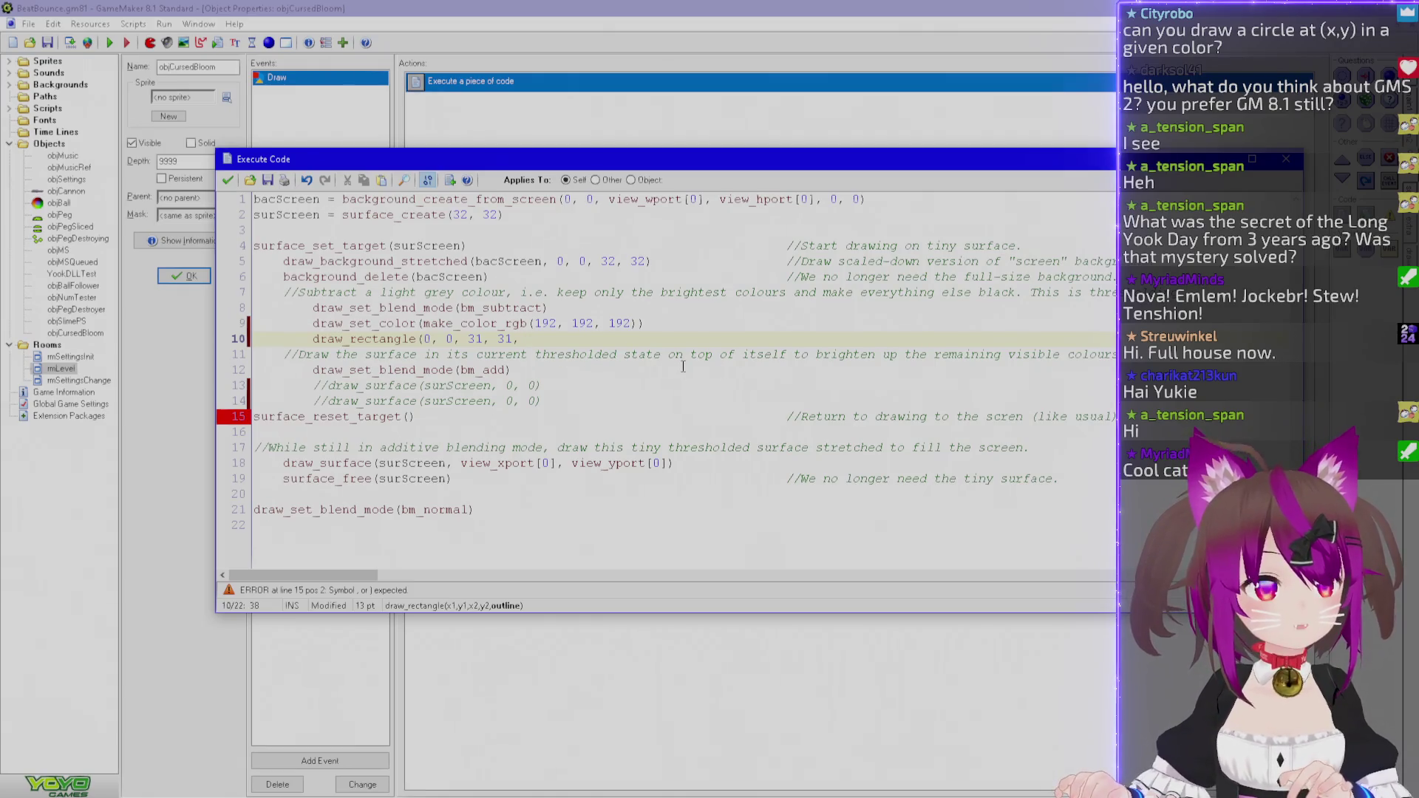
{"action": "key", "text": "F1"}
{"action": "key", "text": "ctrl+f"}
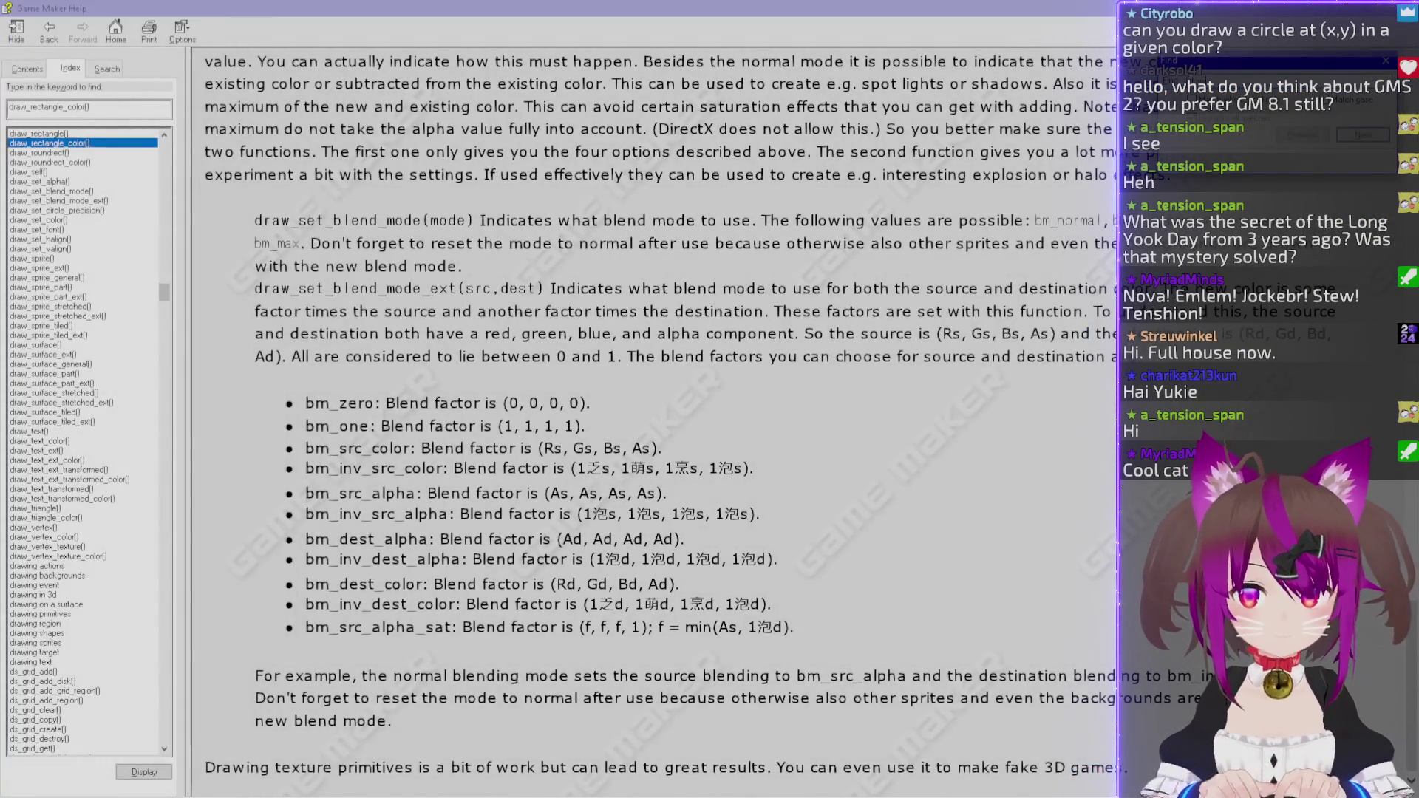
{"action": "key", "text": "Return"}
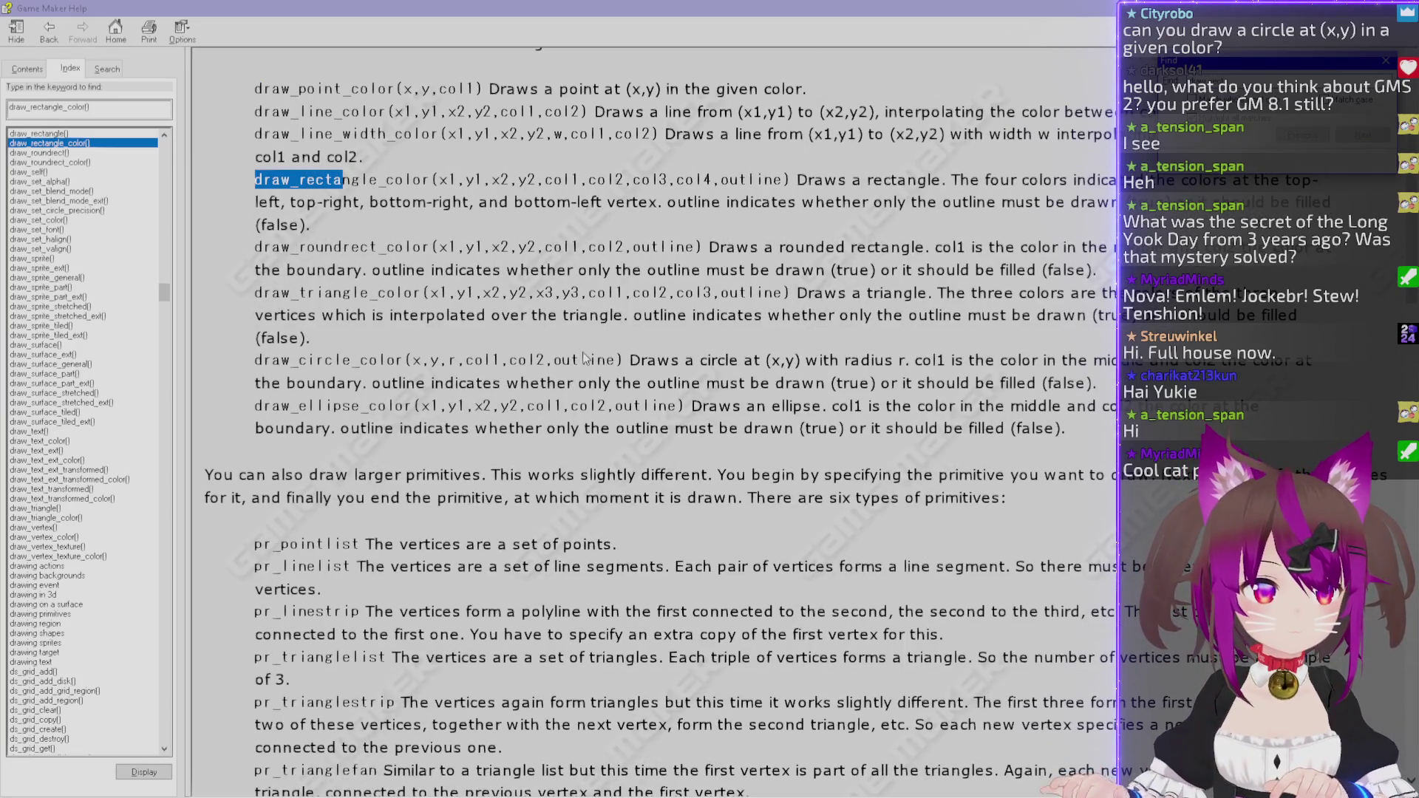
{"action": "scroll", "coordinate": [712, 239], "scroll_direction": "down", "scroll_amount": 8}
{"action": "scroll", "coordinate": [627, 390], "scroll_direction": "up", "scroll_amount": 12}
{"action": "double_click", "coordinate": [58, 136]}
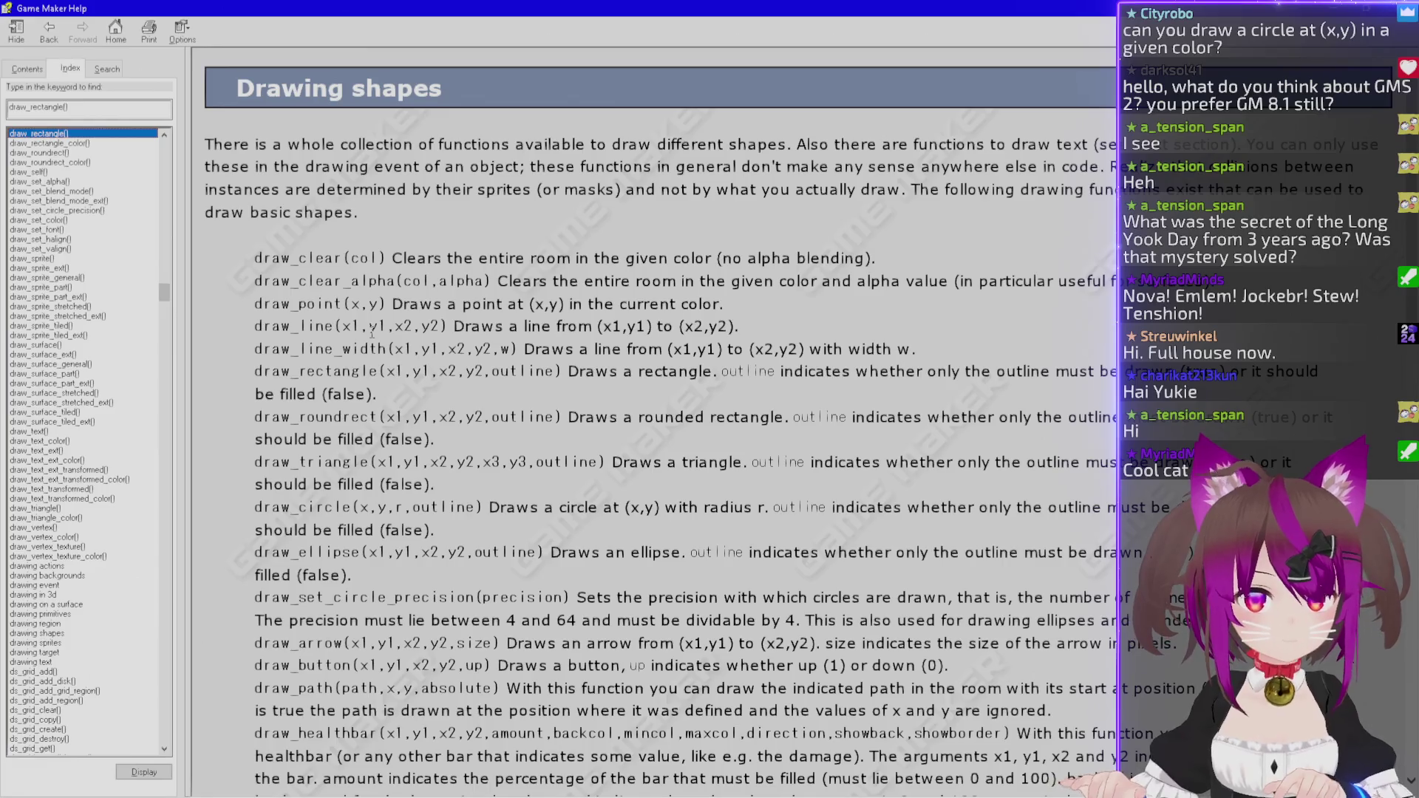
{"action": "key", "text": "ctrl+f"}
{"action": "type", "text": "draw_"}
{"action": "key", "text": "Return"}
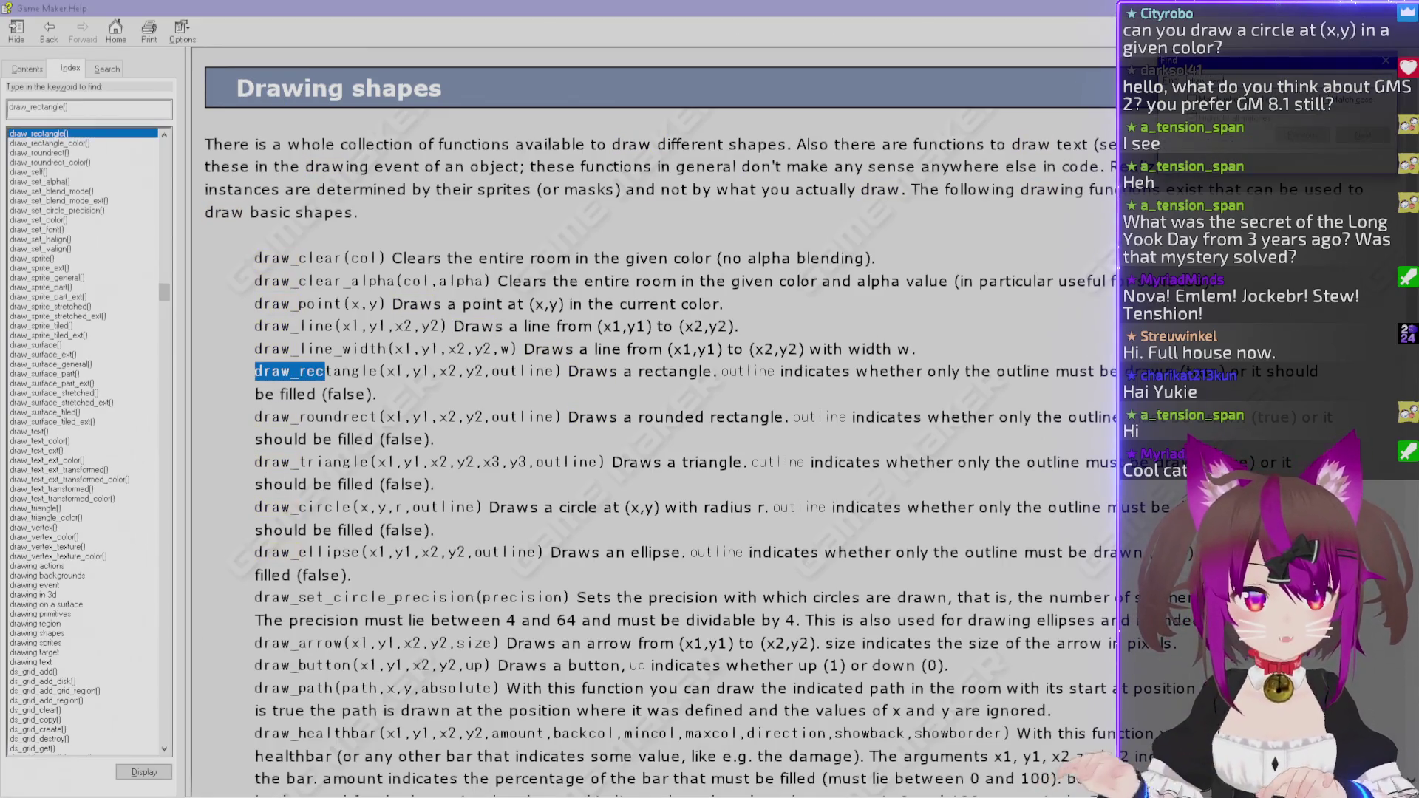
{"action": "left_click_drag", "start_coordinate": [928, 372], "coordinate": [1116, 372]}
{"action": "key", "text": "alt+Tab"}
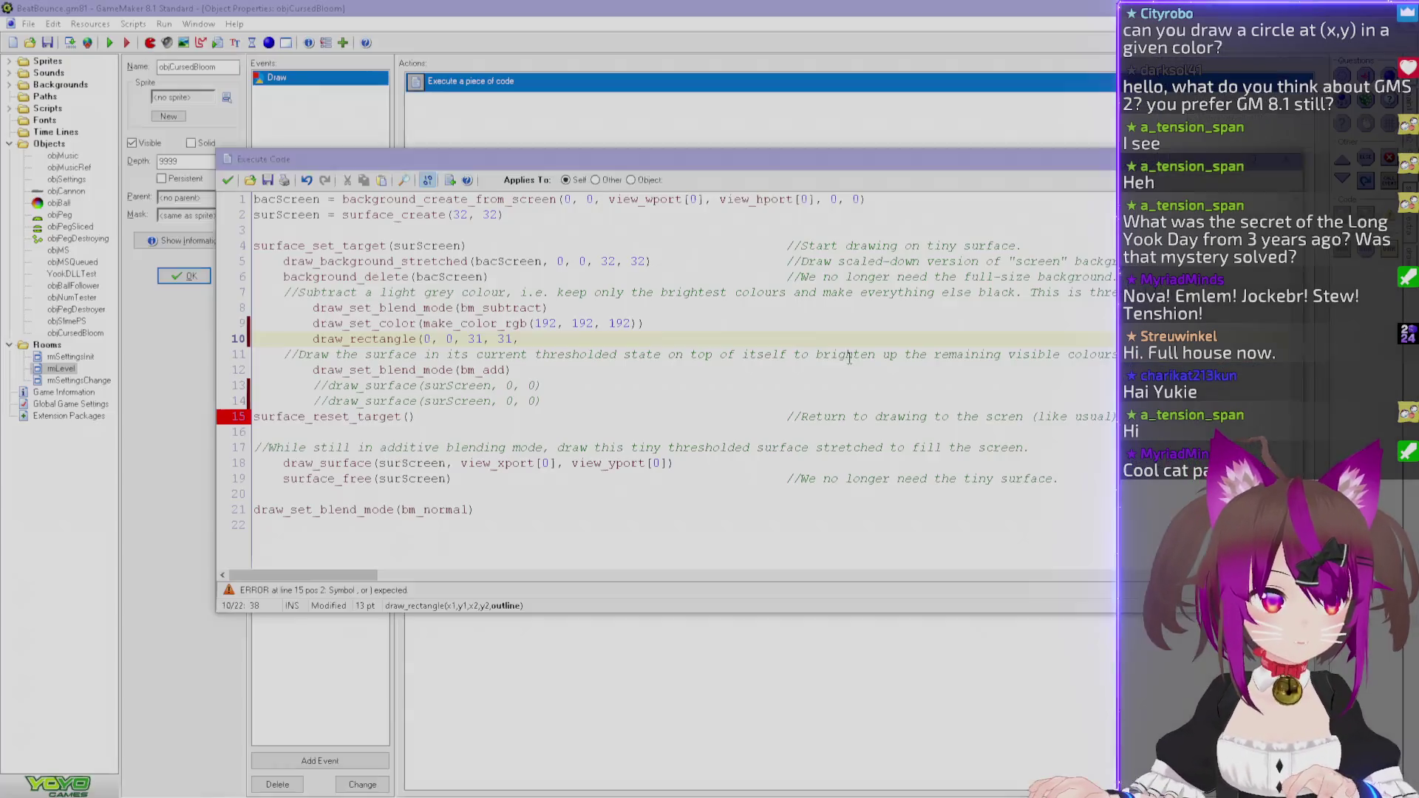
Finish draw_rectangle(0, 0, 31, 31, false), test-run, then change the grey's 192 to 128.
{"action": "type", "text": "fa"}
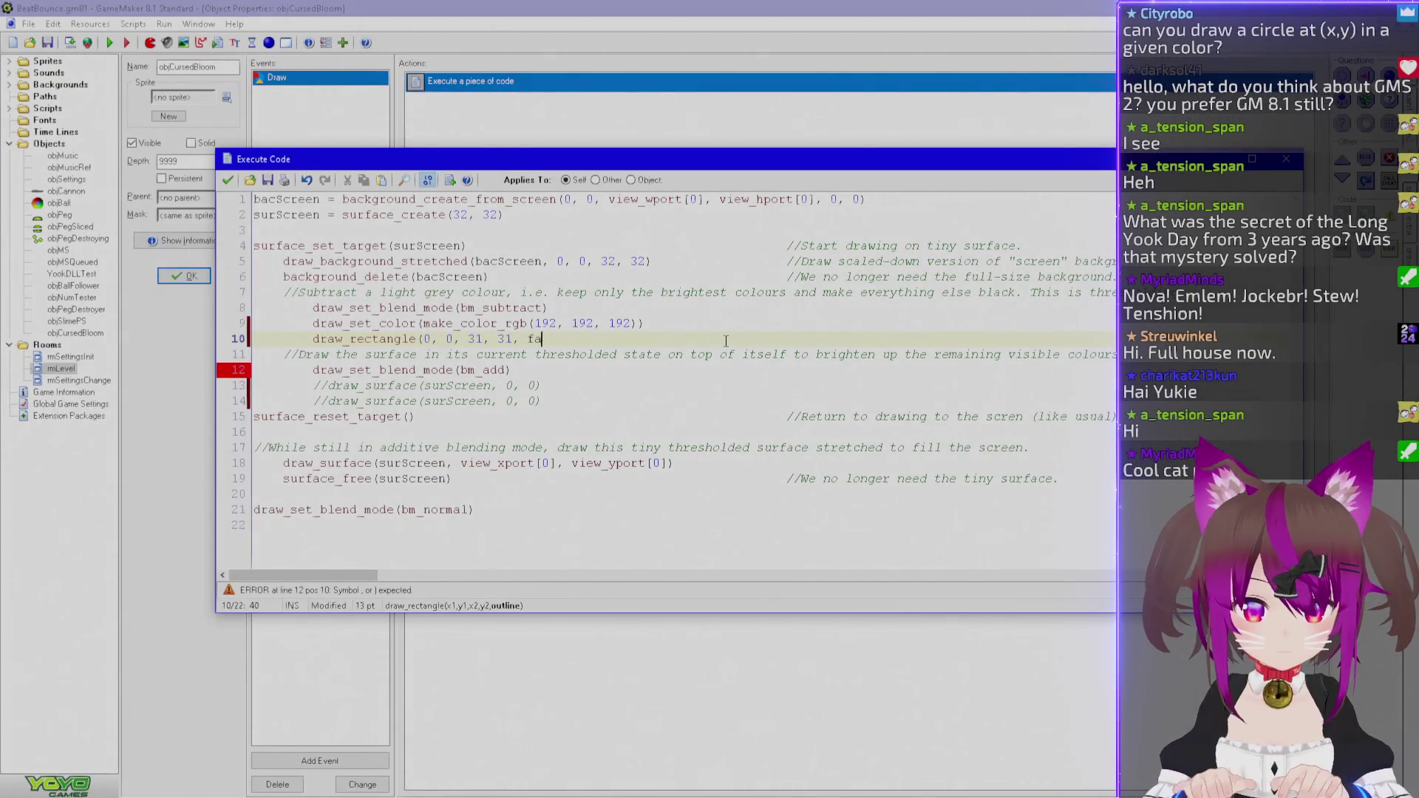
{"action": "type", "text": "llse)"}
{"action": "left_click", "coordinate": [228, 180]}
{"action": "key", "text": "F5"}
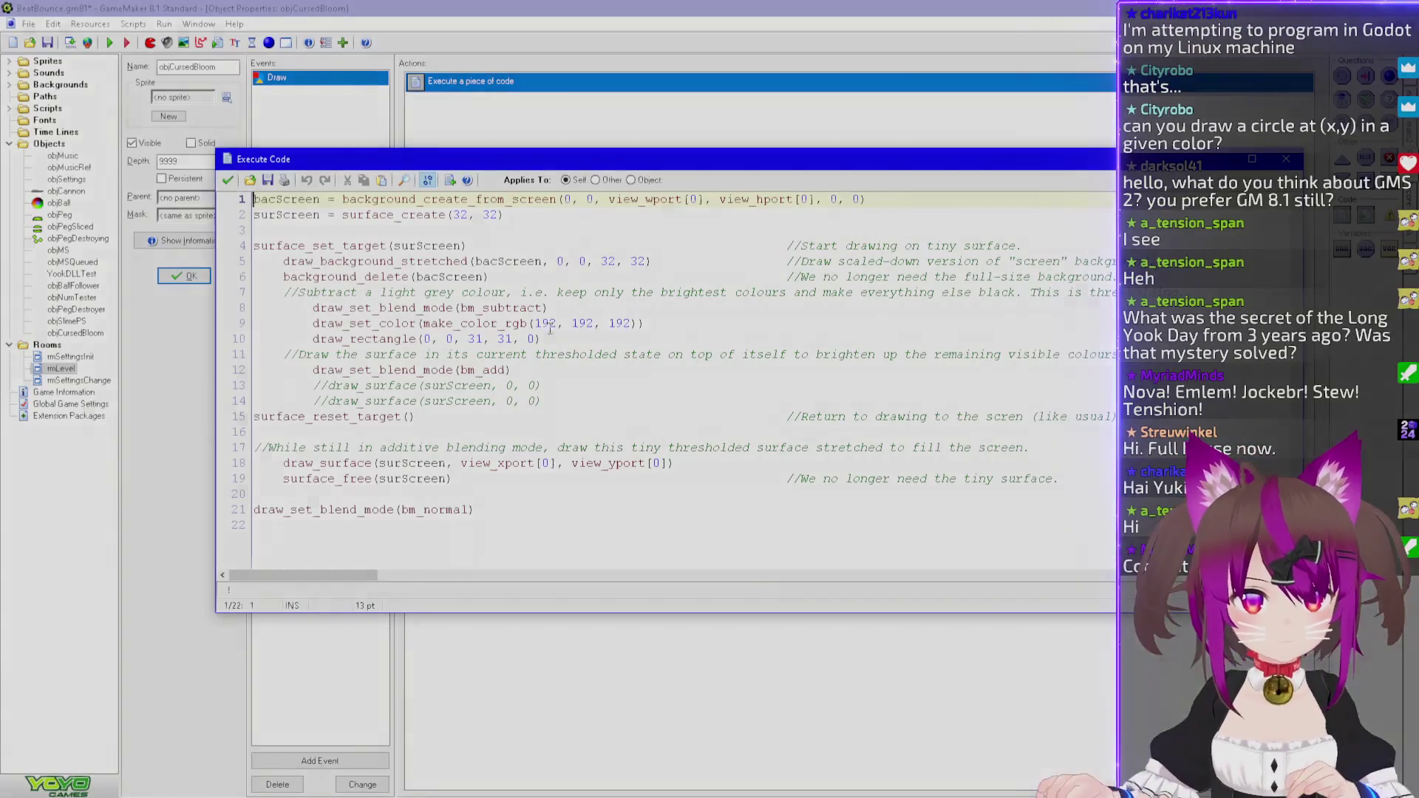
{"action": "double_click", "coordinate": [558, 327]}
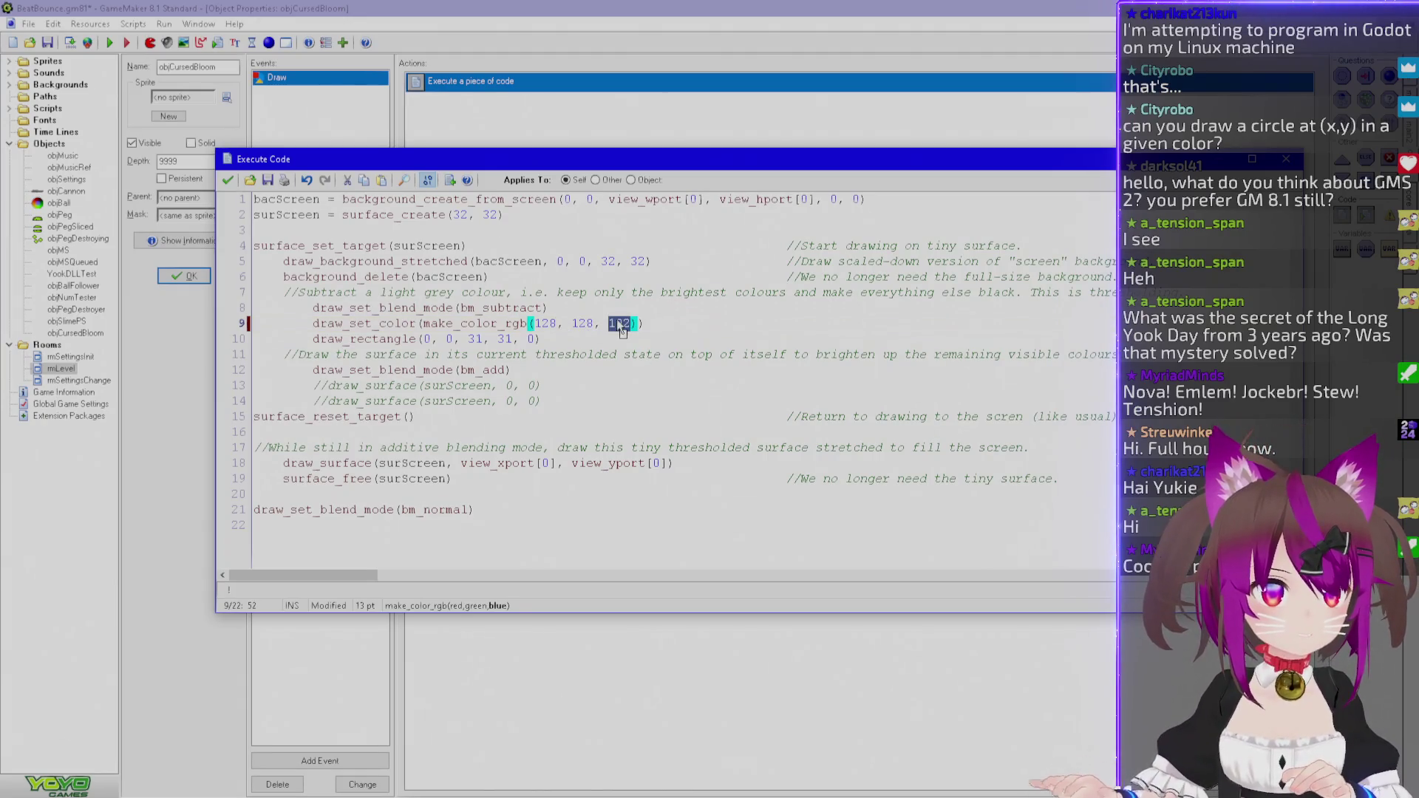
{"action": "left_click", "coordinate": [228, 180]}
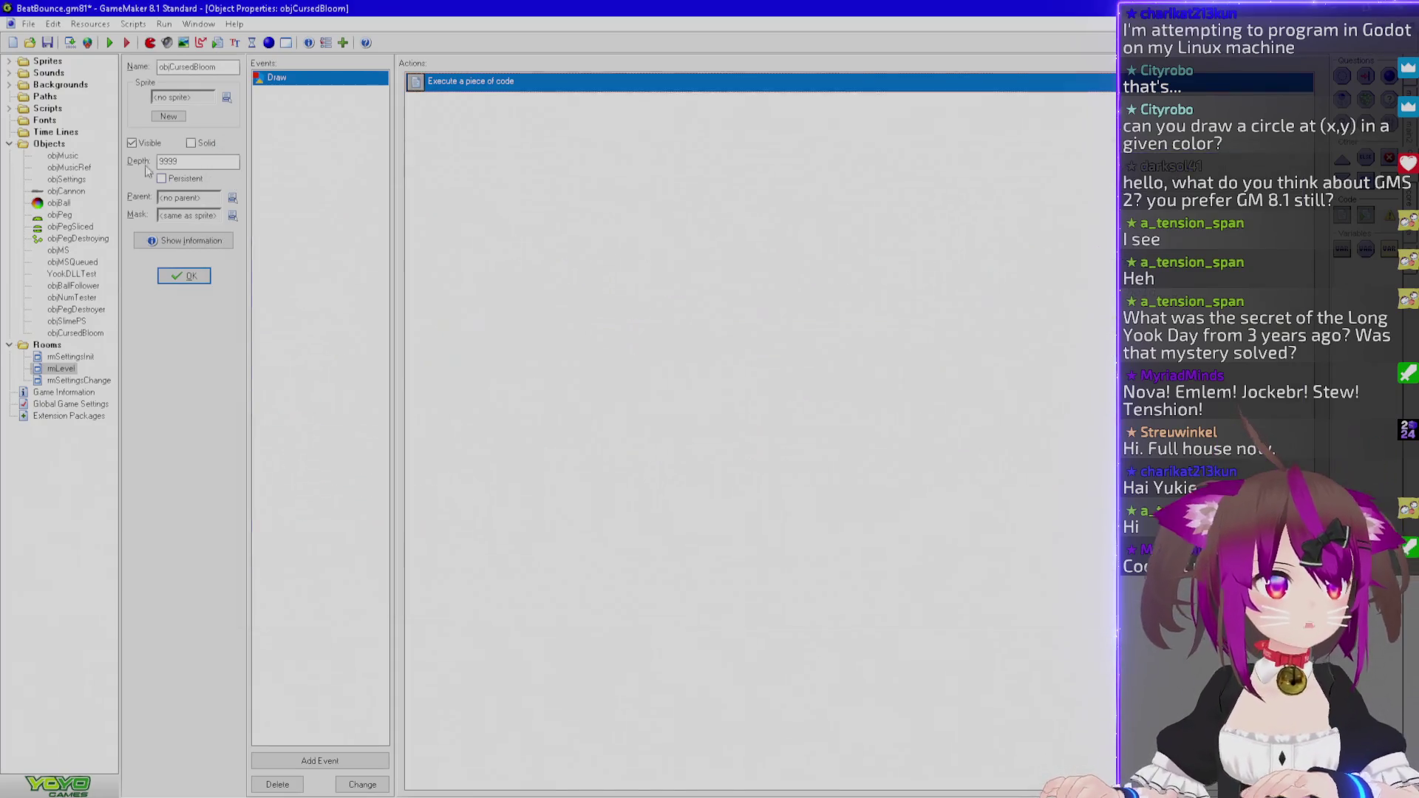
Sample bgMcGravel_cloudy's gravel grey with the colour picker after a test spray, discarding the stroke.
{"action": "left_click", "coordinate": [9, 84]}
{"action": "double_click", "coordinate": [80, 108]}
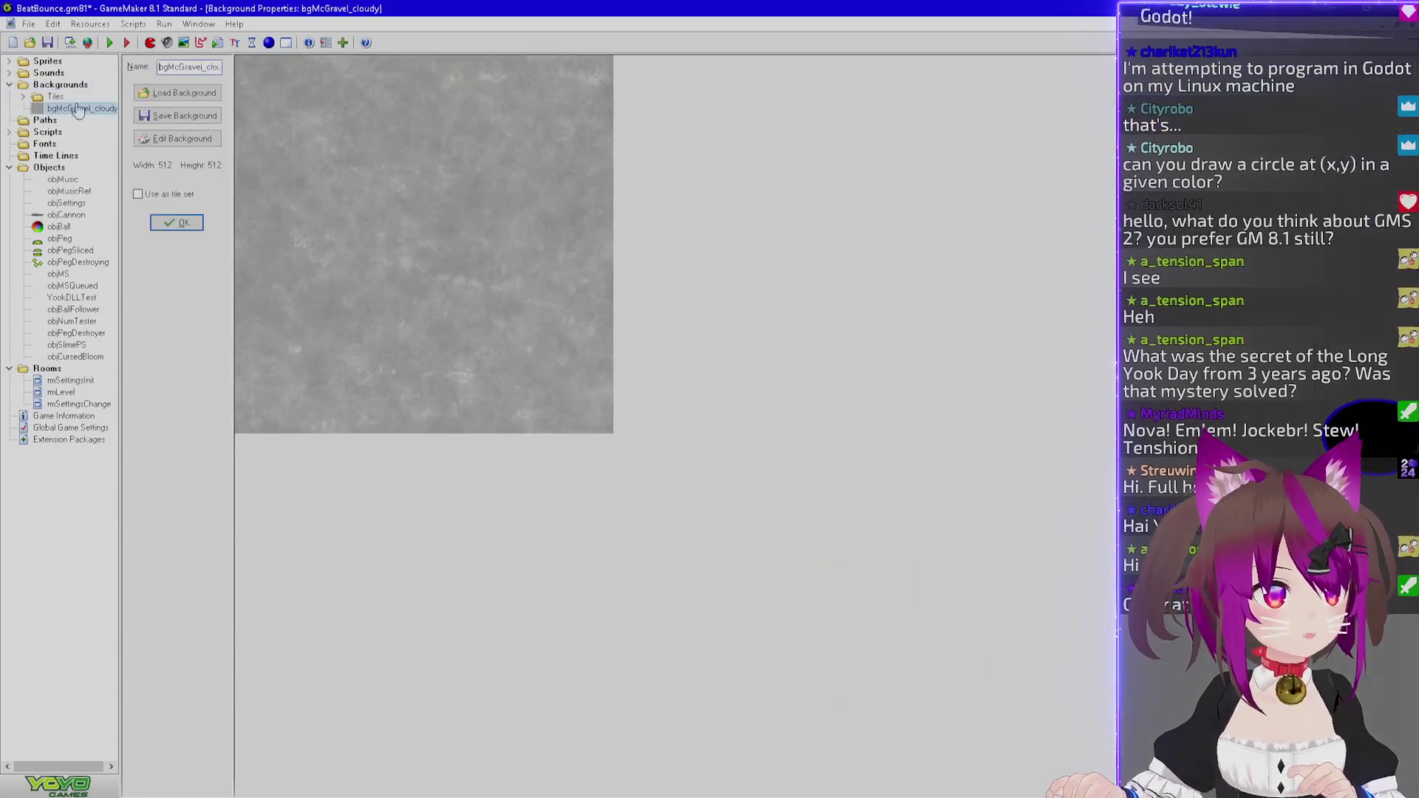
{"action": "left_click", "coordinate": [191, 137]}
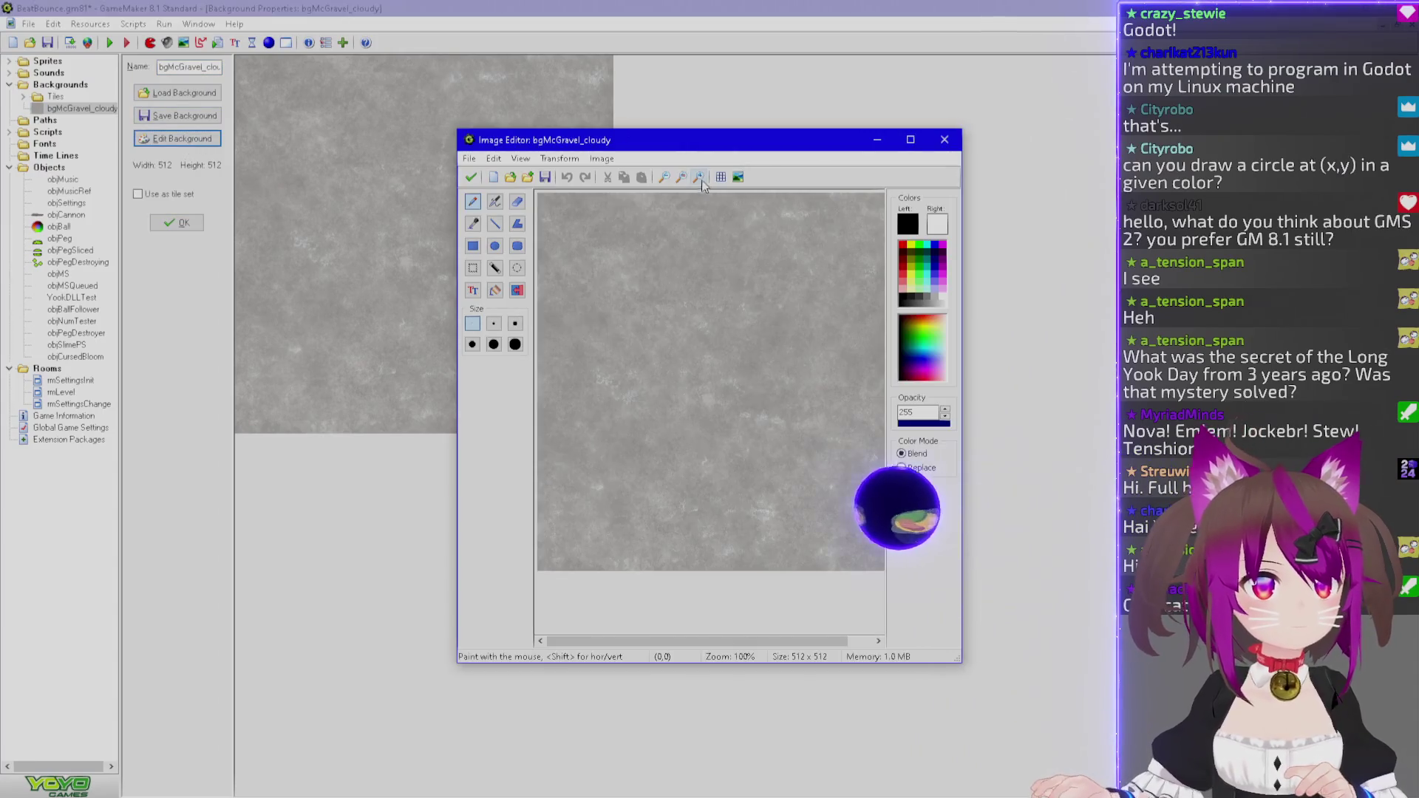
{"action": "left_click", "coordinate": [495, 201]}
{"action": "left_click_drag", "start_coordinate": [663, 269], "coordinate": [654, 301]}
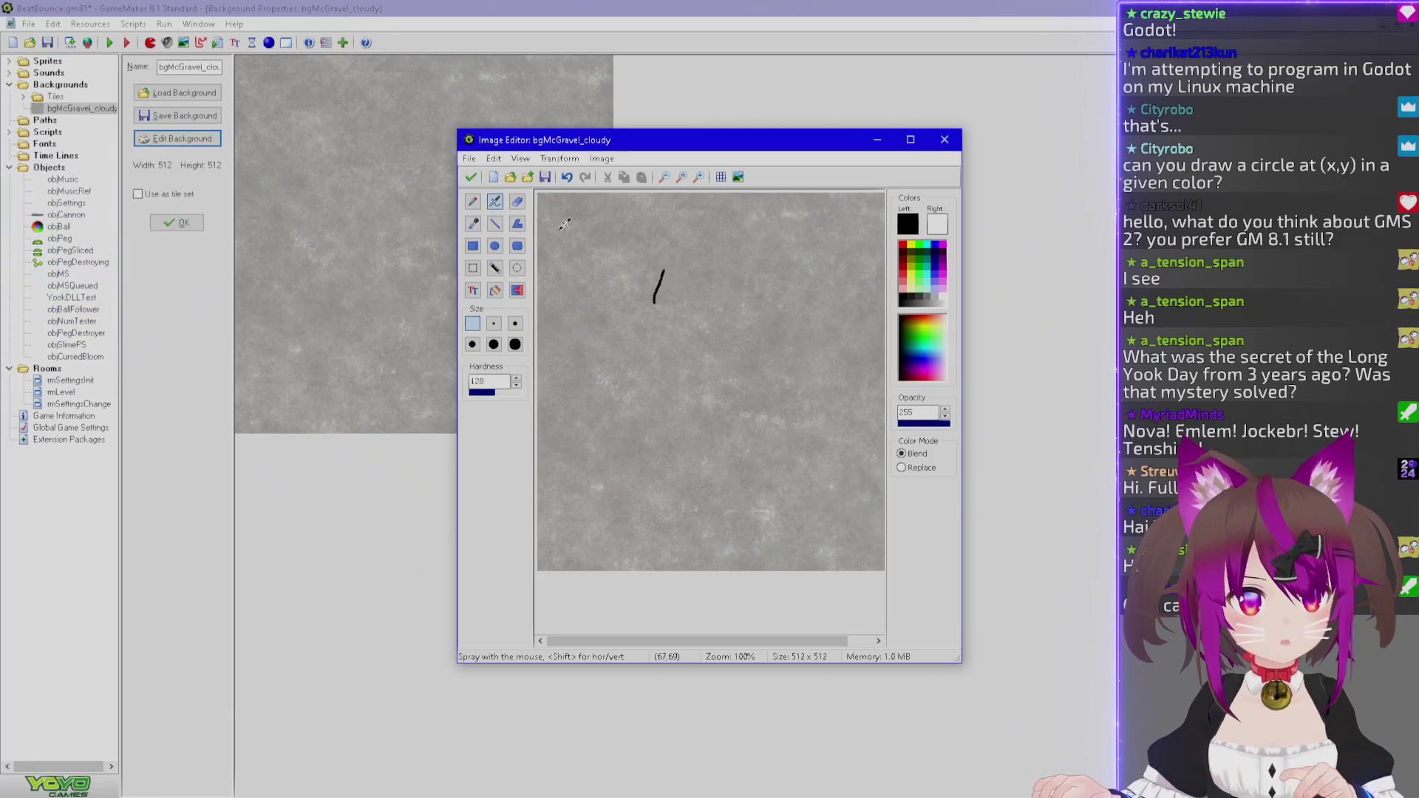
{"action": "left_click", "coordinate": [473, 223]}
{"action": "left_click", "coordinate": [801, 333]}
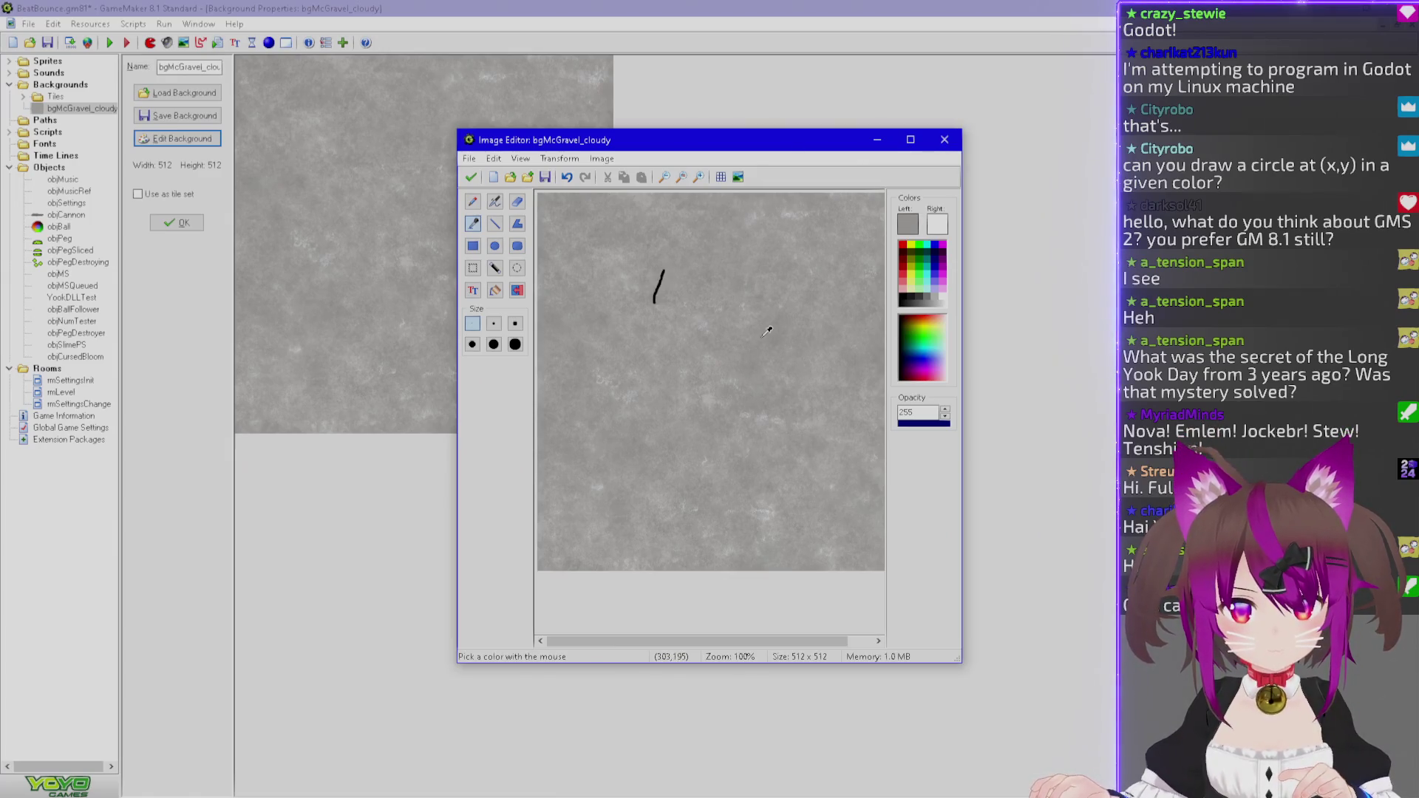
{"action": "left_click", "coordinate": [908, 226]}
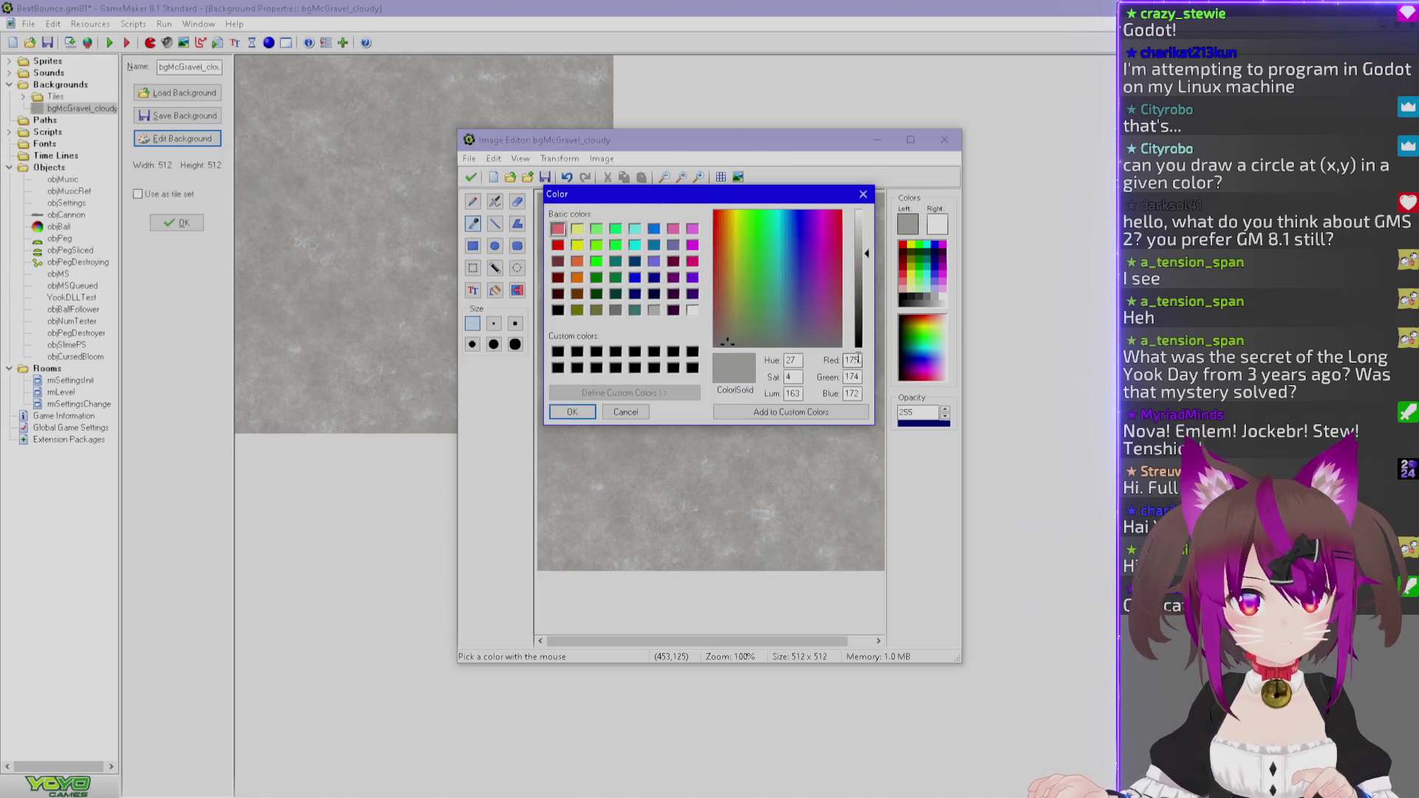
{"action": "key", "text": "Return"}
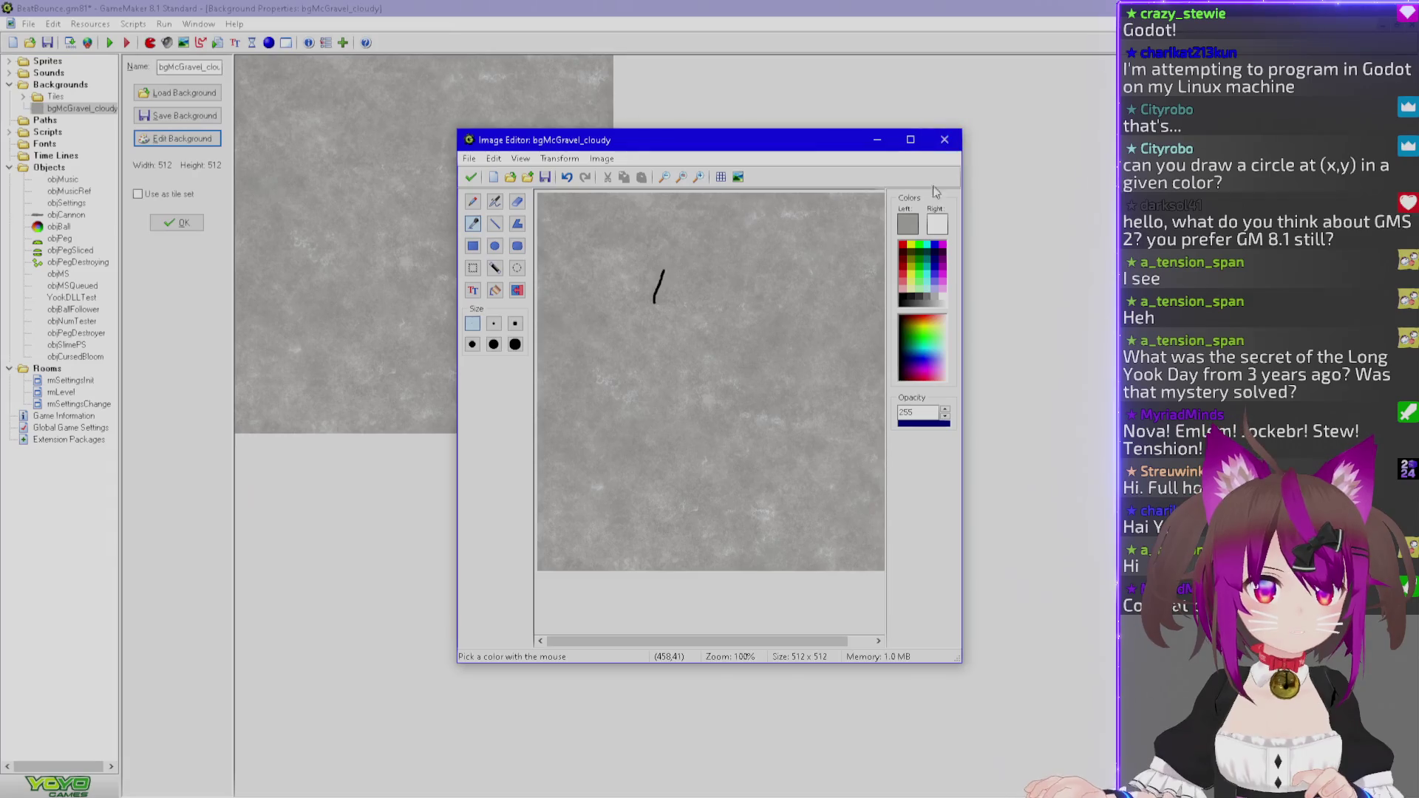
{"action": "left_click", "coordinate": [945, 140]}
{"action": "left_click", "coordinate": [742, 424]}
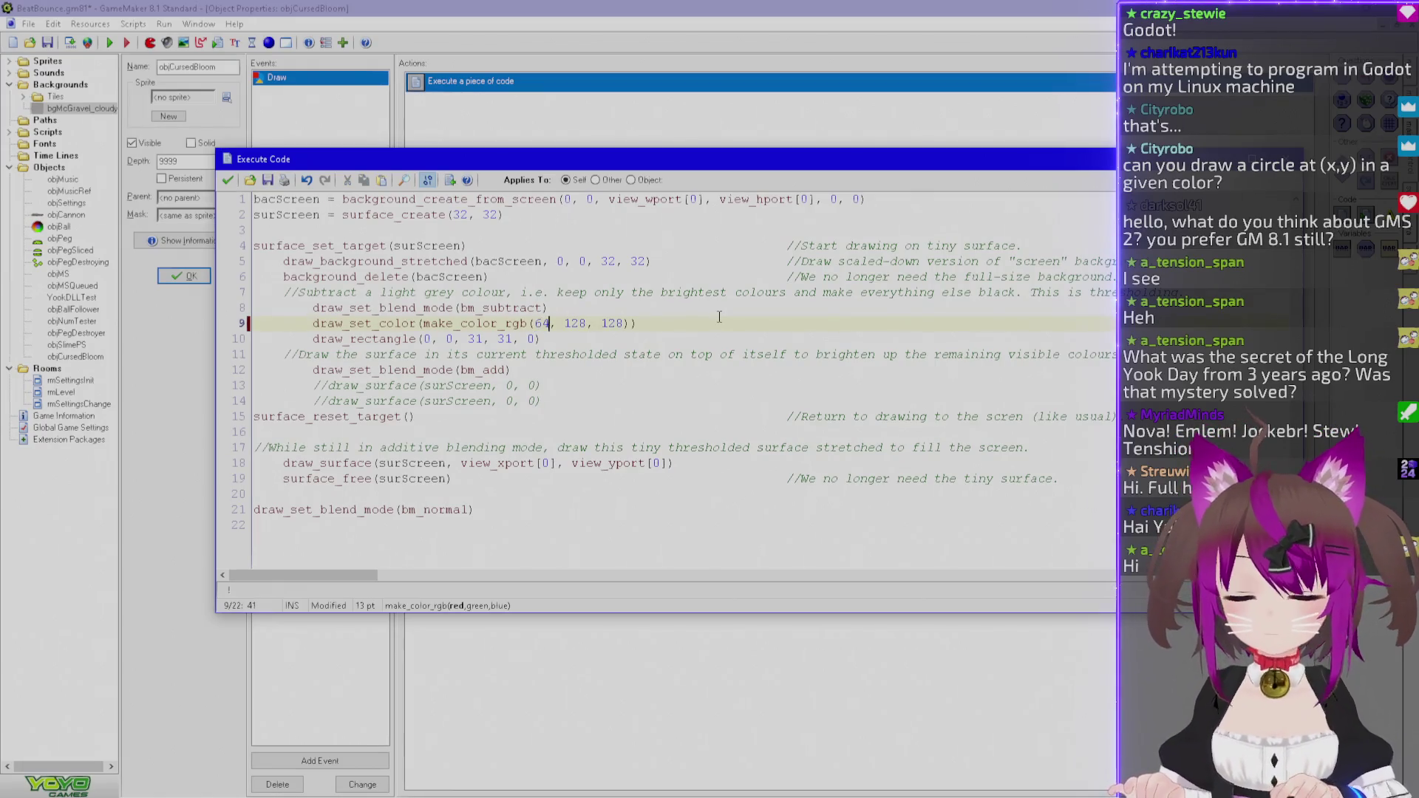
Darken the subtract colour to make_color_rgb(64, 64, 64) and test-run the game.
{"action": "type", "text": "64"}
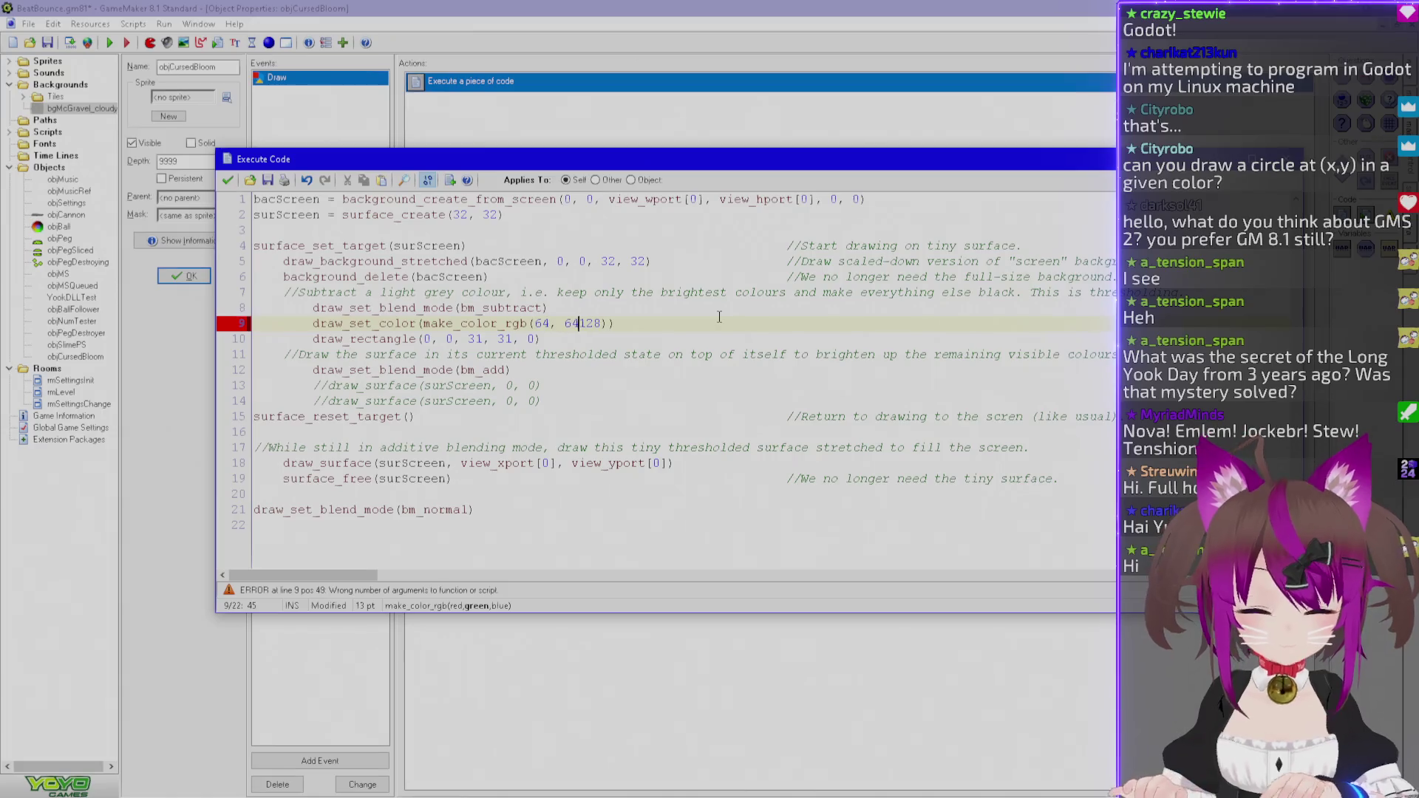
{"action": "type", "text": ","}
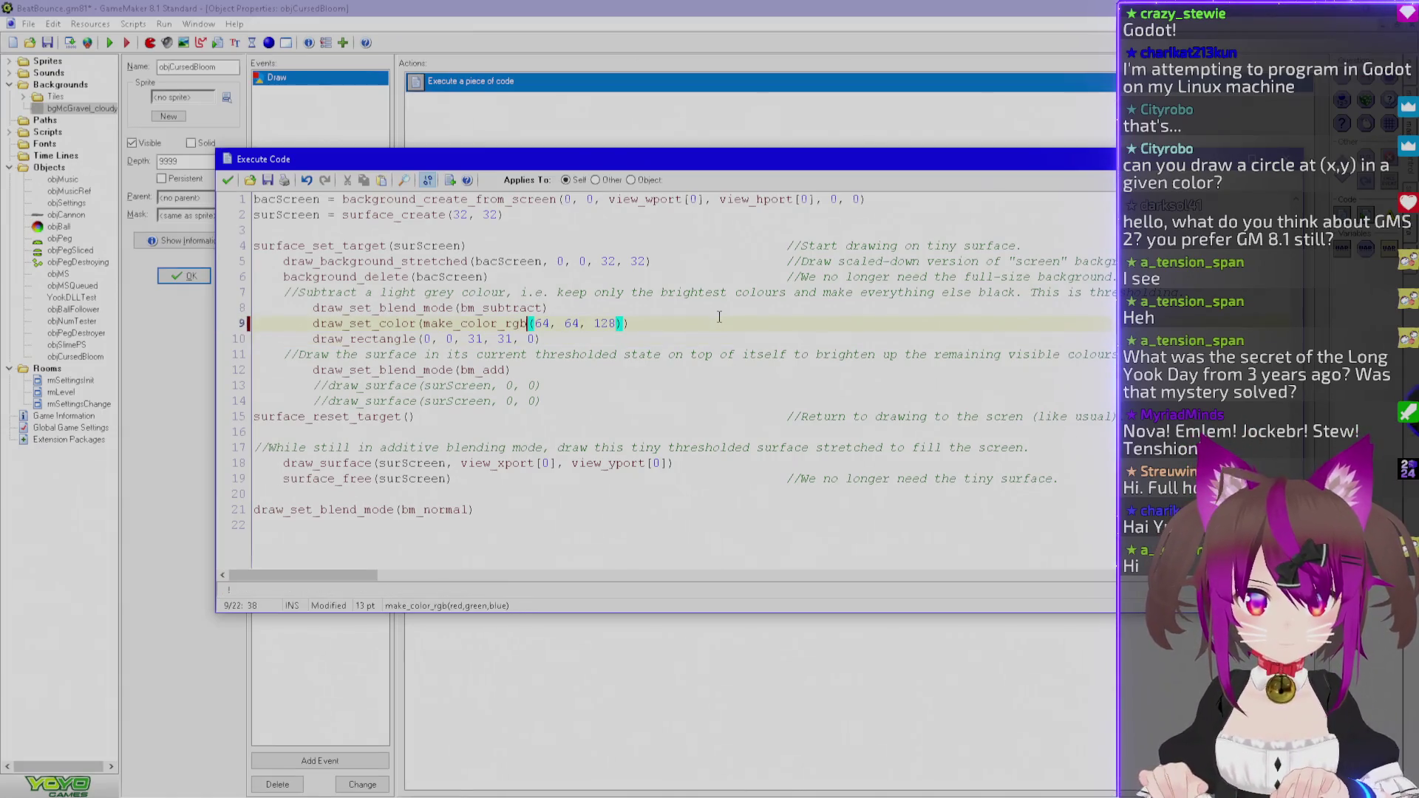
{"action": "key", "text": "shift+Right"}
{"action": "key", "text": "shift+Right"}
{"action": "type", "text": "64"}
{"action": "key", "text": "F1"}
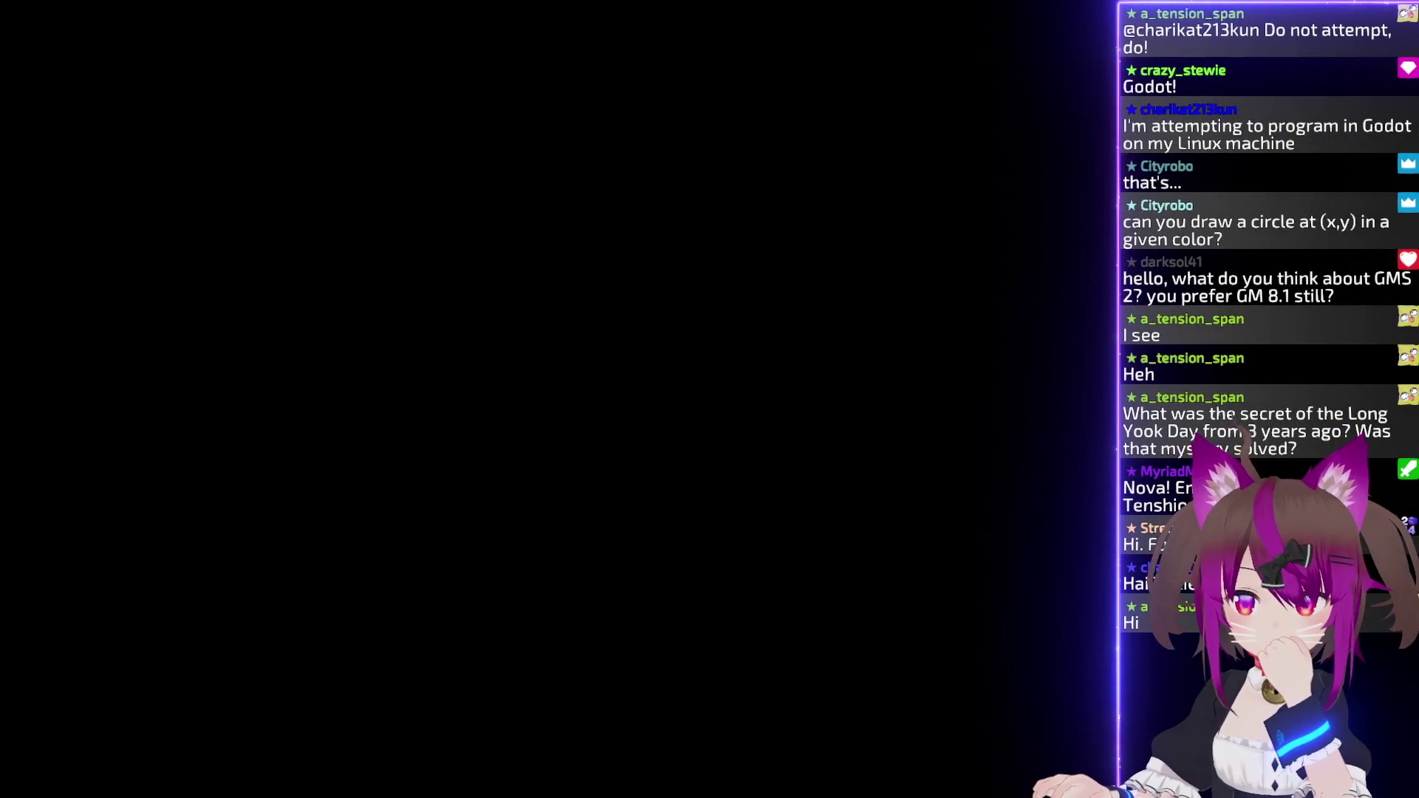
{"action": "key", "text": "Escape"}
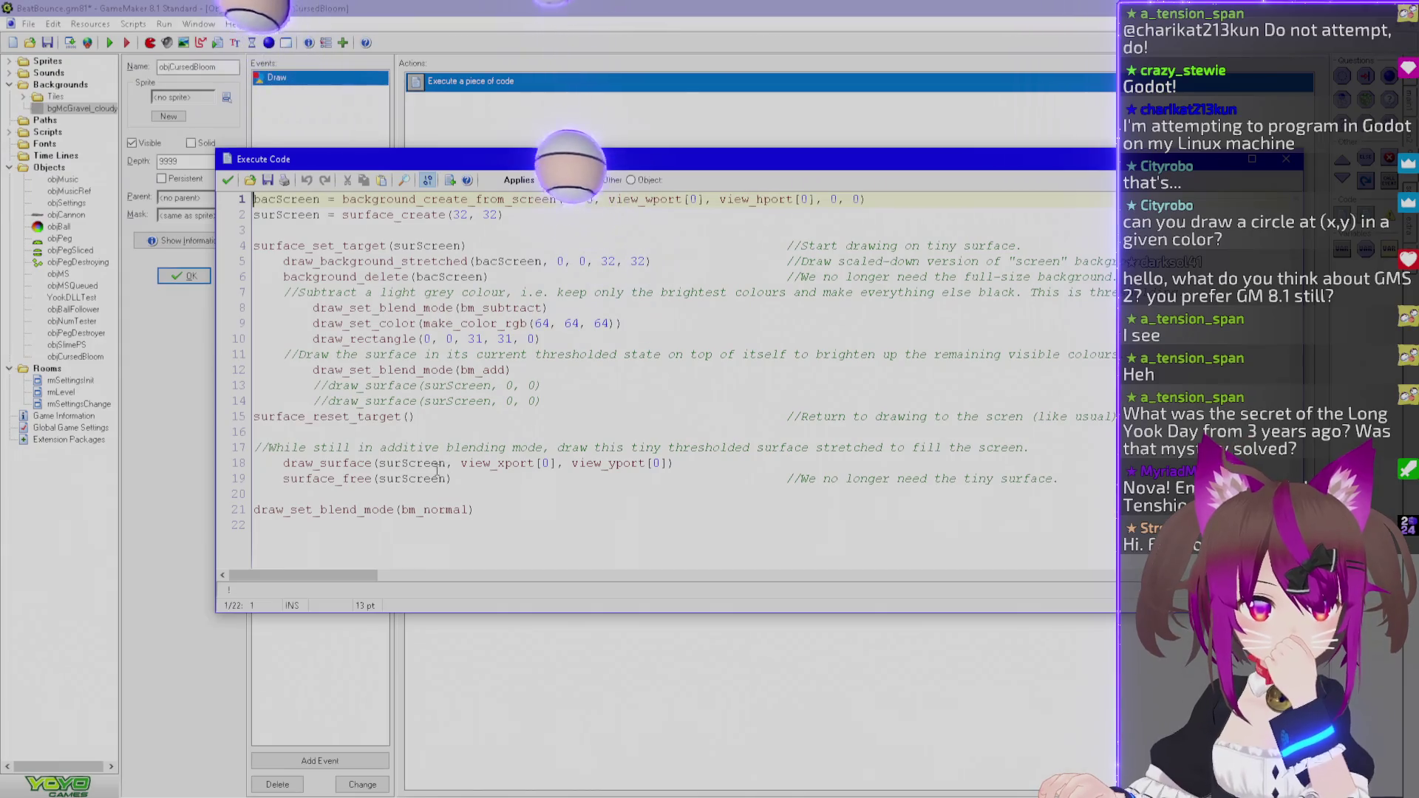
Comment out draw_set_blend_mode(bm_add), save the code, and run the game again.
{"action": "left_click", "coordinate": [313, 371]}
{"action": "type", "text": "//"}
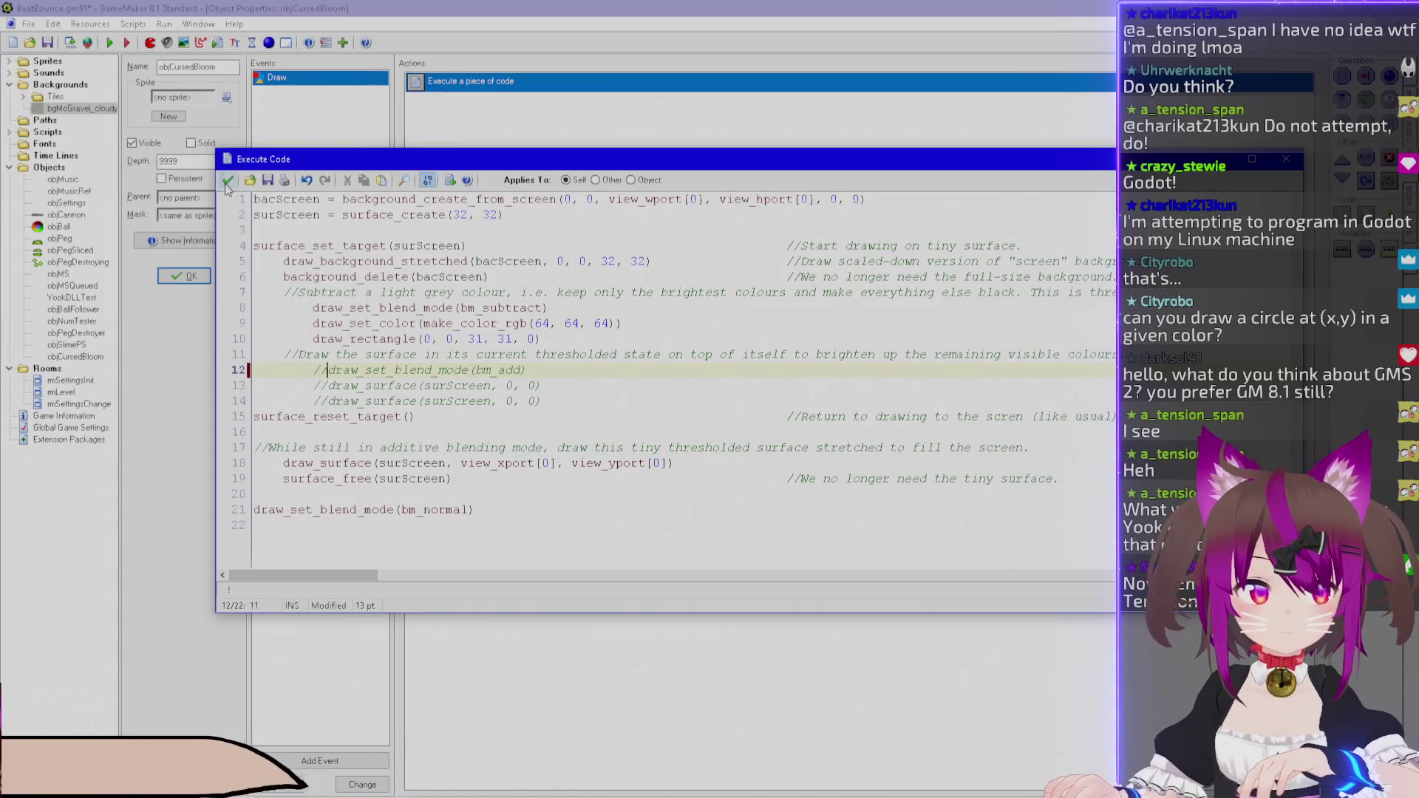
{"action": "left_click", "coordinate": [227, 179]}
{"action": "key", "text": "F1"}
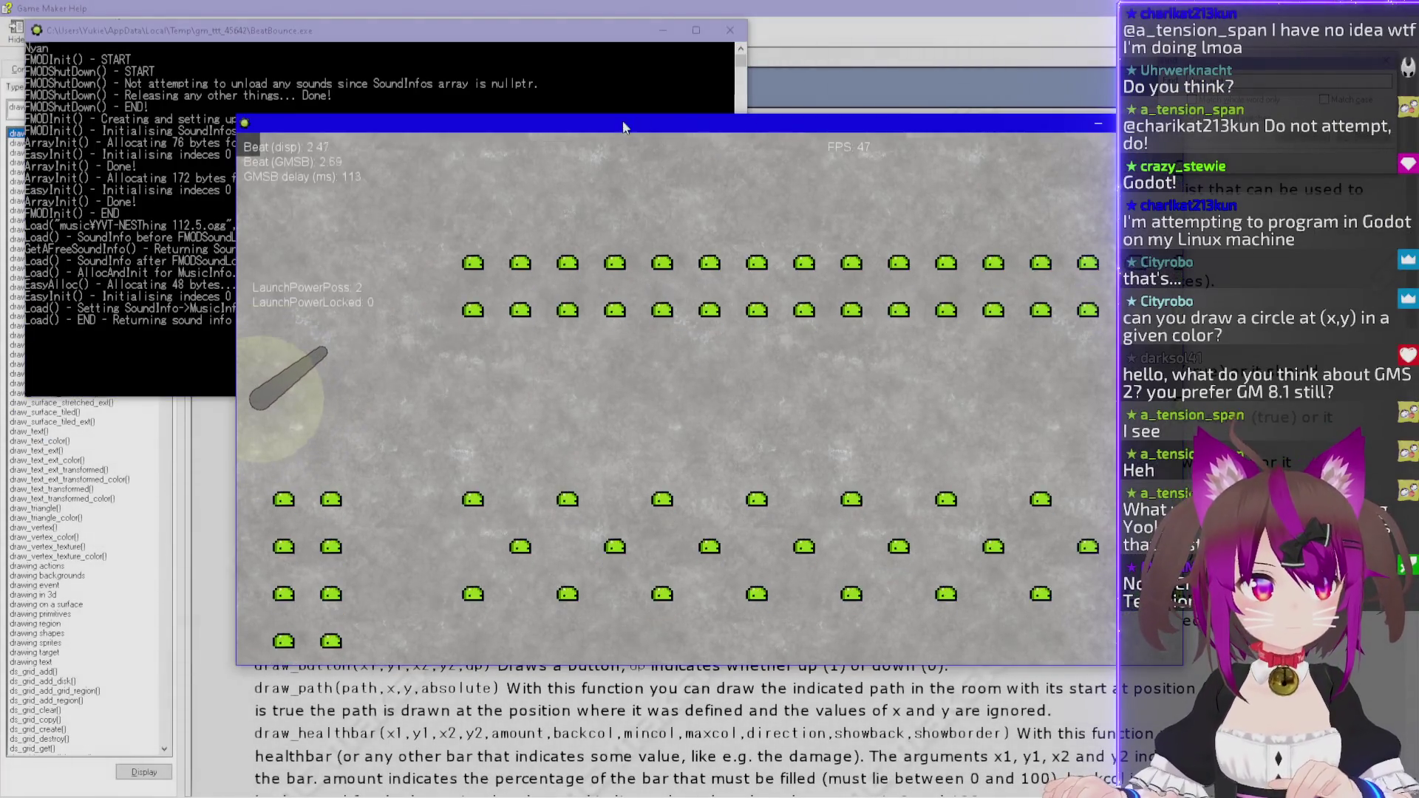
Move the running BeatBounce game window down and to the right, then paste its screenshot.
{"action": "mouse_move", "coordinate": [623, 128]}
{"action": "left_mouse_down"}
{"action": "mouse_move", "coordinate": [836, 298]}
{"action": "mouse_move", "coordinate": [824, 257]}
{"action": "mouse_move", "coordinate": [718, 203]}
{"action": "left_mouse_up"}
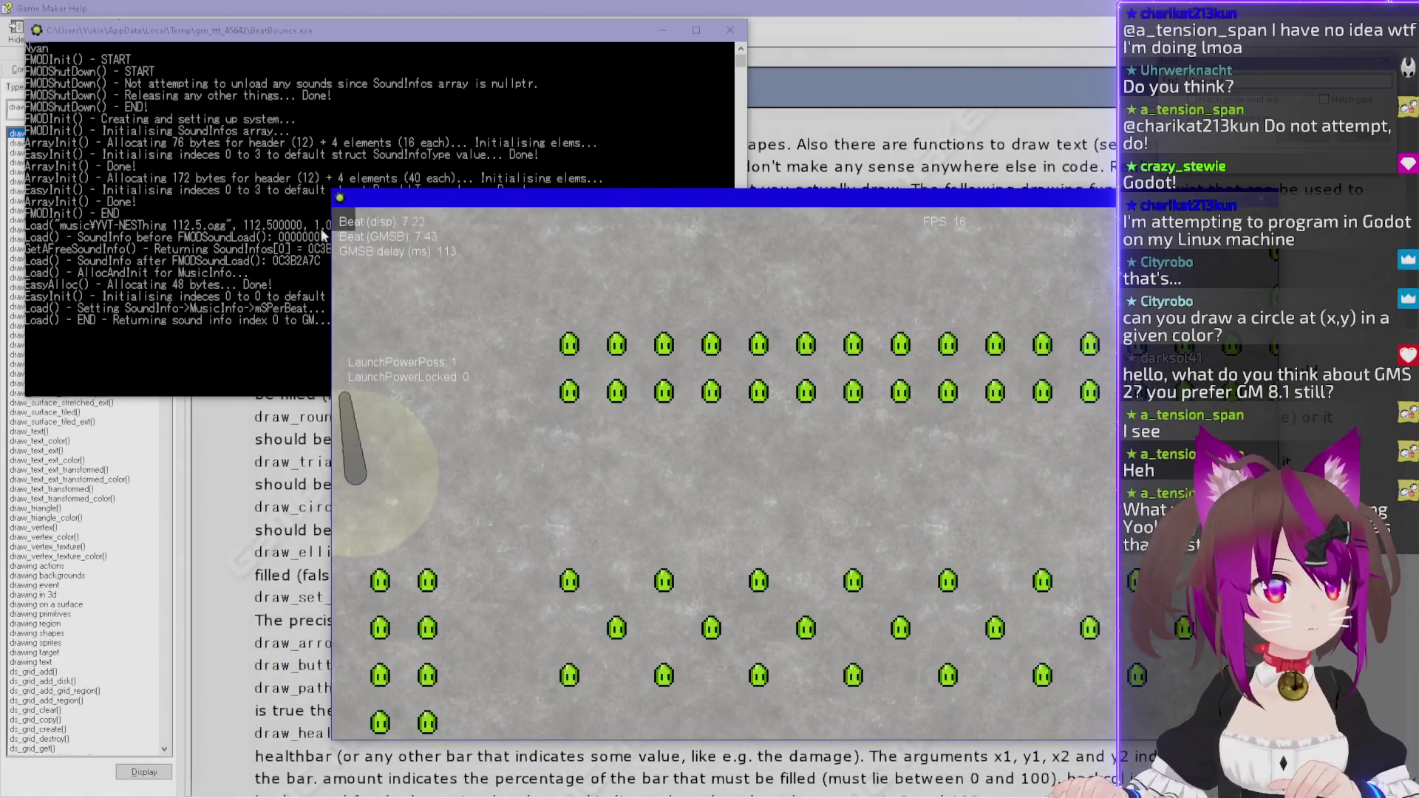
{"action": "mouse_move", "coordinate": [390, 204]}
{"action": "left_mouse_down"}
{"action": "mouse_move", "coordinate": [492, 259]}
{"action": "mouse_move", "coordinate": [513, 392]}
{"action": "mouse_move", "coordinate": [443, 288]}
{"action": "mouse_move", "coordinate": [426, 222]}
{"action": "left_mouse_up"}
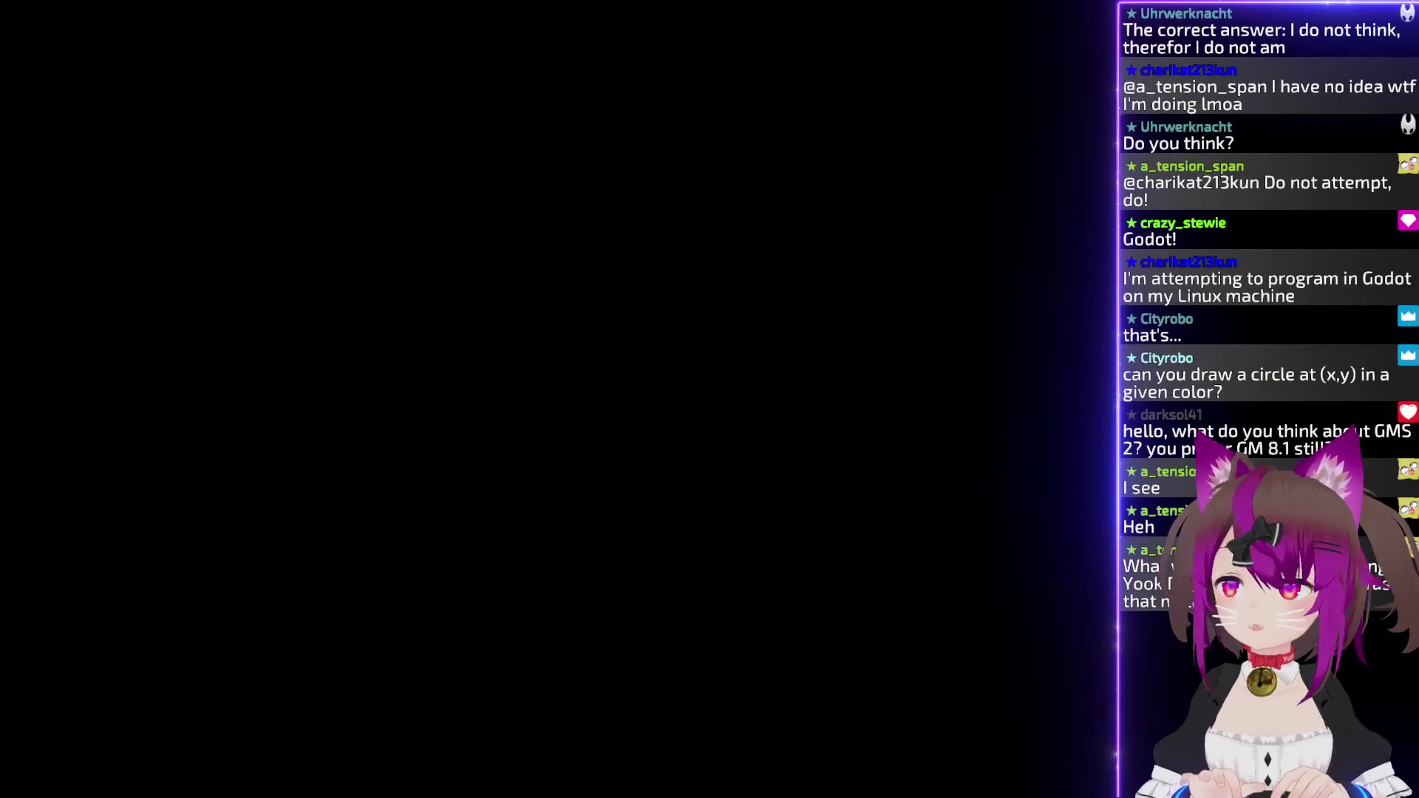
{"action": "key", "text": "ctrl+v"}
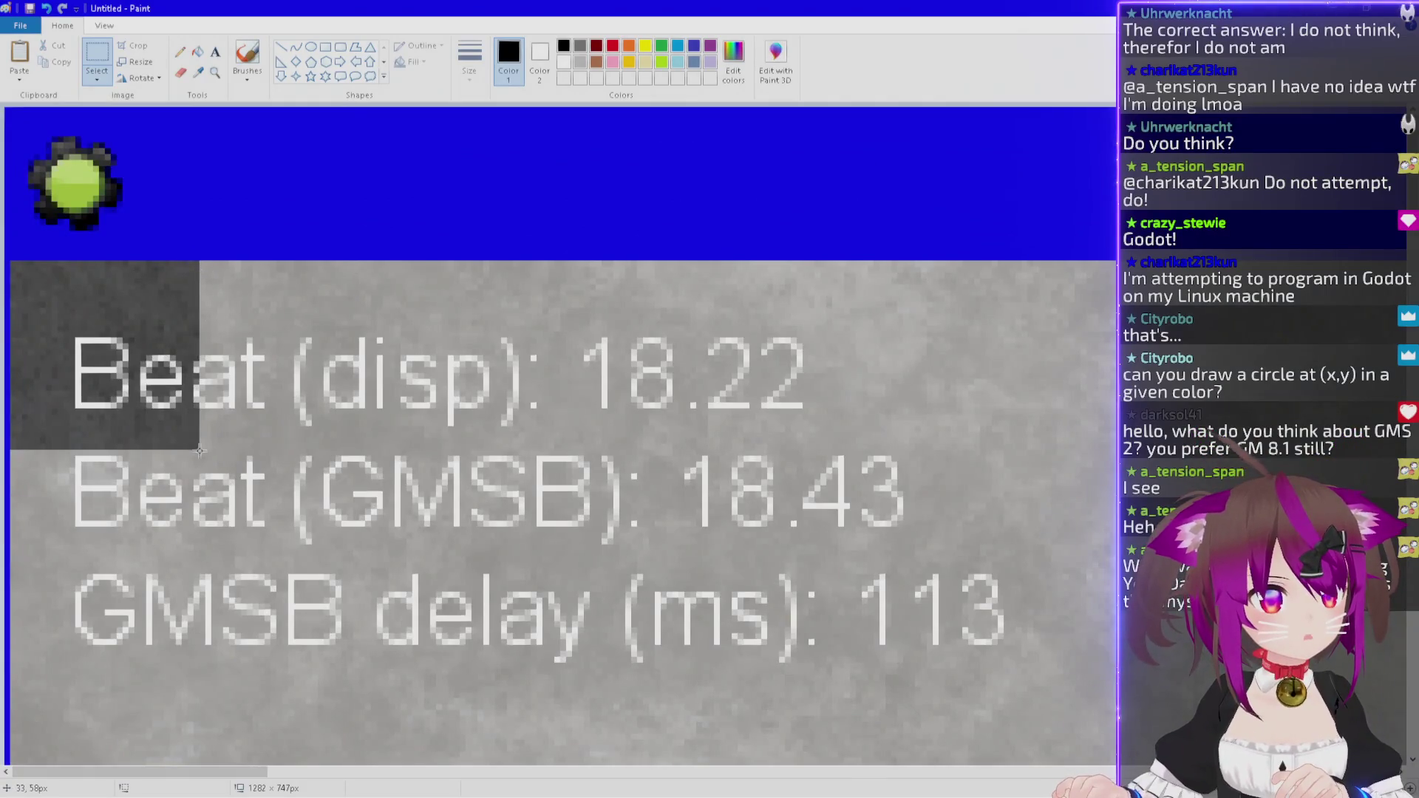
Measure the dark 33×32 block in the screenshot's top-left corner, then close Paint without saving.
{"action": "left_click_drag", "start_coordinate": [184, 431], "coordinate": [9, 260]}
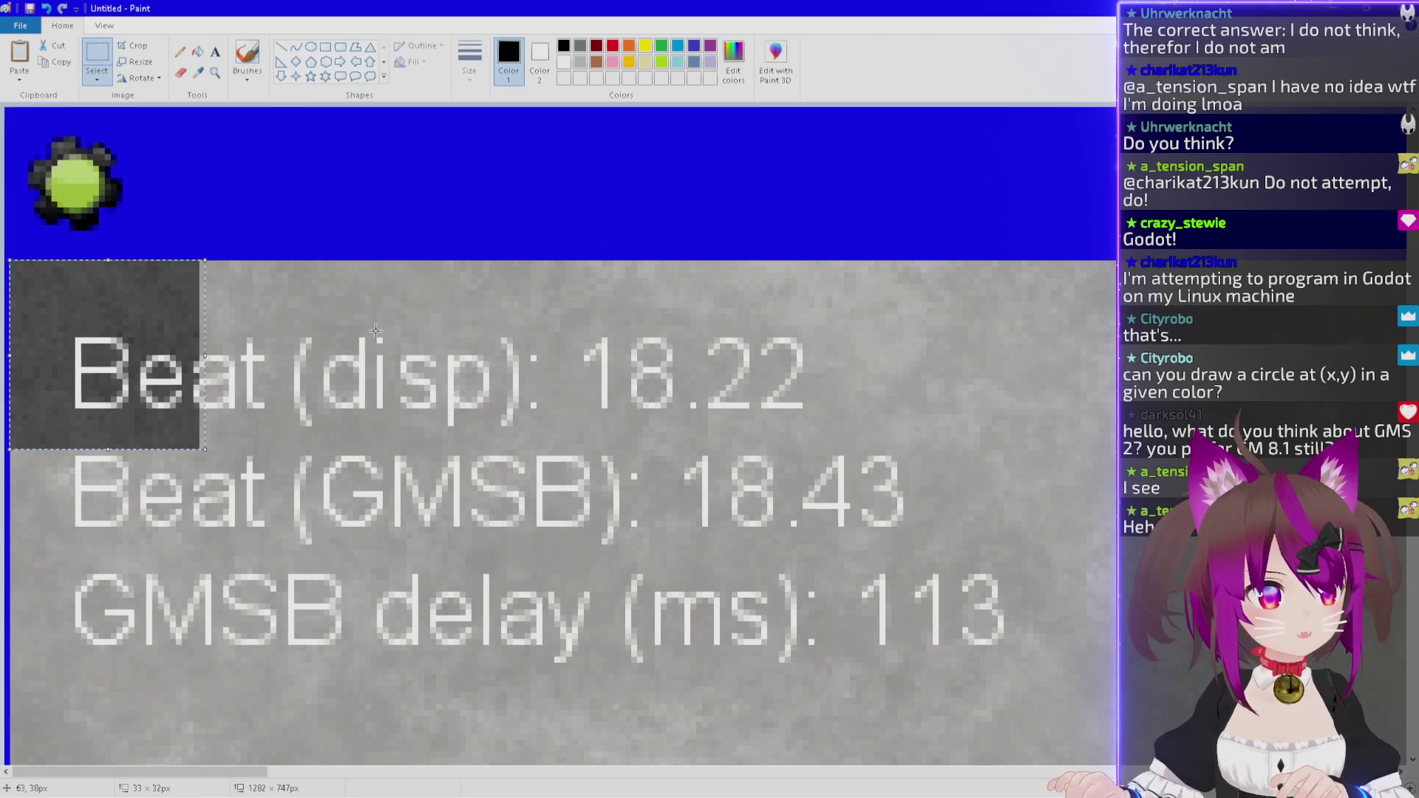
{"action": "scroll", "coordinate": [376, 331], "scroll_direction": "down", "scroll_amount": 4}
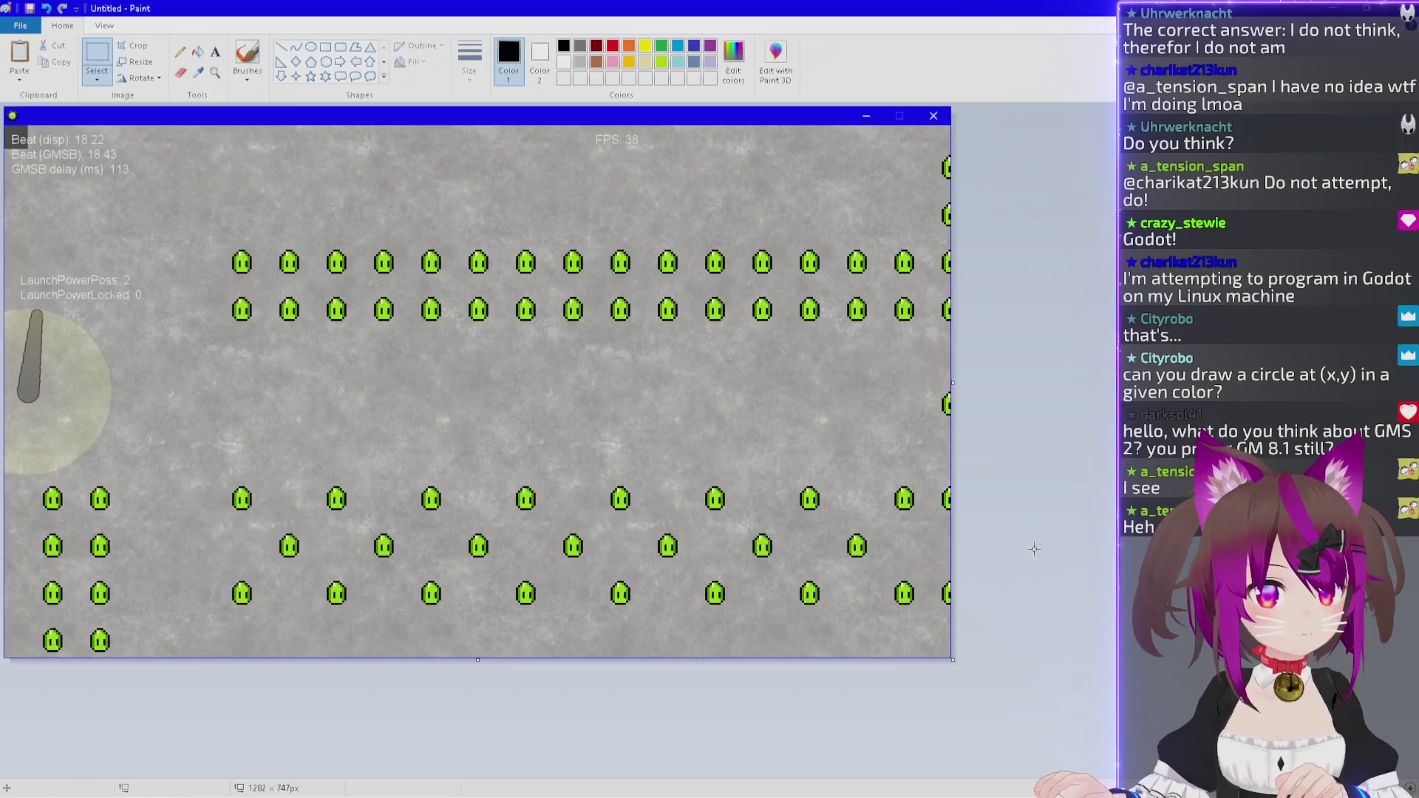
{"action": "key", "text": "alt+F4"}
{"action": "key", "text": "n"}
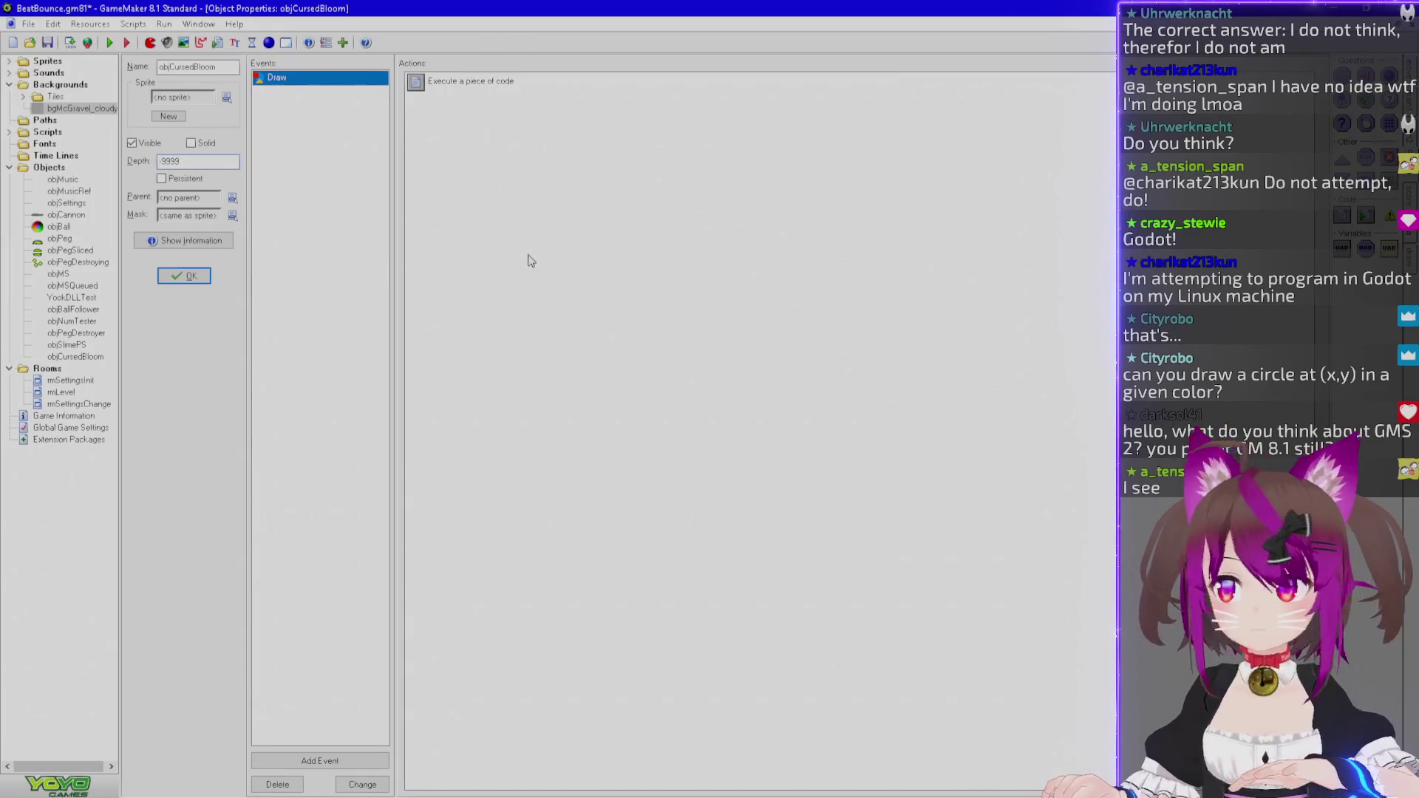
Back in the Draw code, place the cursor on line 1's view_wport[0] width argument.
{"action": "key", "text": "F1"}
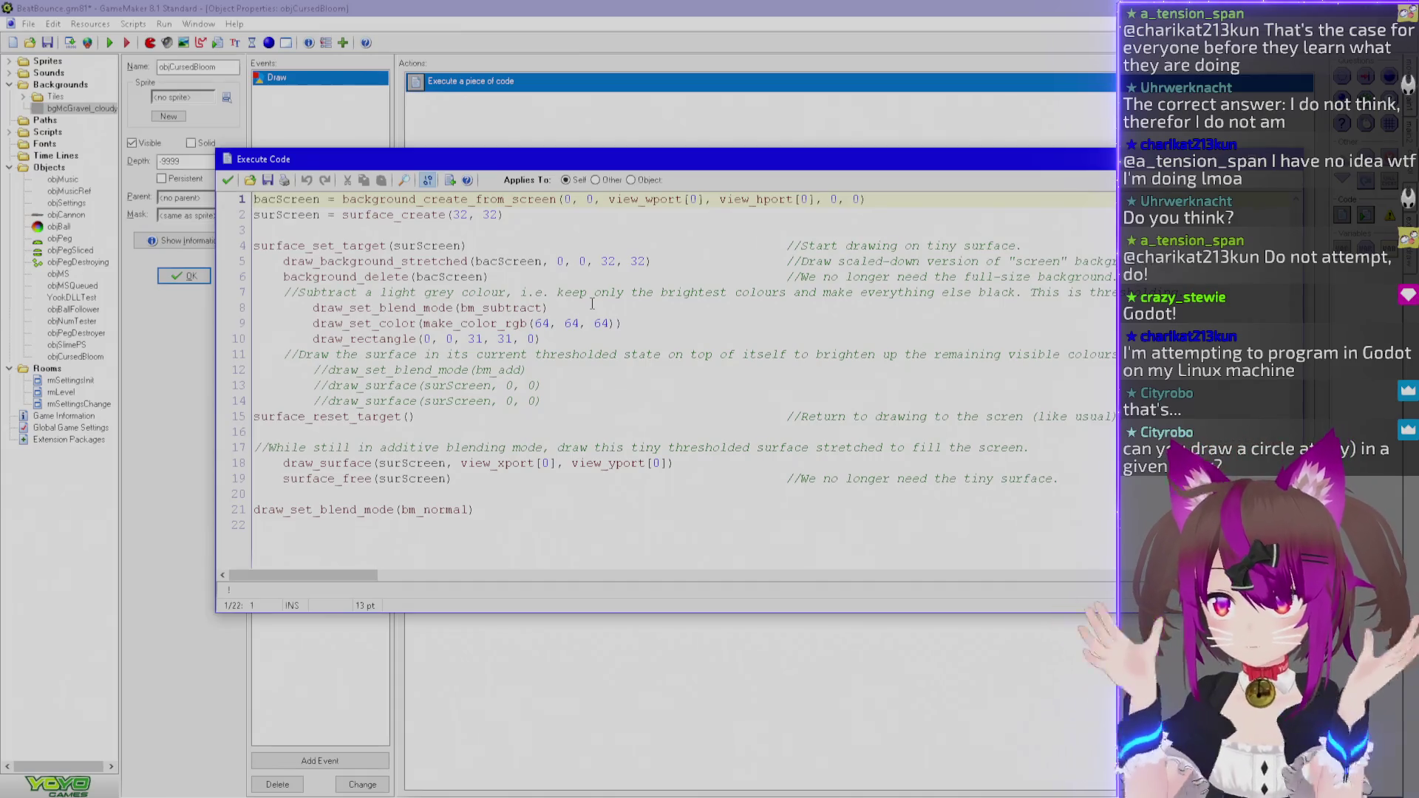
{"action": "left_click", "coordinate": [601, 215]}
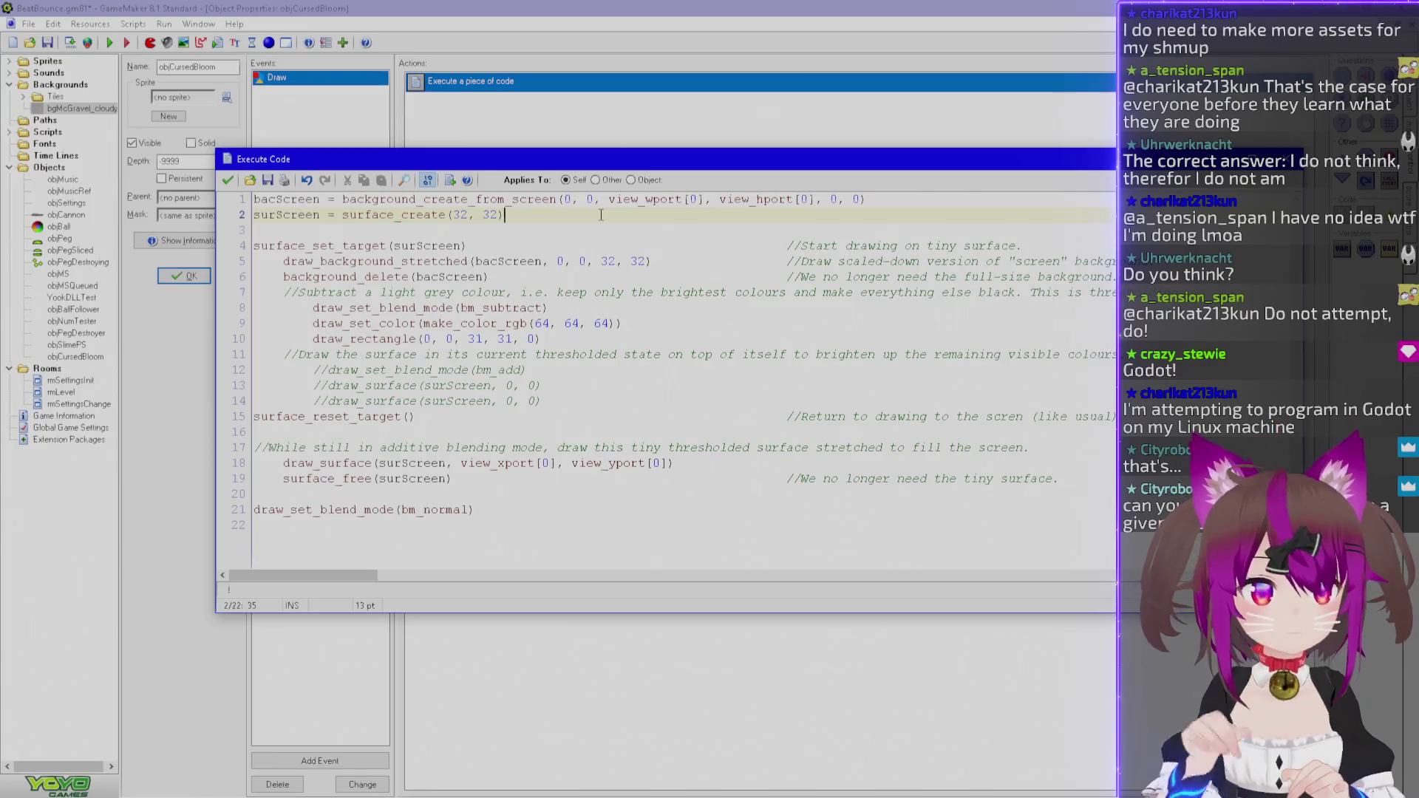
{"action": "key", "text": "Up"}
{"action": "key", "text": "End"}
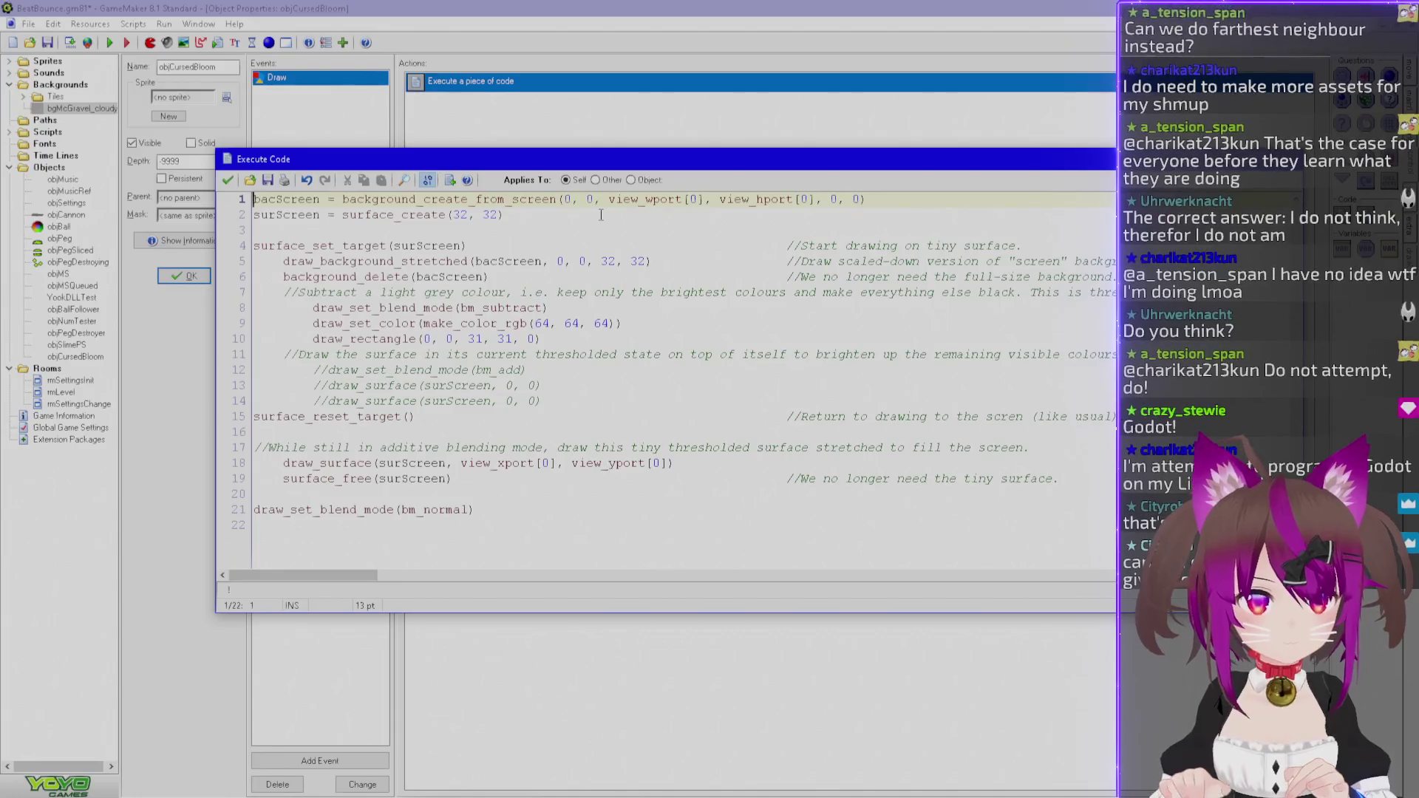
{"action": "left_click", "coordinate": [631, 200]}
Add a WidthSur assignment on a new line 2 below the screen capture.
{"action": "double_click", "coordinate": [632, 200]}
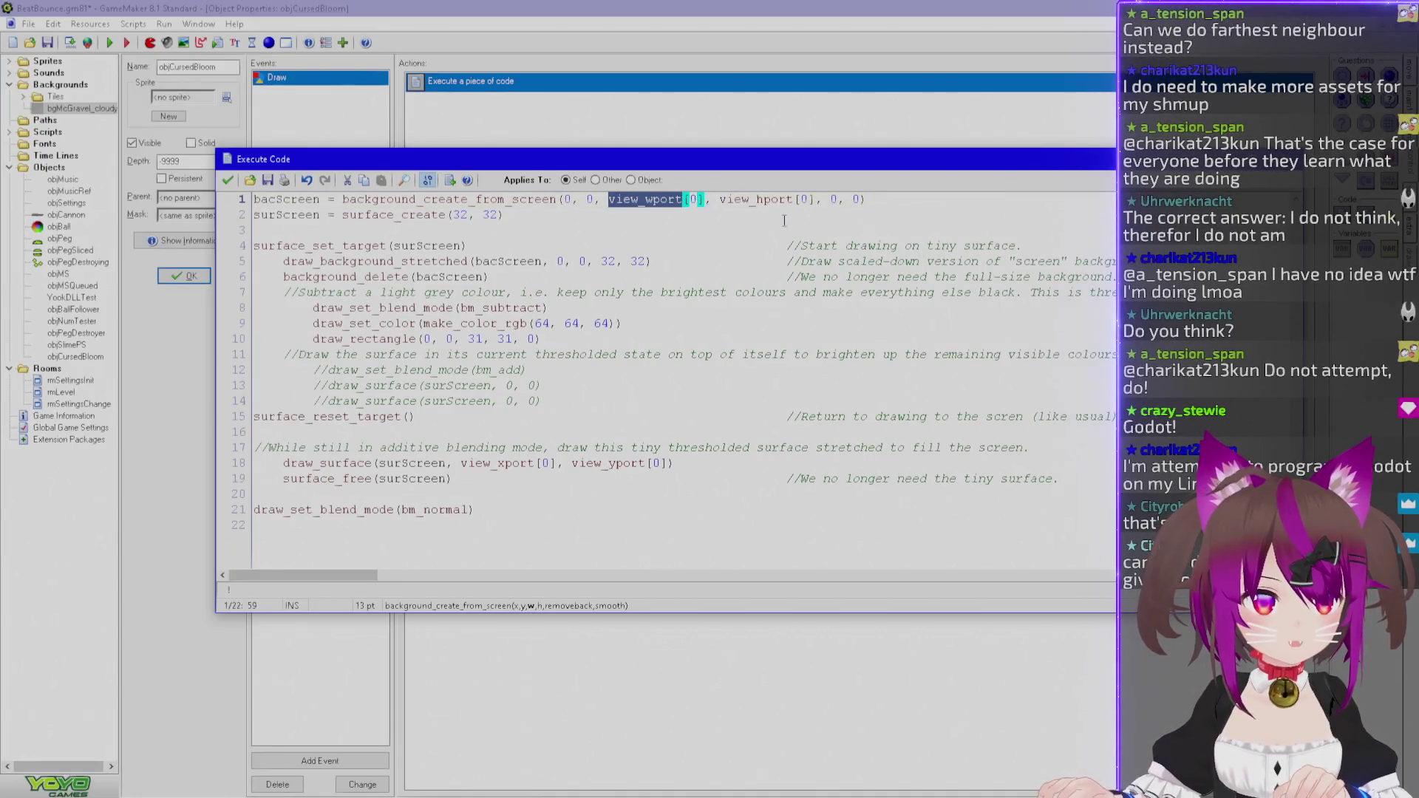
{"action": "key", "text": "End"}
{"action": "key", "text": "Return"}
{"action": "type", "text": "Sur"}
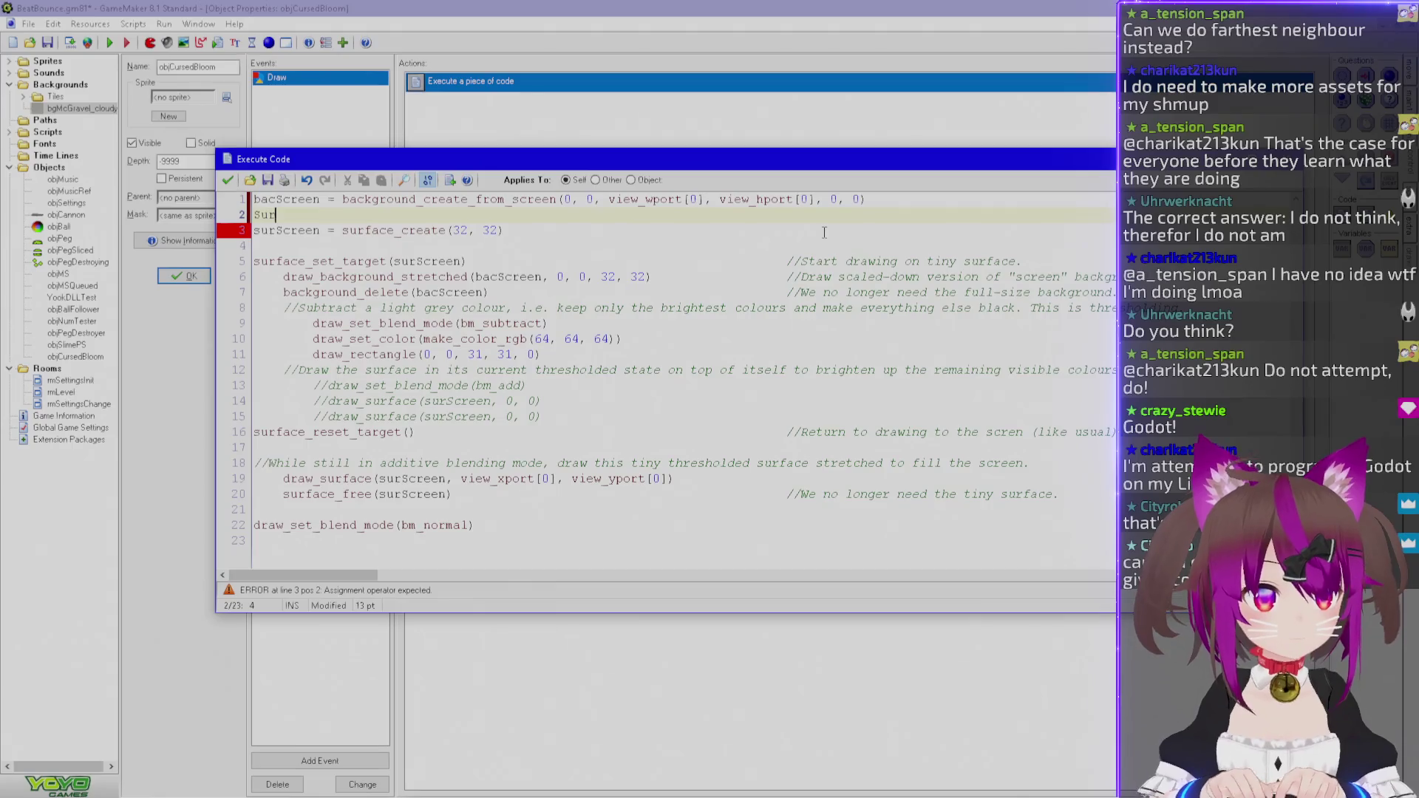
{"action": "key", "text": "BackSpace"}
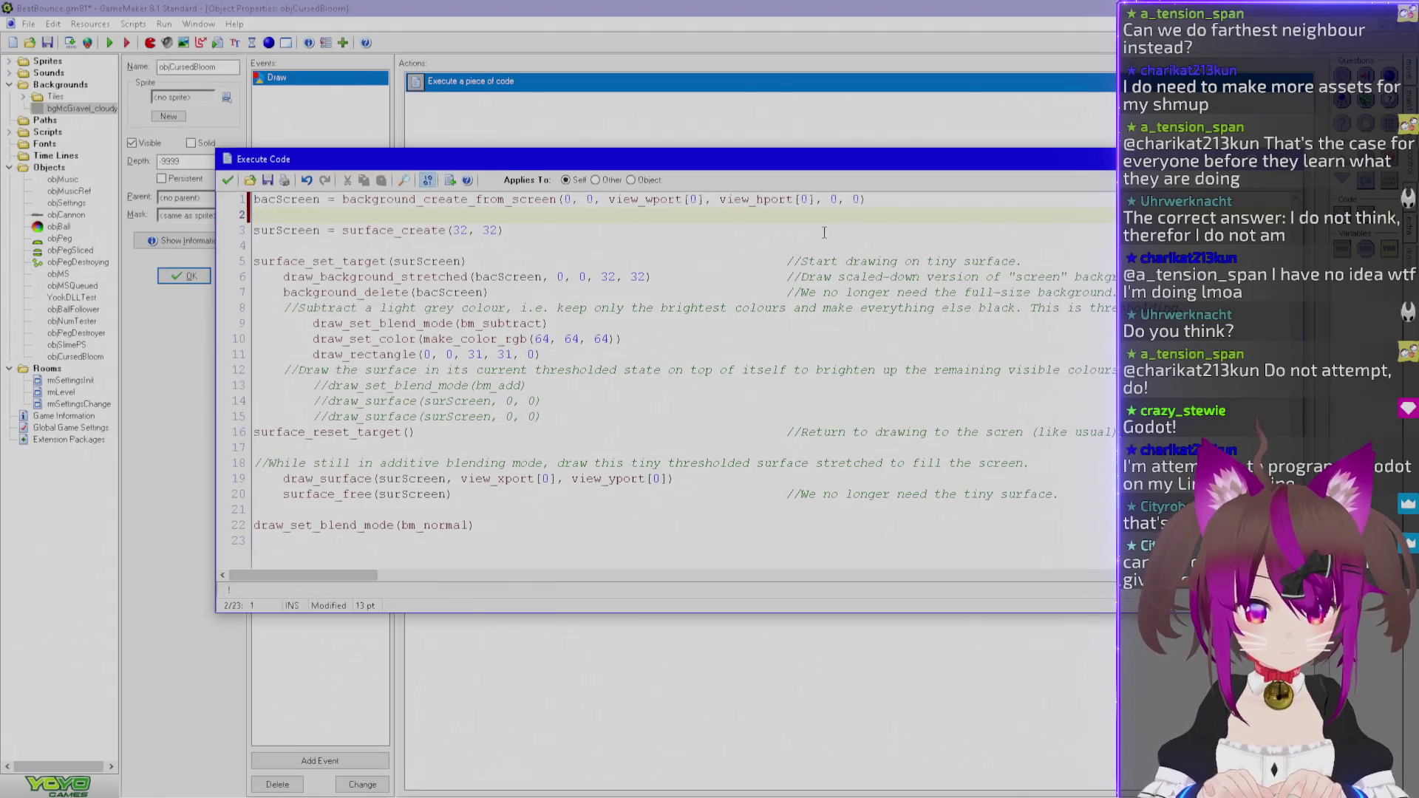
{"action": "type", "text": "S"}
{"action": "key", "text": "BackSpace"}
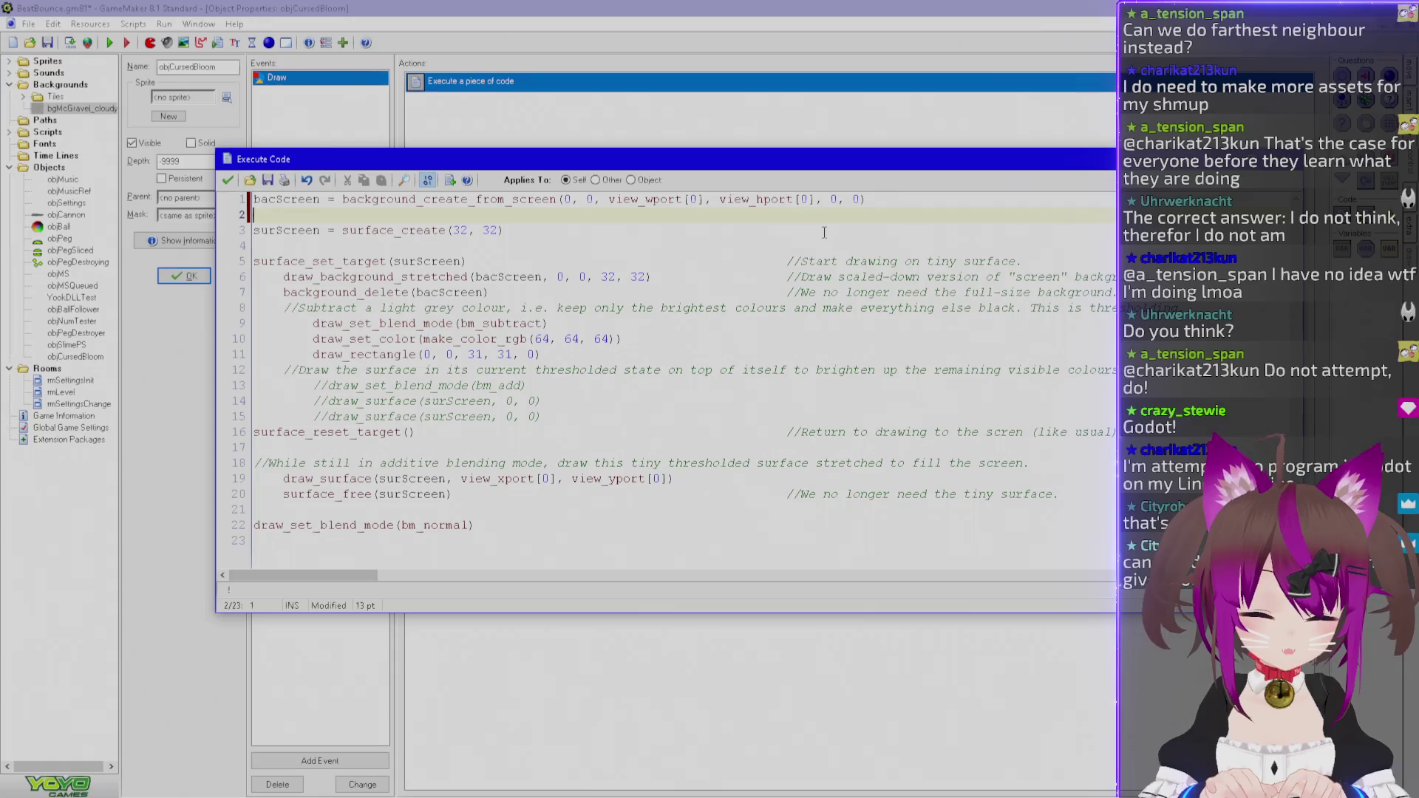
{"action": "type", "text": "WidthSu"}
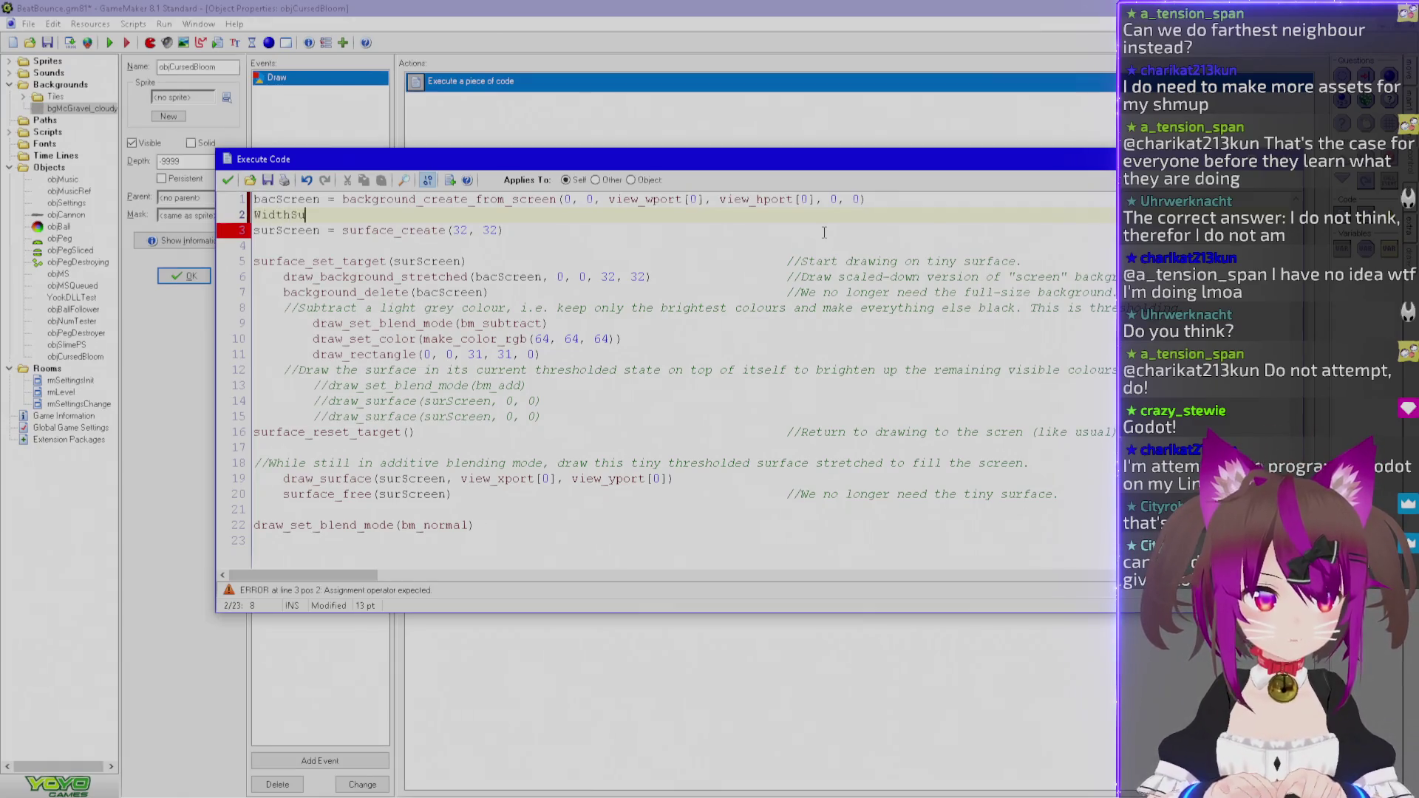
{"action": "type", "text": "= 32"}
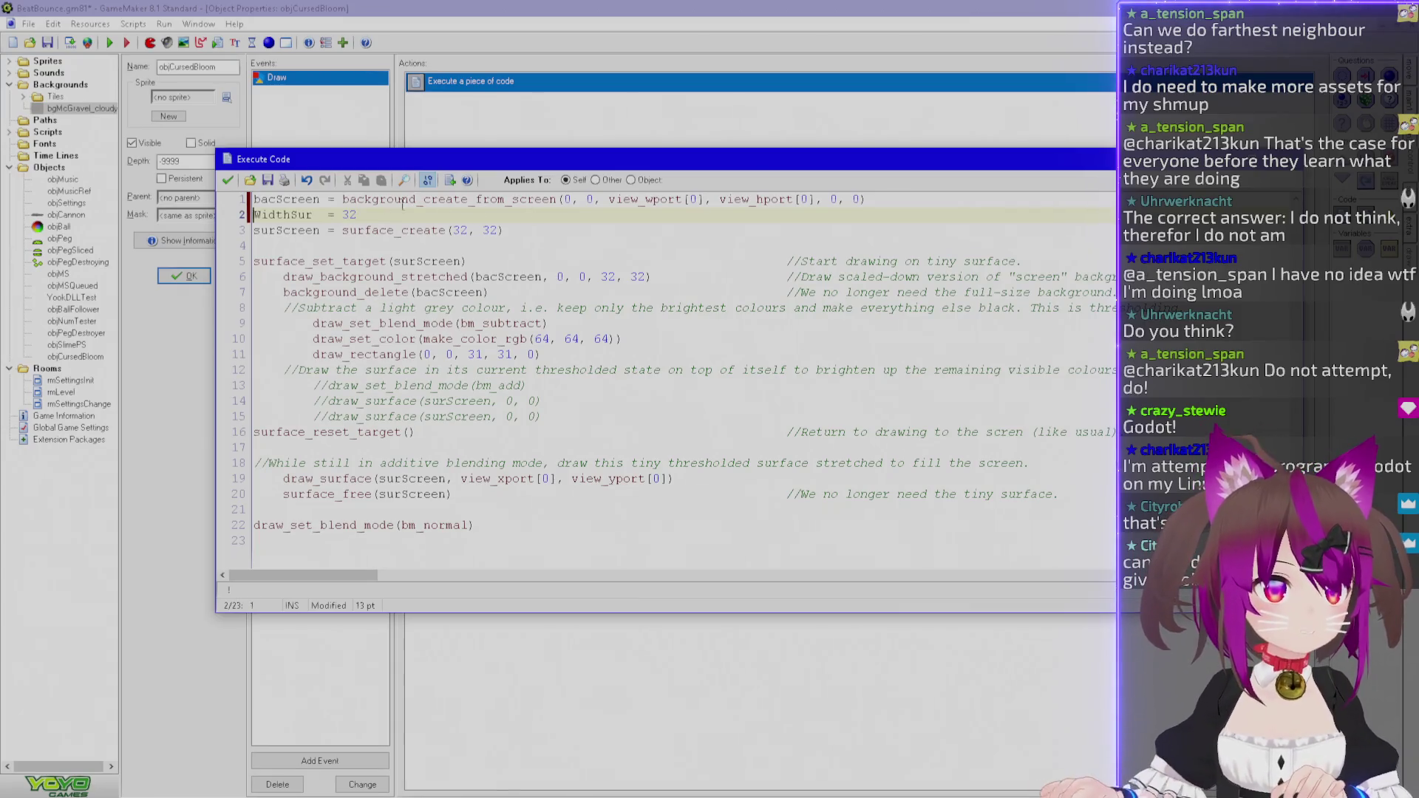
{"action": "double_click", "coordinate": [283, 214]}
Use Find/Replace to swap each 32 size argument for WidthSur.
{"action": "left_click", "coordinate": [404, 179]}
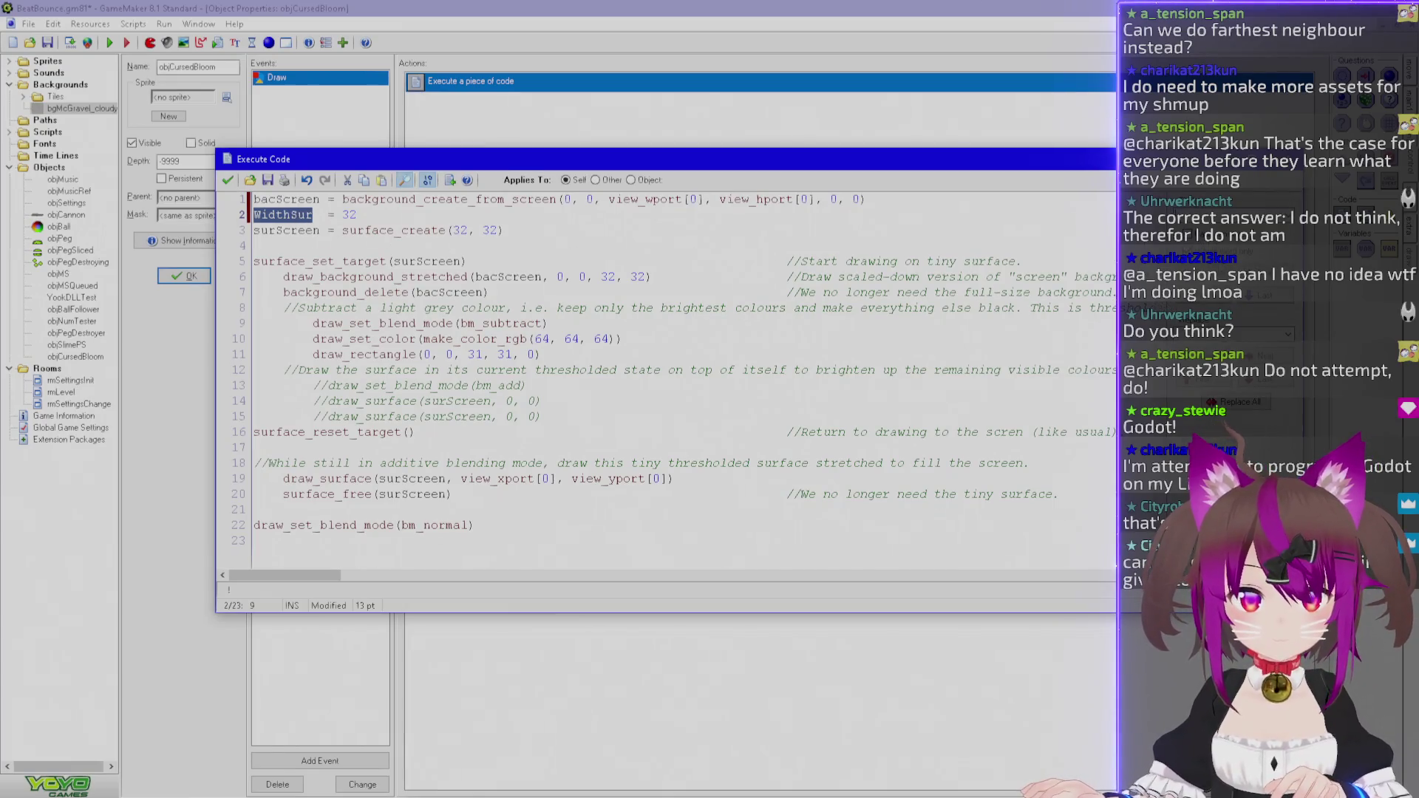
{"action": "type", "text": "32"}
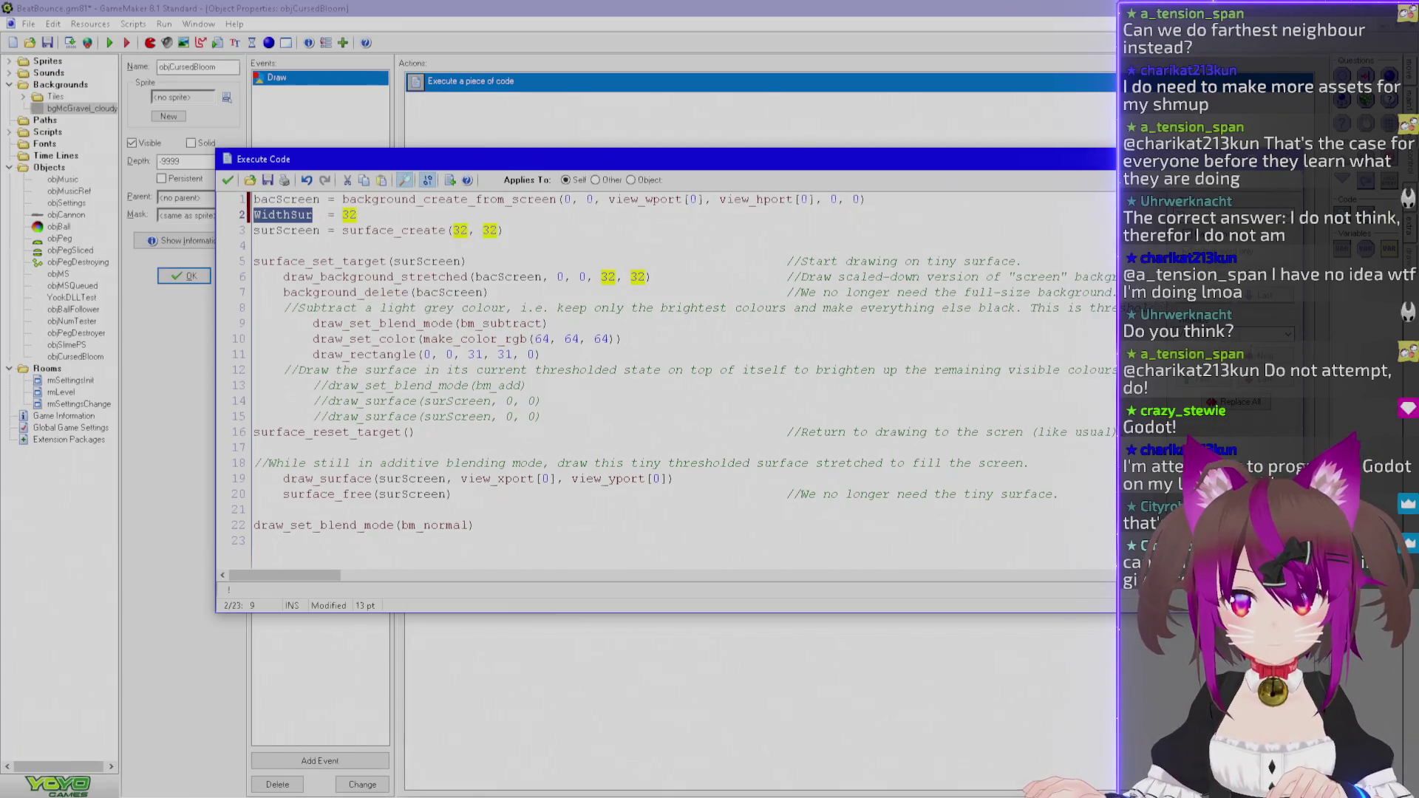
{"action": "left_click", "coordinate": [1242, 379]}
{"action": "left_click", "coordinate": [1242, 379]}
{"action": "left_click", "coordinate": [1242, 379]}
{"action": "left_click", "coordinate": [1242, 379]}
{"action": "left_click", "coordinate": [1242, 379]}
{"action": "left_click", "coordinate": [1241, 379]}
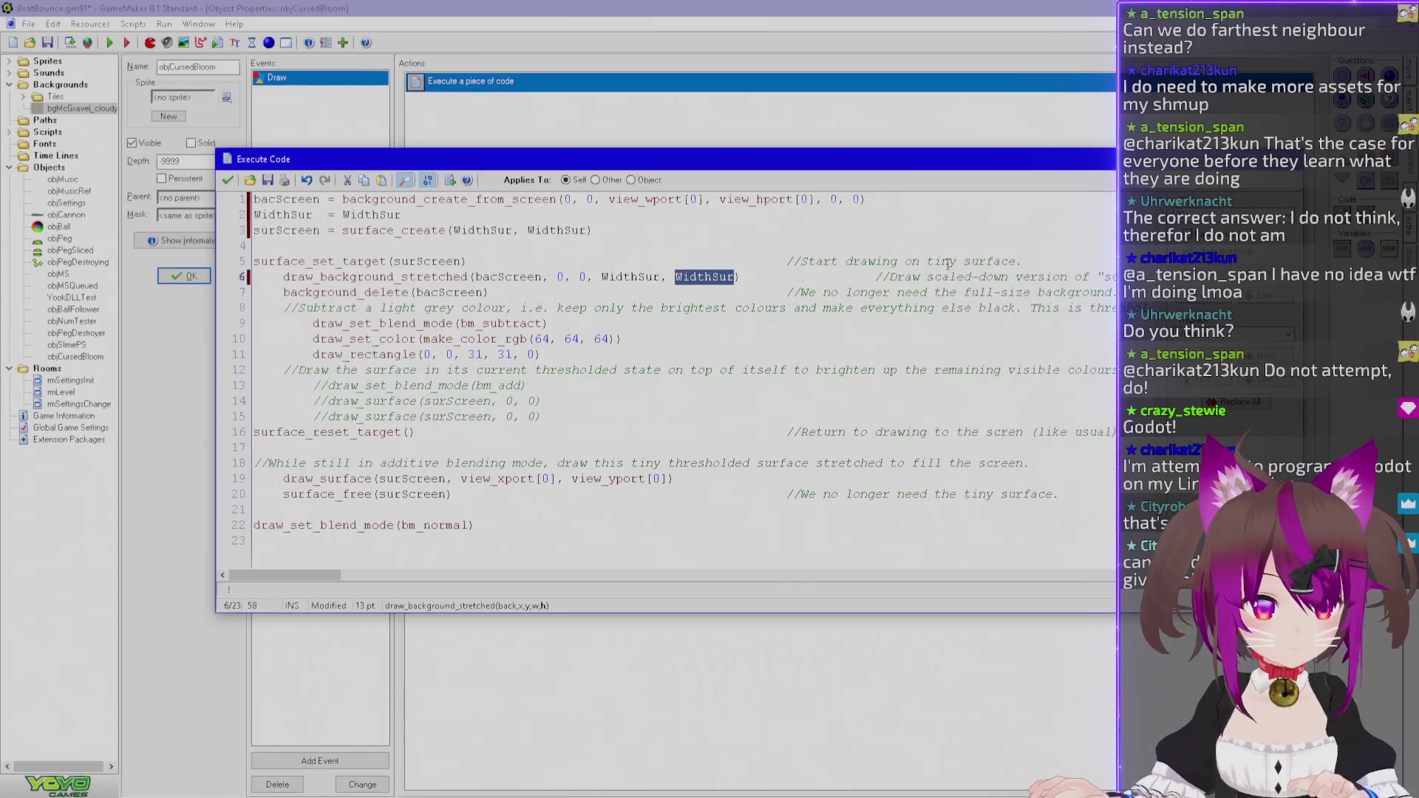
Realign the line 6 comment and turn line 2 into a commented-out WidthSur = 32.
{"action": "left_click", "coordinate": [879, 278]}
{"action": "key", "text": "BackSpace"}
{"action": "key", "text": "BackSpace"}
{"action": "key", "text": "BackSpace"}
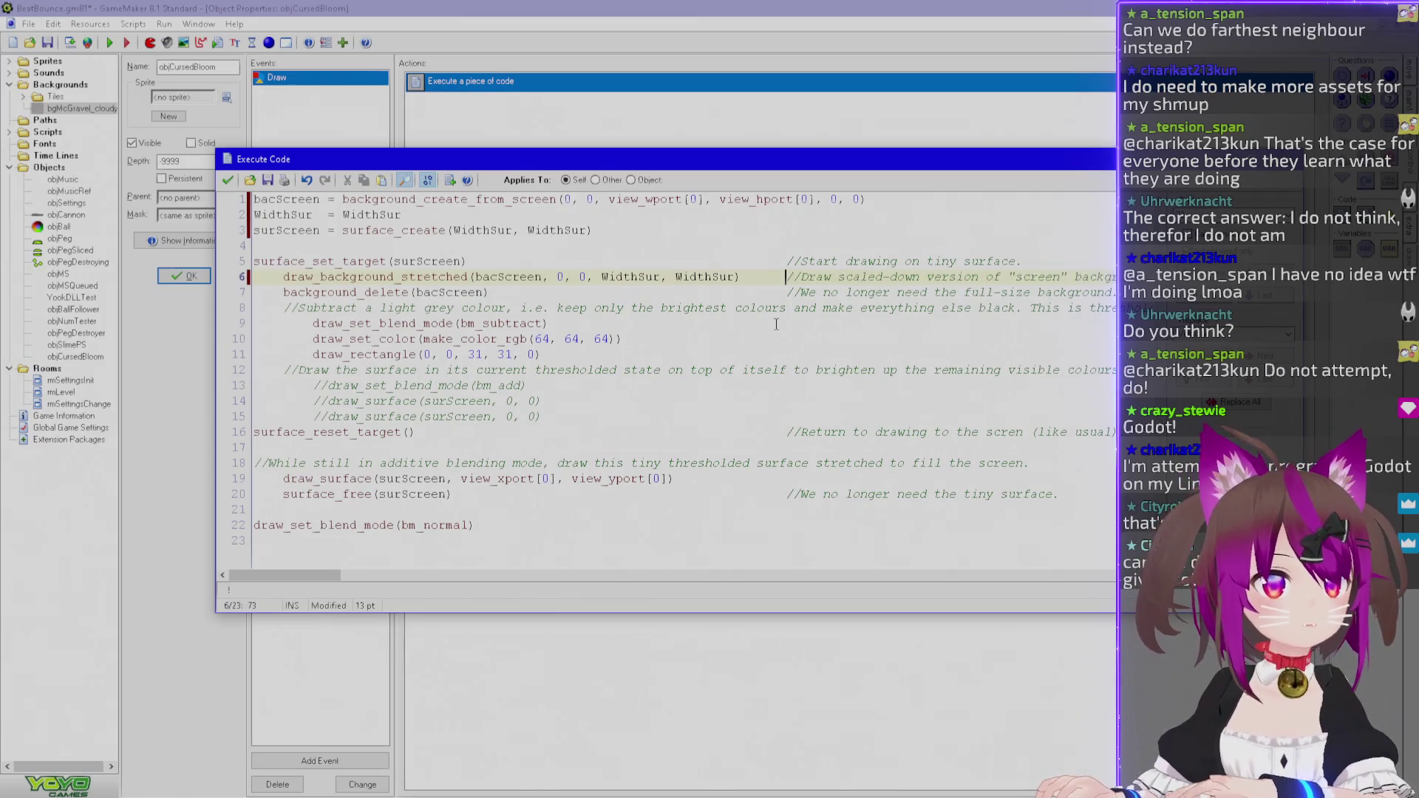
{"action": "key", "text": "ctrl+shift+Left"}
{"action": "type", "text": "32"}
{"action": "key", "text": "Home"}
{"action": "type", "text": "//"}
Duplicate that line as WidthSur = view_wport[0] on line 3, then add a blank line.
{"action": "key", "text": "shift+End"}
{"action": "key", "text": "ctrl+c"}
{"action": "key", "text": "End"}
{"action": "key", "text": "Return"}
{"action": "key", "text": "ctrl+v"}
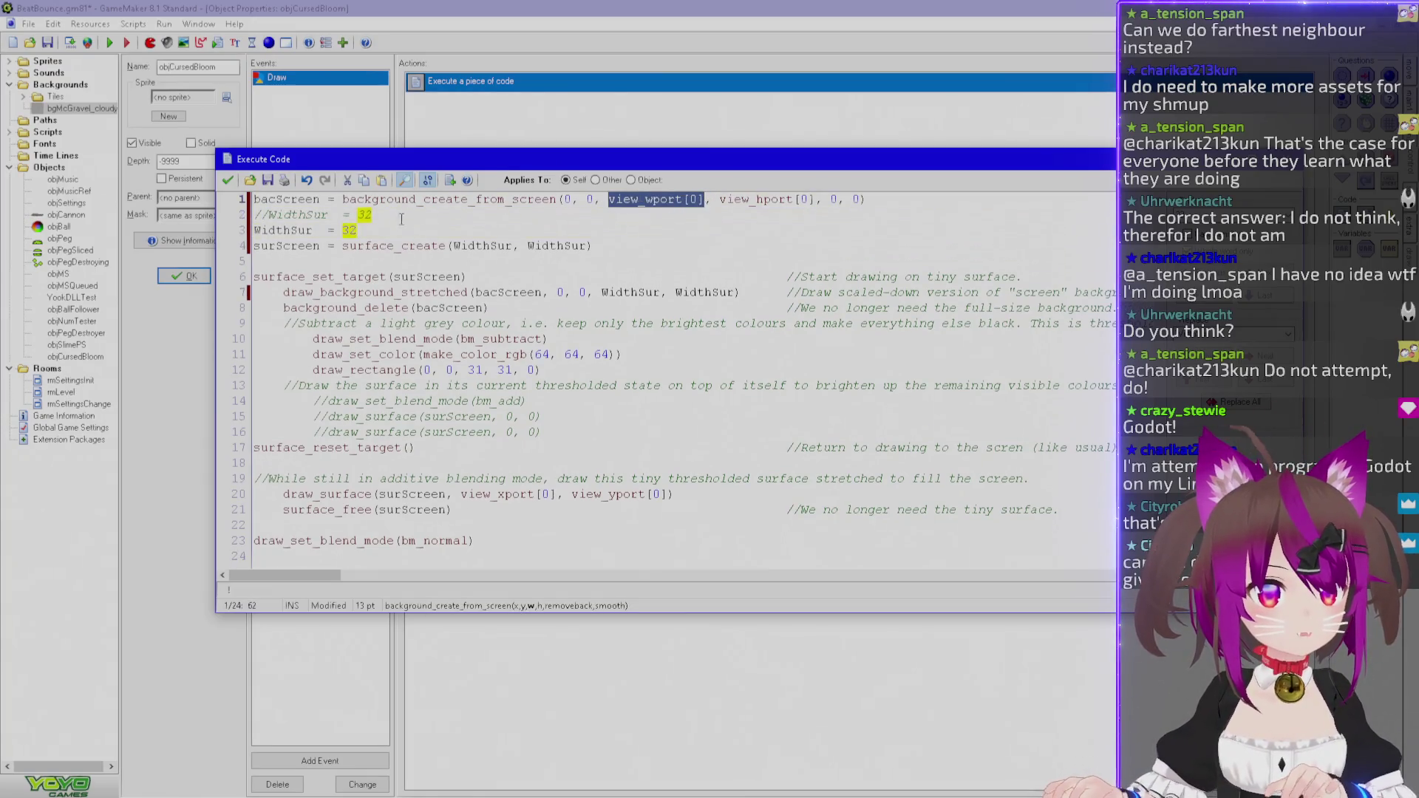
{"action": "key", "text": "ctrl+shift+Left"}
{"action": "type", "text": "view_wport[0] /"}
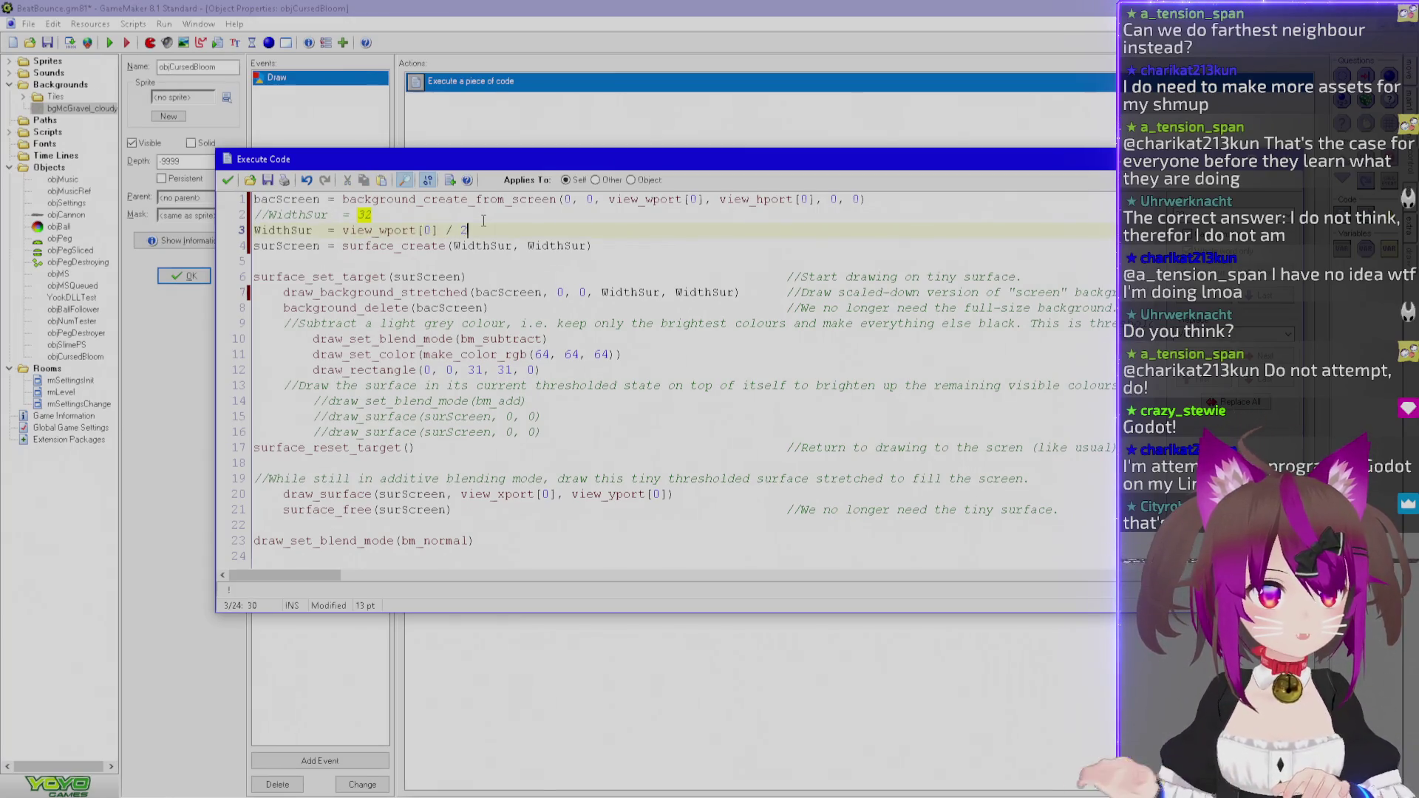
{"action": "left_click", "coordinate": [411, 214]}
{"action": "key", "text": "Return"}
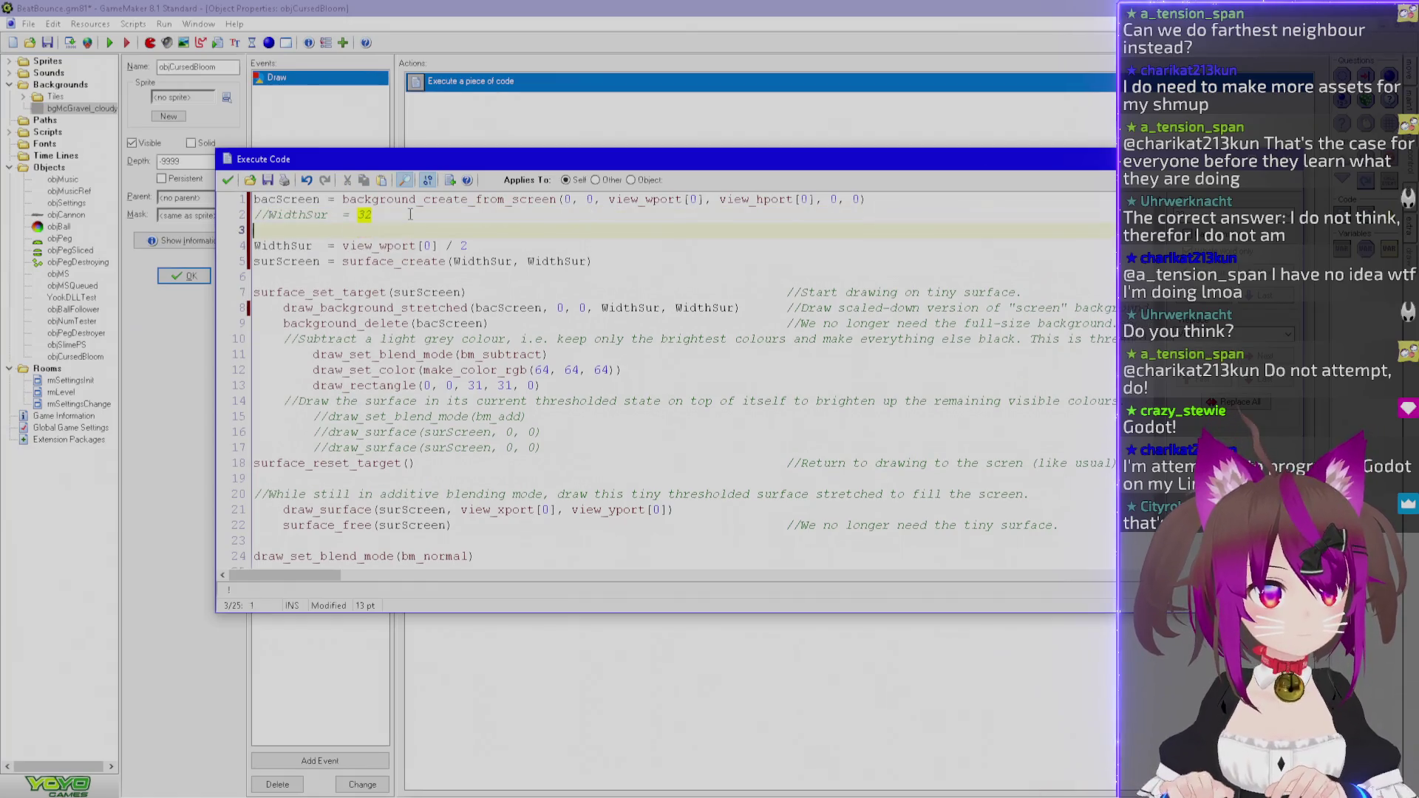
Rename the commented WidthSur variable to SmallWidth.
{"action": "type", "text": "WidthSur"}
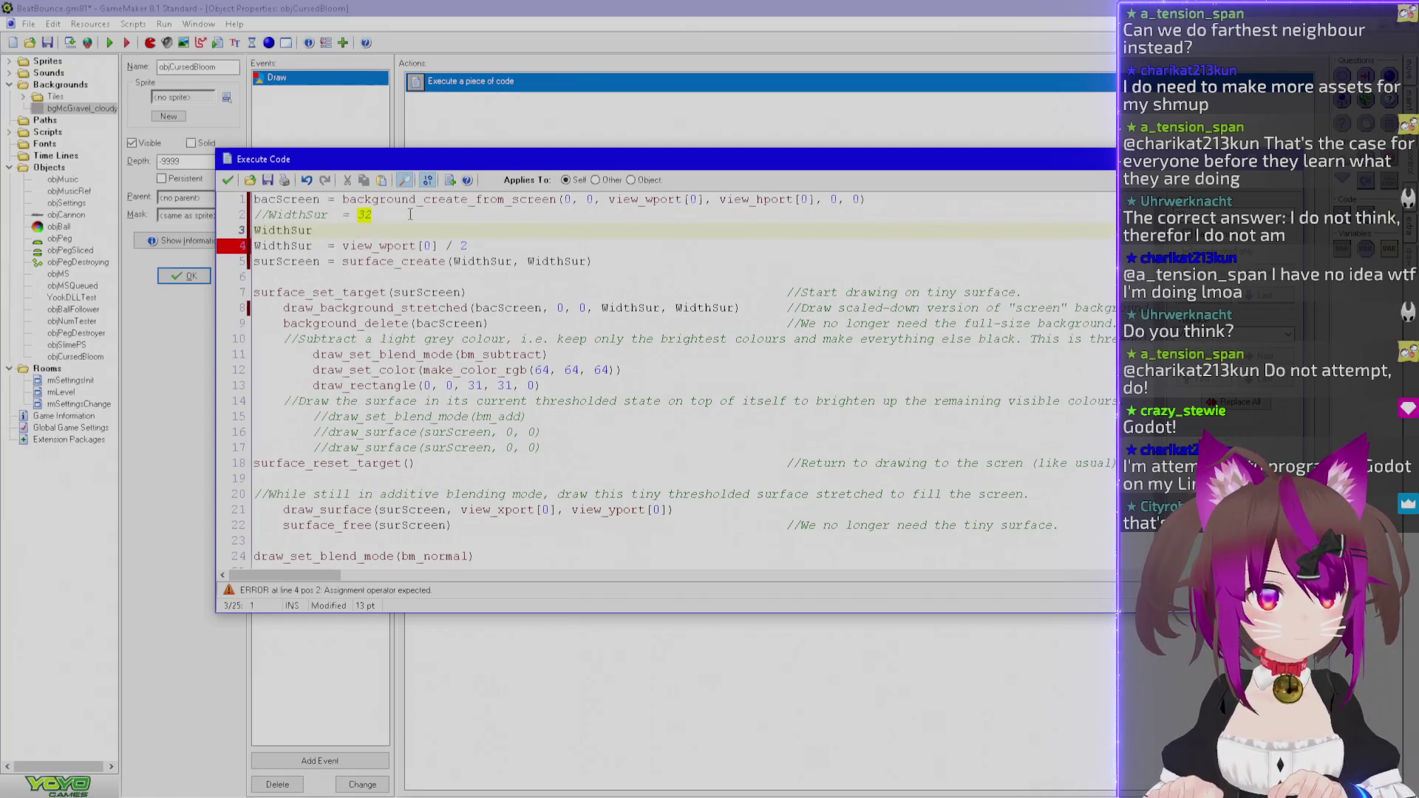
{"action": "key", "text": "ctrl+shift+Right"}
{"action": "key", "text": "shift+Left"}
{"action": "key", "text": "shift+Left"}
{"action": "key", "text": "shift+Left"}
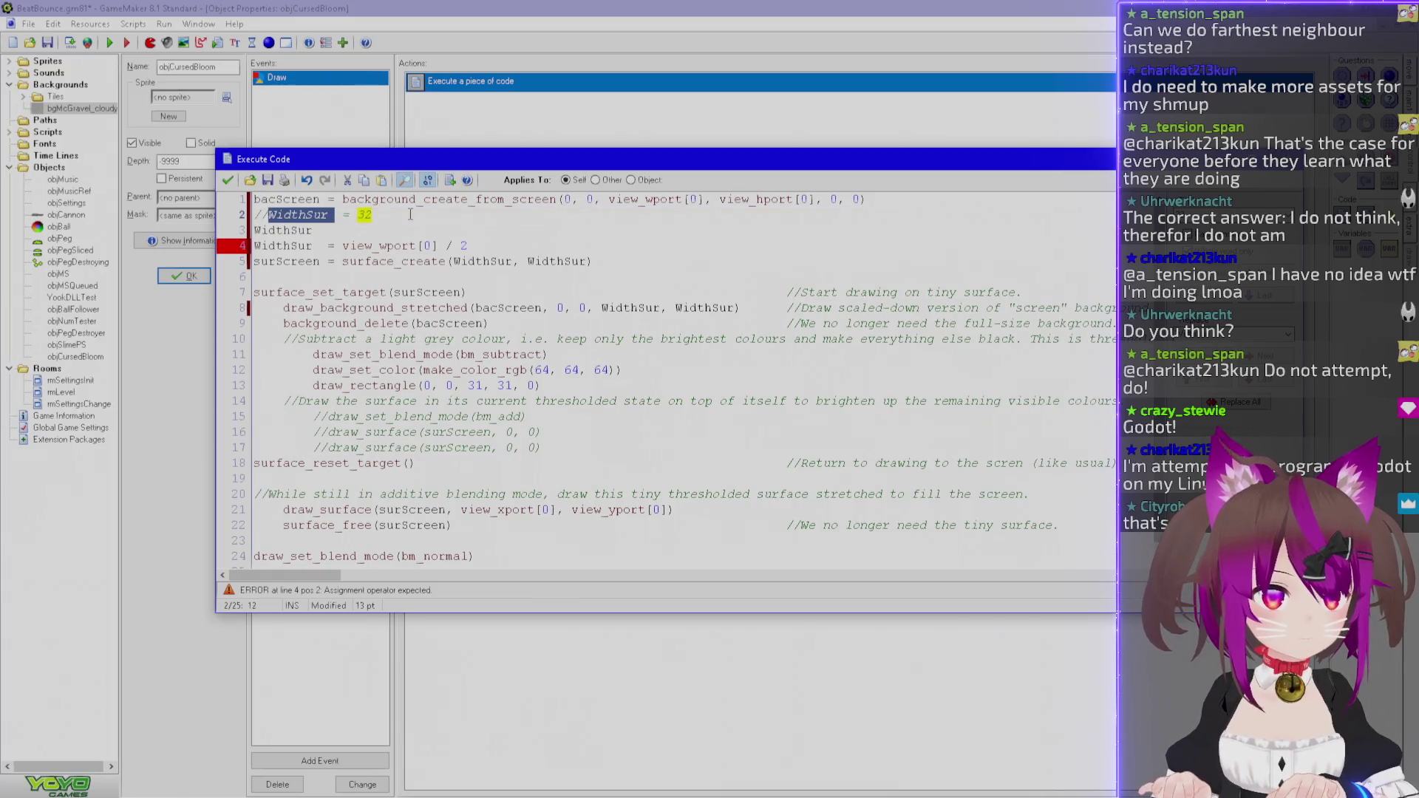
{"action": "type", "text": "SmallWidth"}
Add a commented-out SmallHeight = 32 line beneath it.
{"action": "key", "text": "Down"}
{"action": "key", "text": "shift+Home"}
{"action": "type", "text": "SmallWidth"}
{"action": "key", "text": "BackSpace"}
{"action": "key", "text": "BackSpace"}
{"action": "key", "text": "BackSpace"}
{"action": "type", "text": "Height"}
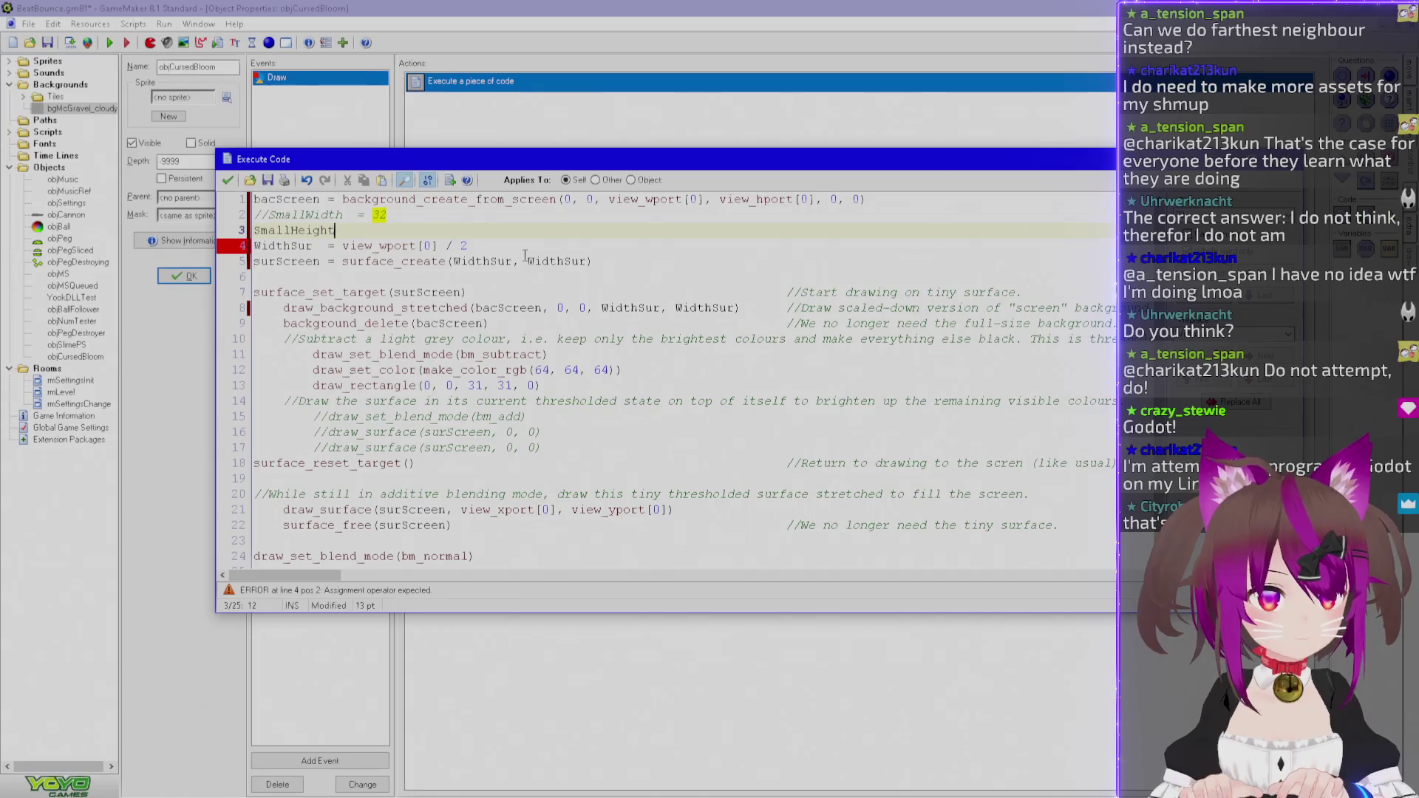
{"action": "type", "text": "="}
{"action": "key", "text": "BackSpace"}
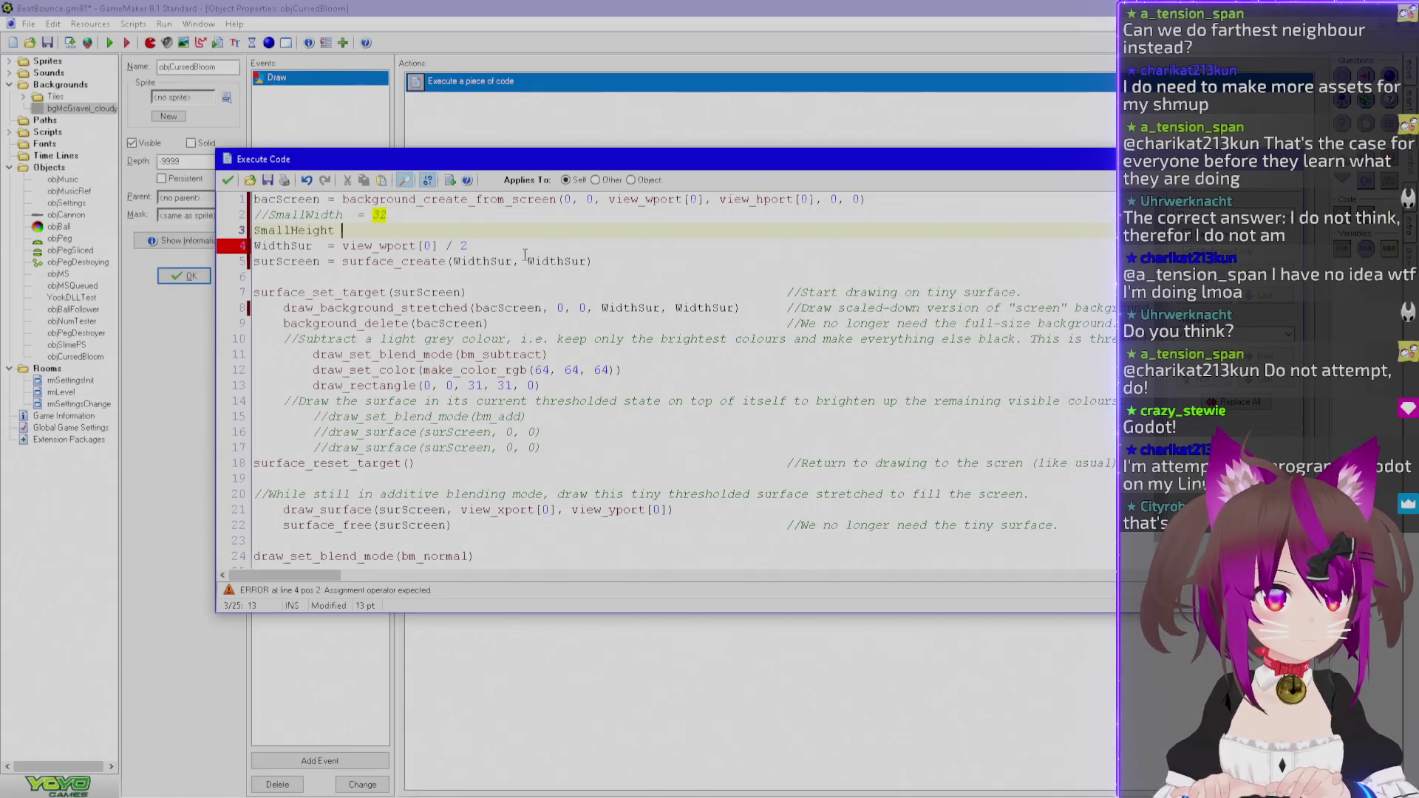
{"action": "type", "text": "= 32"}
{"action": "key", "text": "Home"}
{"action": "type", "text": "//"}
{"action": "key", "text": "Left"}
{"action": "key", "text": "Left"}
{"action": "key", "text": "BackSpace"}
Use SmallWidth on line 4 and end draw_rectangle at SmallWidth - 1, SmallHeight - 1.
{"action": "double_click", "coordinate": [316, 215]}
{"action": "key", "text": "ctrl+c"}
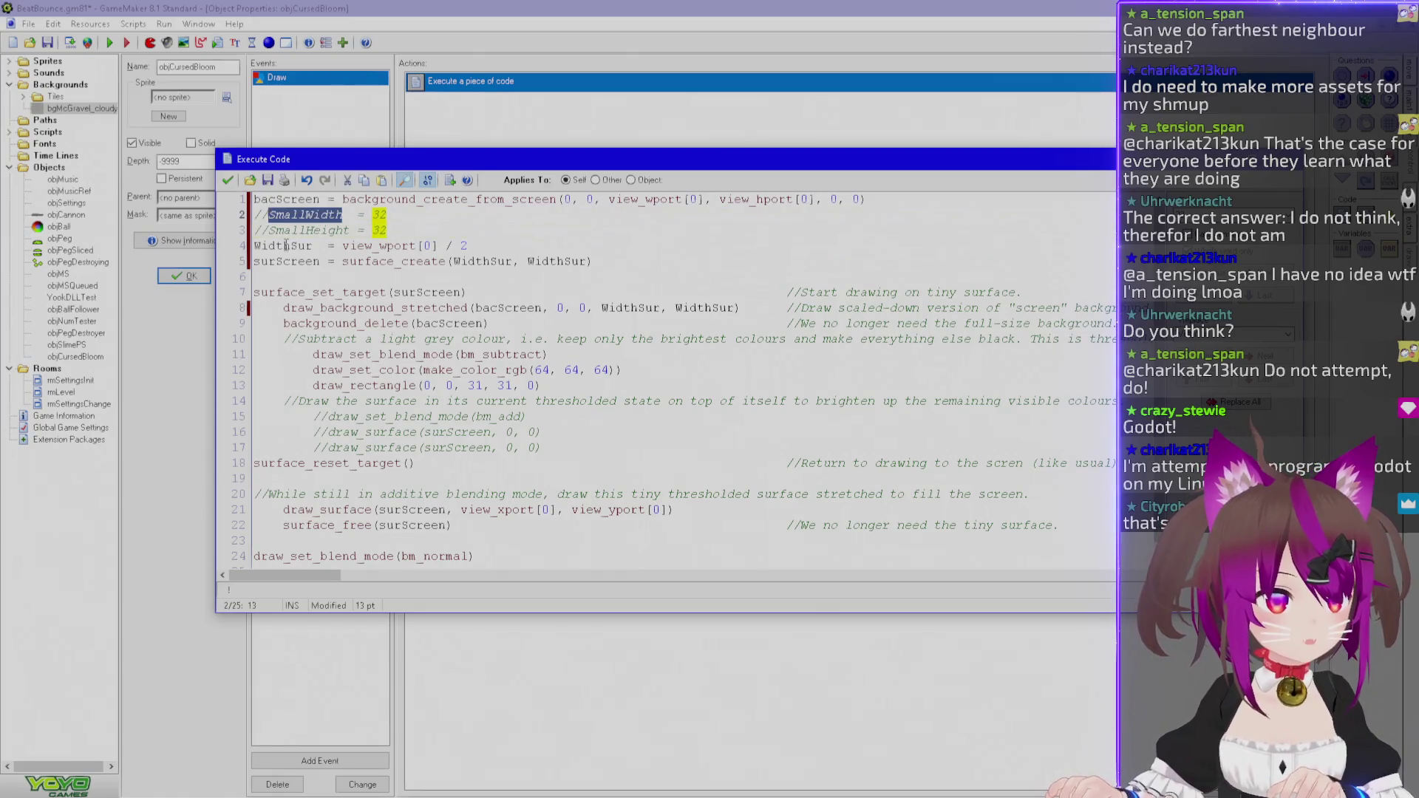
{"action": "double_click", "coordinate": [290, 246]}
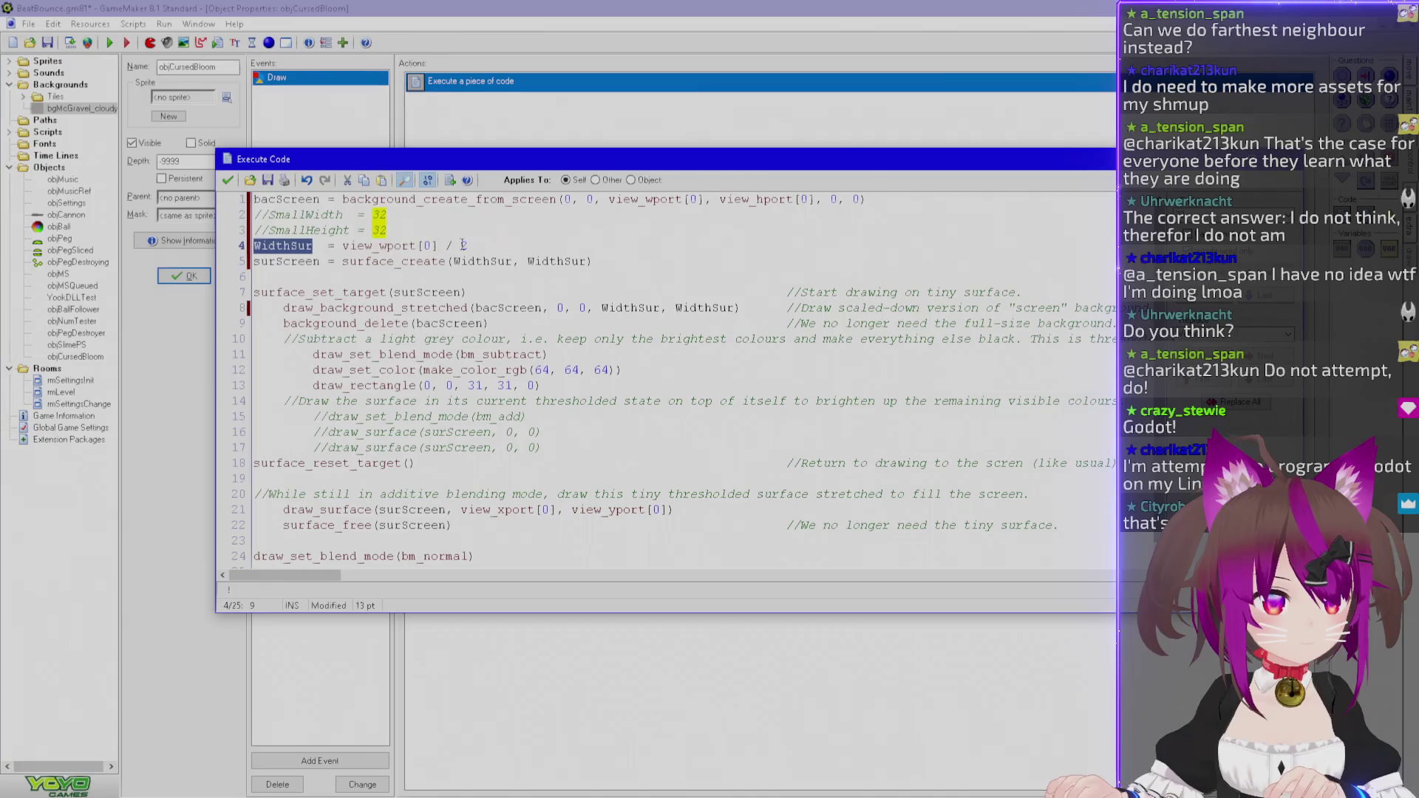
{"action": "key", "text": "ctrl+v"}
{"action": "key", "text": "alt+Tab"}
{"action": "key", "text": "alt+Tab"}
{"action": "key", "text": "alt+Tab"}
{"action": "key", "text": "alt+Tab"}
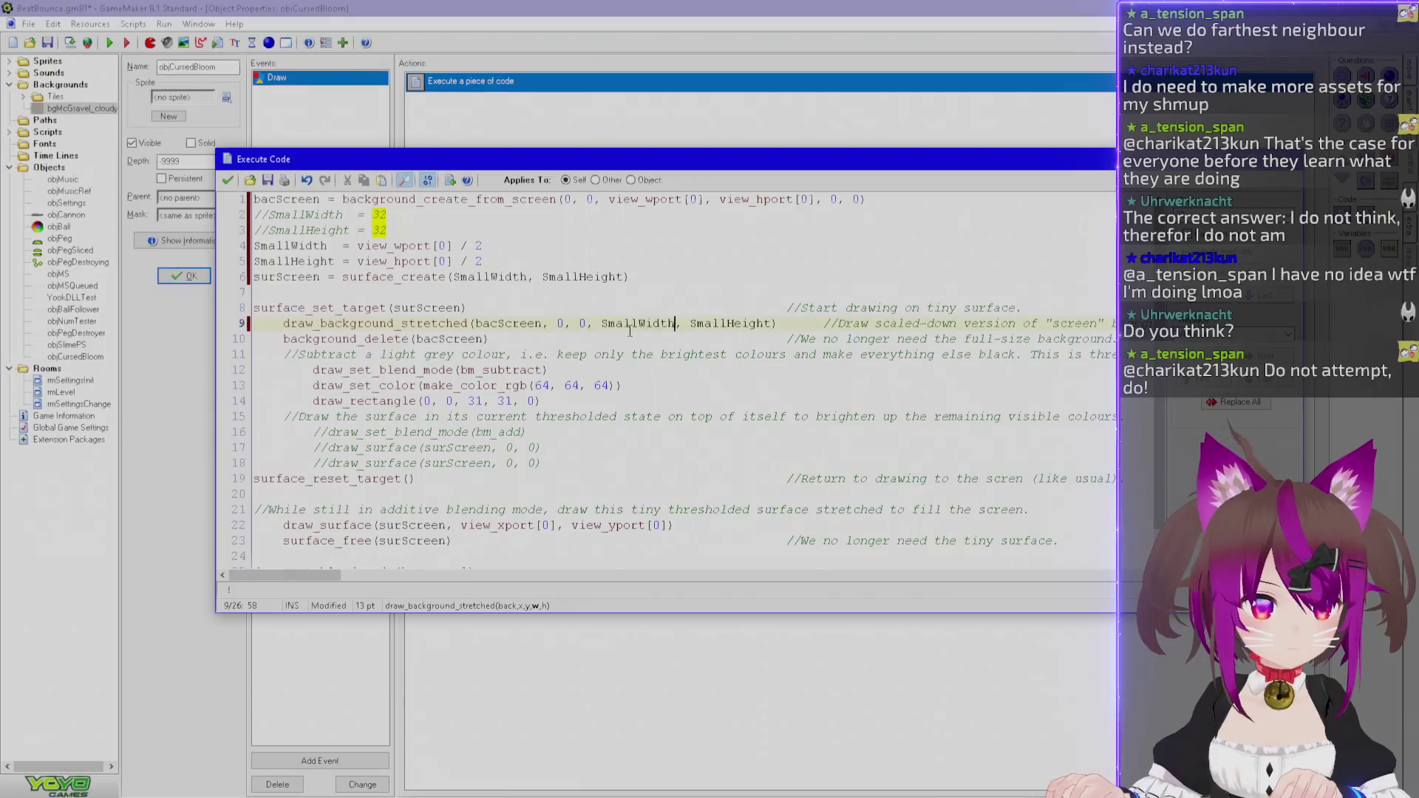
{"action": "double_click", "coordinate": [476, 401]}
{"action": "key", "text": "ctrl+v"}
{"action": "type", "text": "- 1"}
{"action": "double_click", "coordinate": [593, 400]}
{"action": "type", "text": "SmallHeight - 1"}
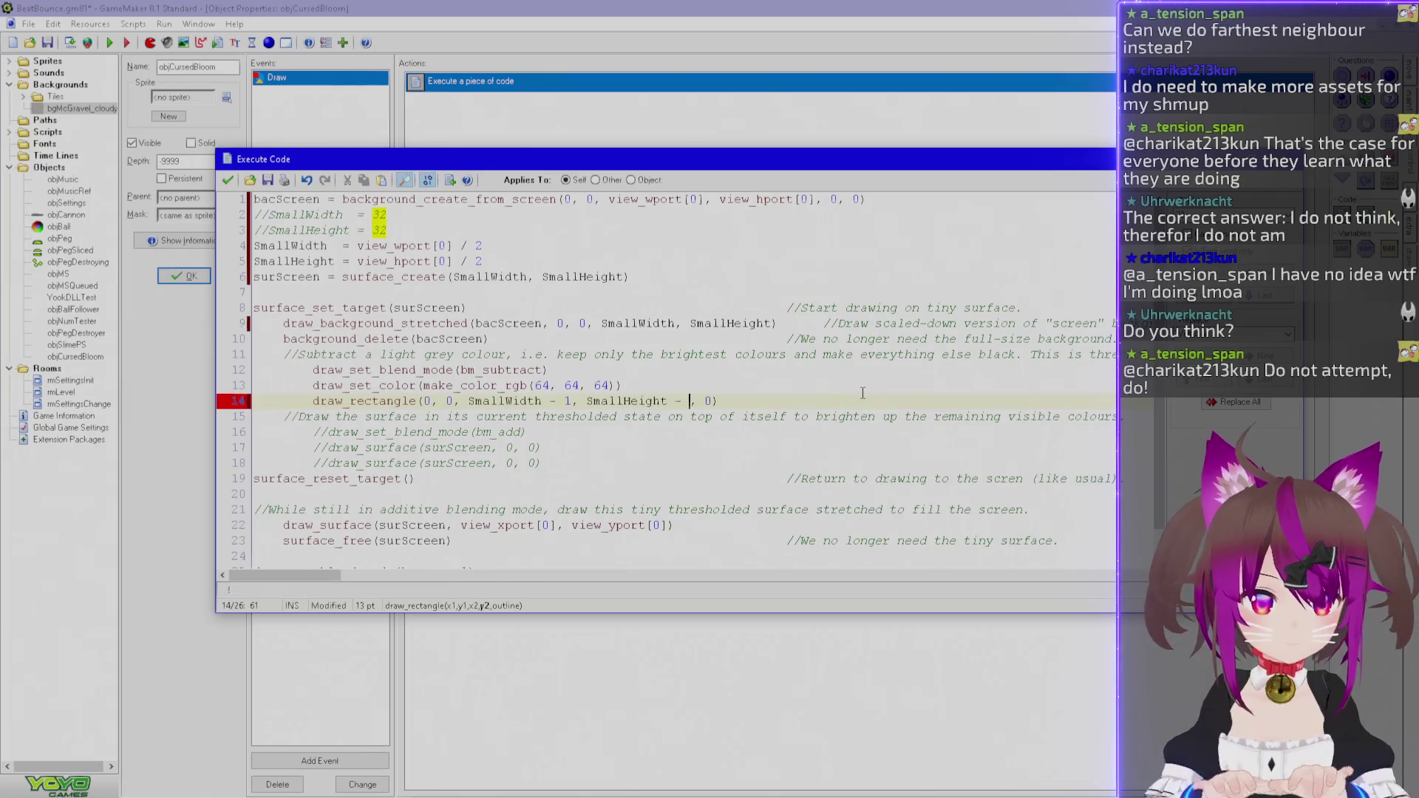
Insert a blank line after the SmallHeight size line.
{"action": "scroll", "coordinate": [727, 408], "scroll_direction": "down", "scroll_amount": 1}
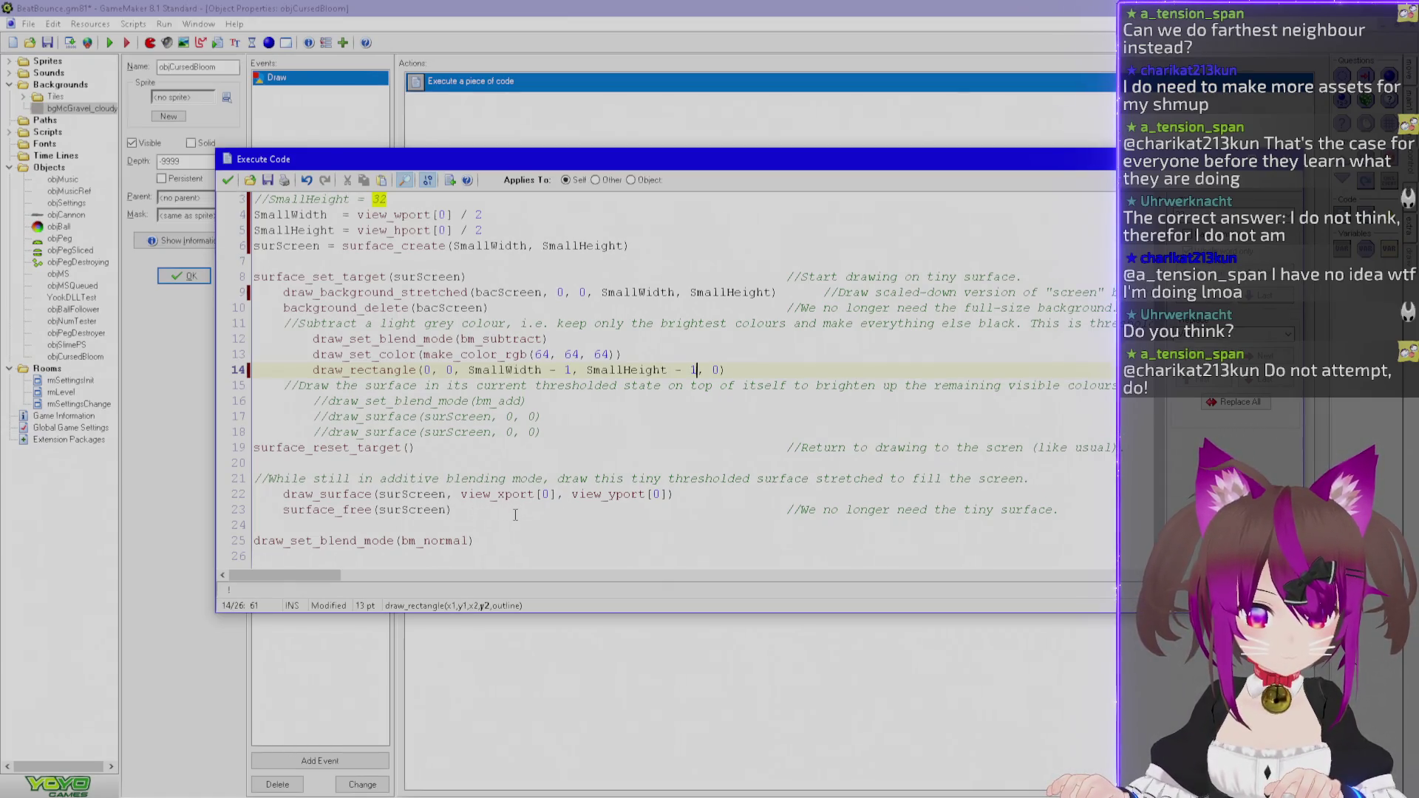
{"action": "scroll", "coordinate": [515, 515], "scroll_direction": "up", "scroll_amount": 1}
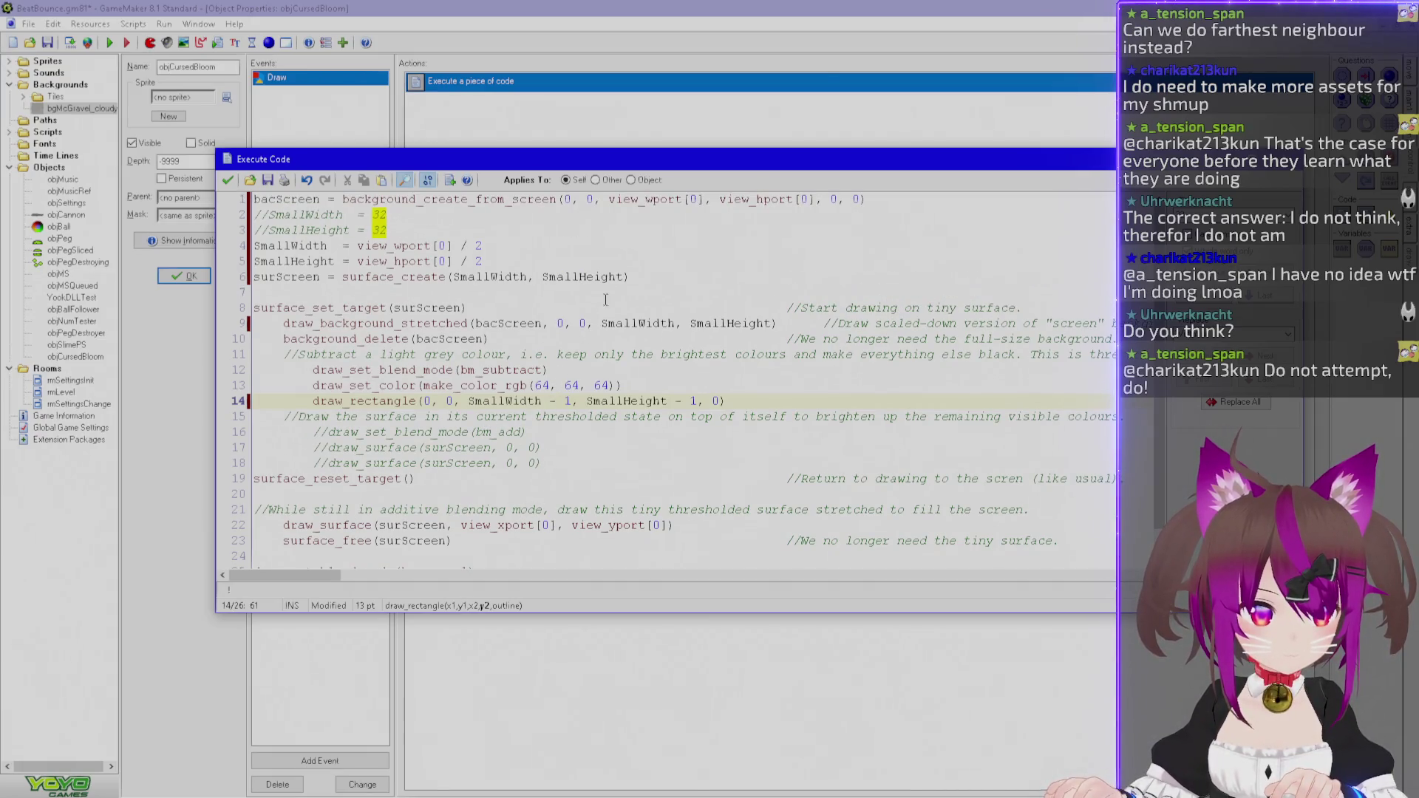
{"action": "left_click", "coordinate": [608, 268]}
{"action": "key", "text": "Return"}
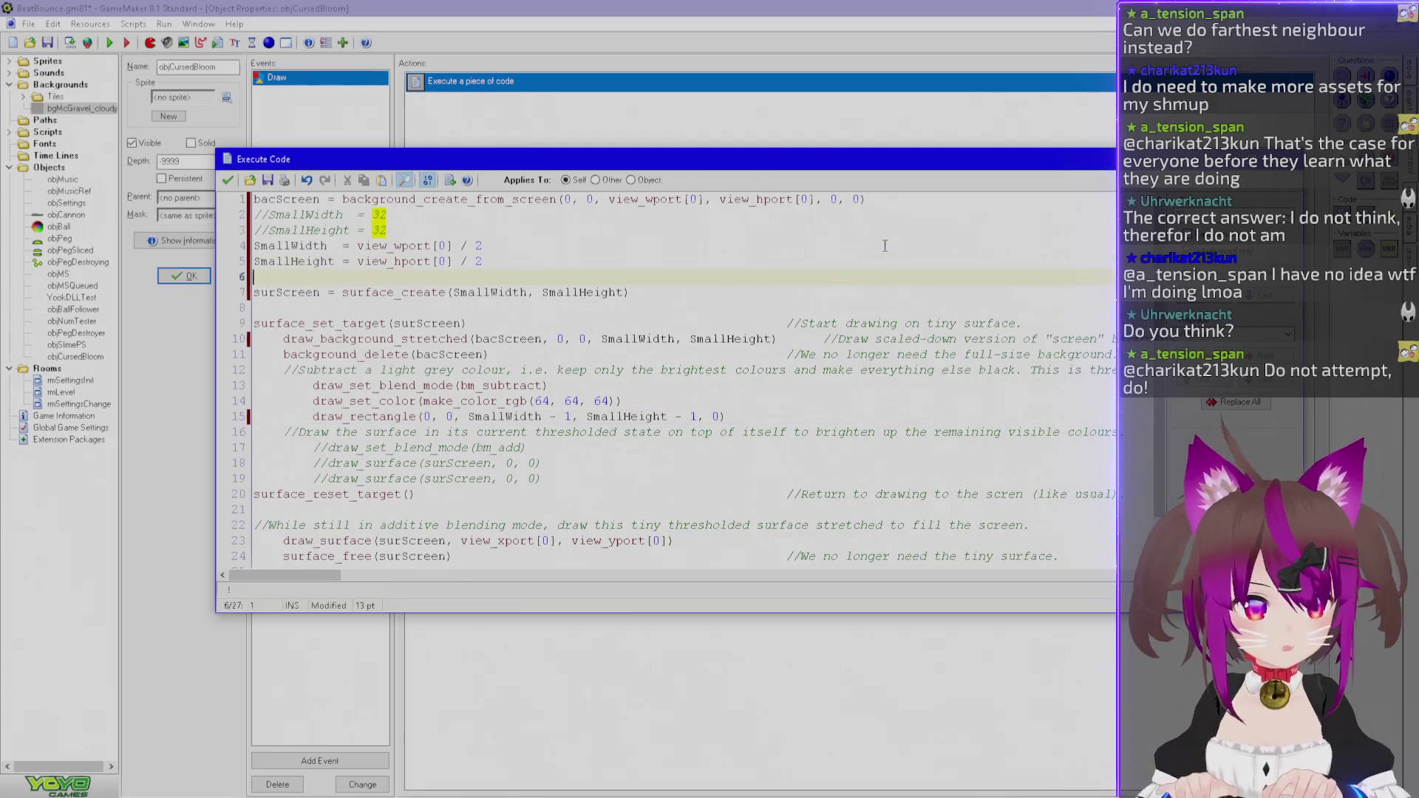
Declare ThreshBrightness = 64 on the new line, aligning its equals sign with the others.
{"action": "type", "text": "B"}
{"action": "key", "text": "BackSpace"}
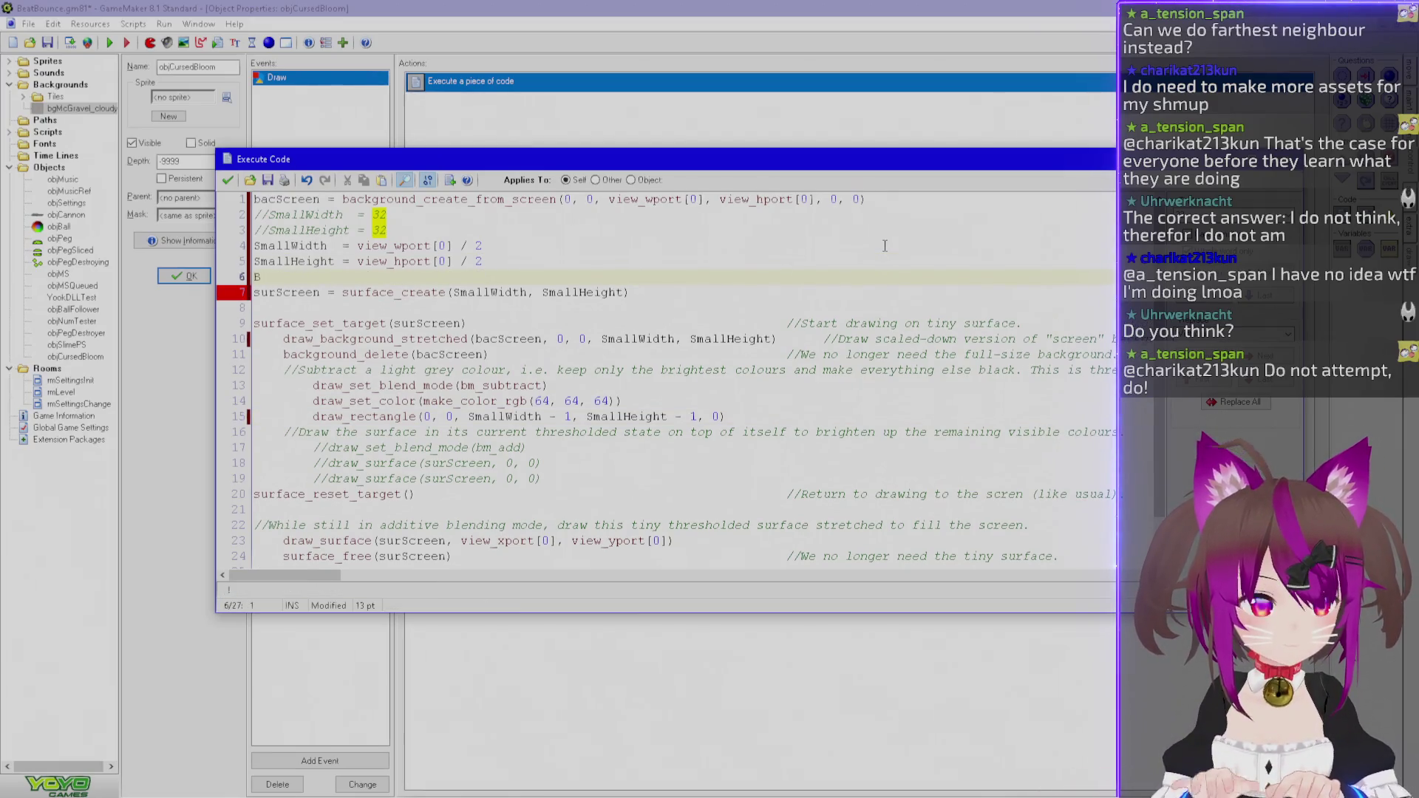
{"action": "type", "text": "ThreshBrightness"}
{"action": "left_click", "coordinate": [347, 260]}
{"action": "left_click", "coordinate": [341, 246]}
{"action": "left_click", "coordinate": [486, 274]}
{"action": "type", "text": "="}
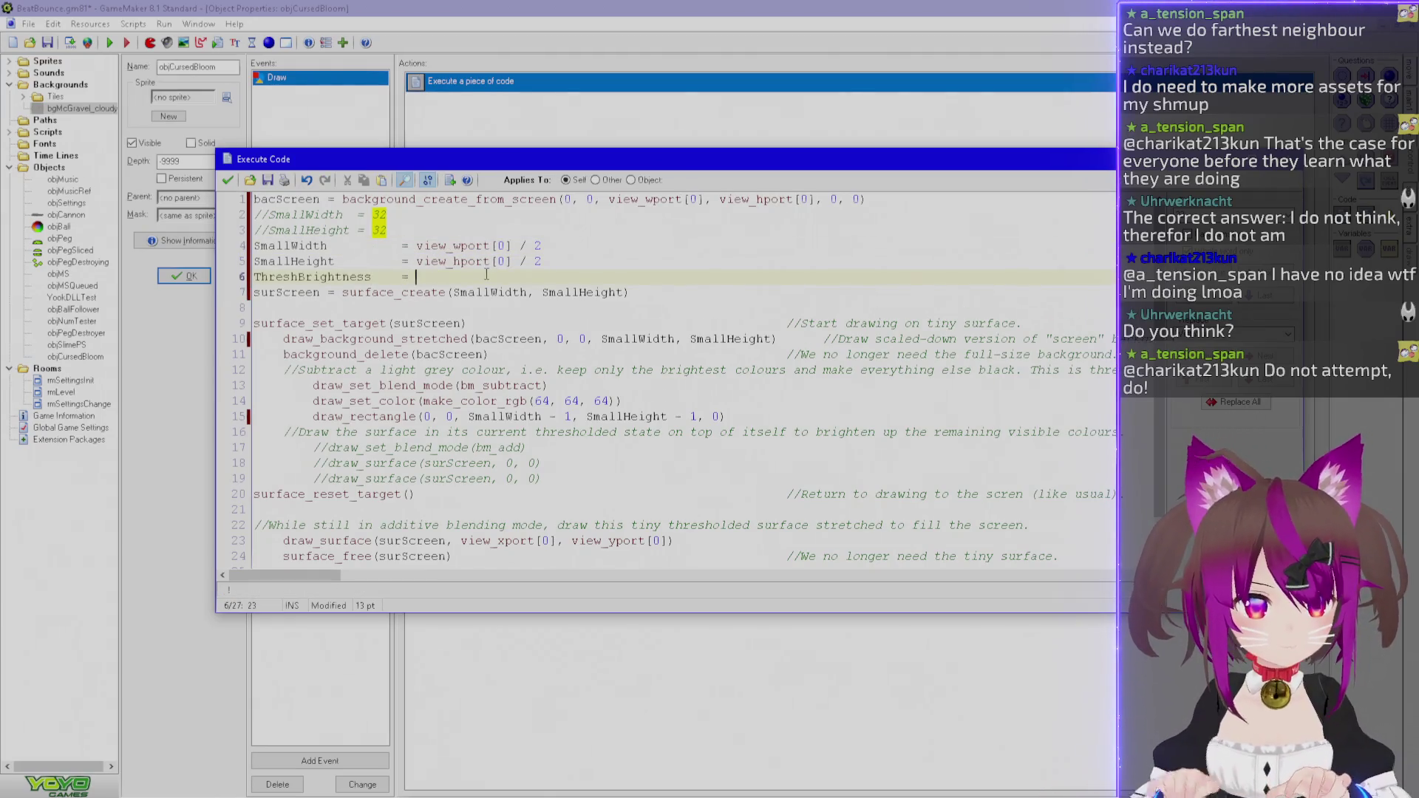
Replace all three 64 values in make_color_rgb with ThreshBrightness.
{"action": "double_click", "coordinate": [312, 276]}
{"action": "key", "text": "ctrl+c"}
{"action": "double_click", "coordinate": [541, 401]}
{"action": "key", "text": "ctrl+v"}
{"action": "key", "text": "Right"}
{"action": "key", "text": "Right"}
{"action": "key", "text": "shift+Right"}
{"action": "key", "text": "shift+Right"}
{"action": "key", "text": "ctrl+v"}
{"action": "key", "text": "Right"}
{"action": "key", "text": "Right"}
{"action": "key", "text": "shift+Right"}
{"action": "key", "text": "shift+Right"}
{"action": "key", "text": "ctrl+v"}
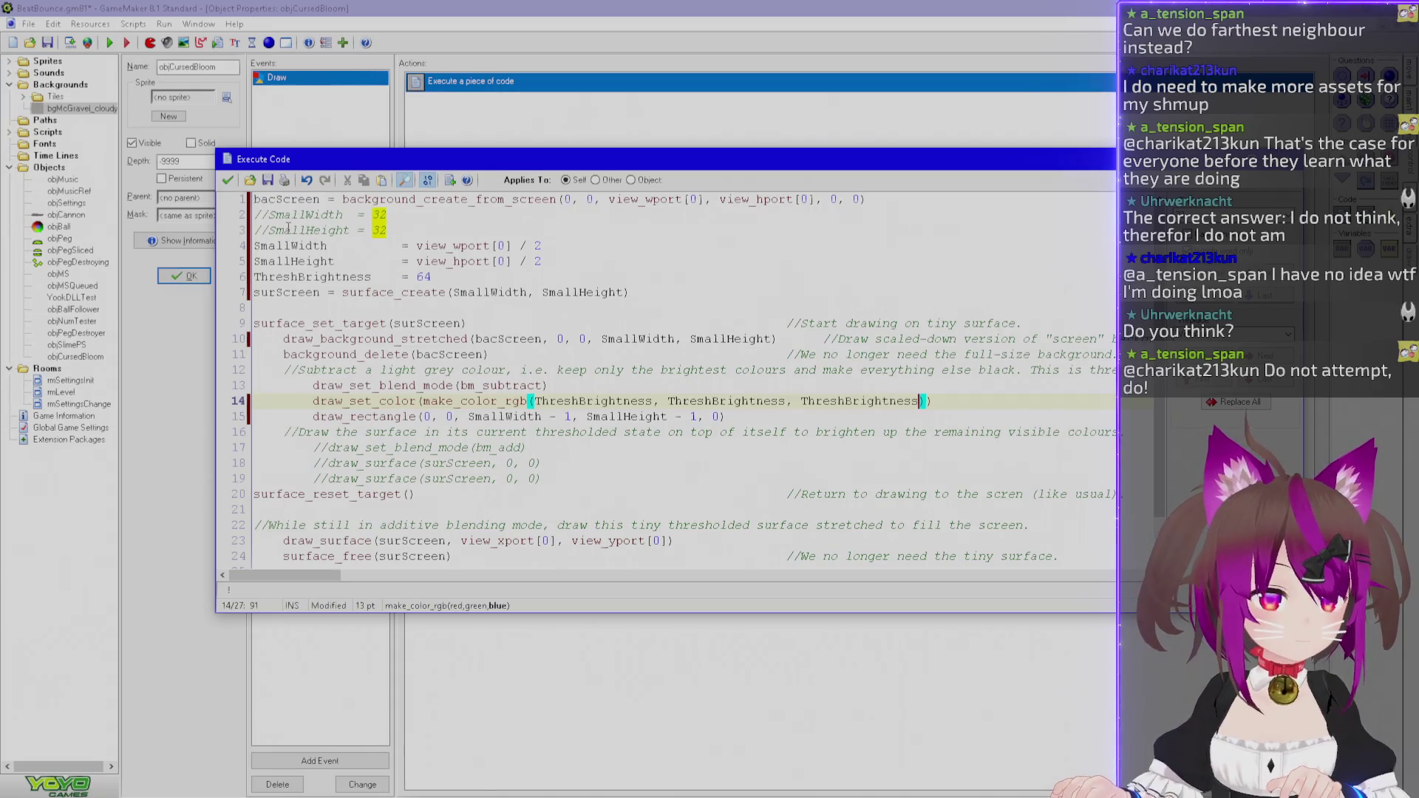
Move the three setup lines to the top of the code.
{"action": "left_click", "coordinate": [565, 282]}
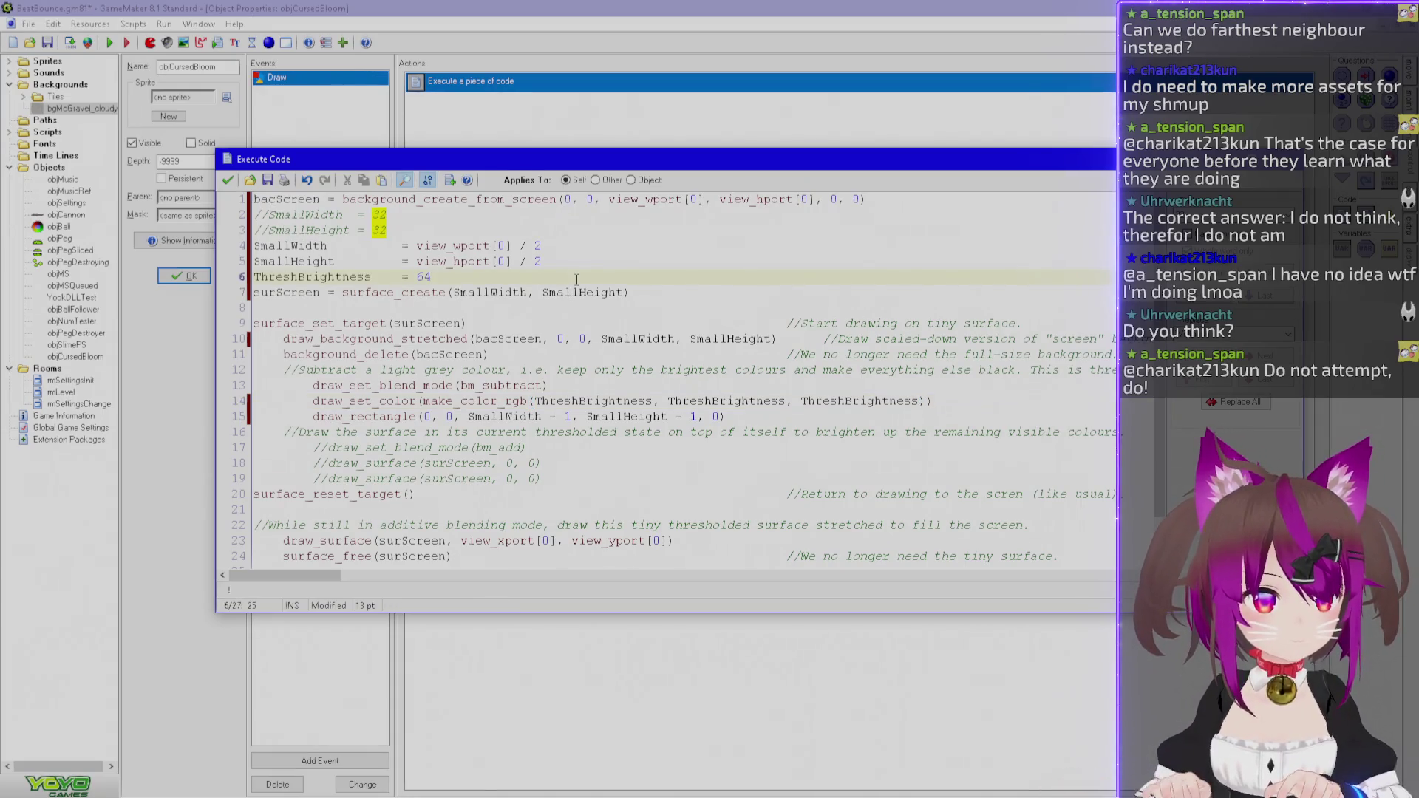
{"action": "key", "text": "shift+Up"}
{"action": "key", "text": "shift+Up"}
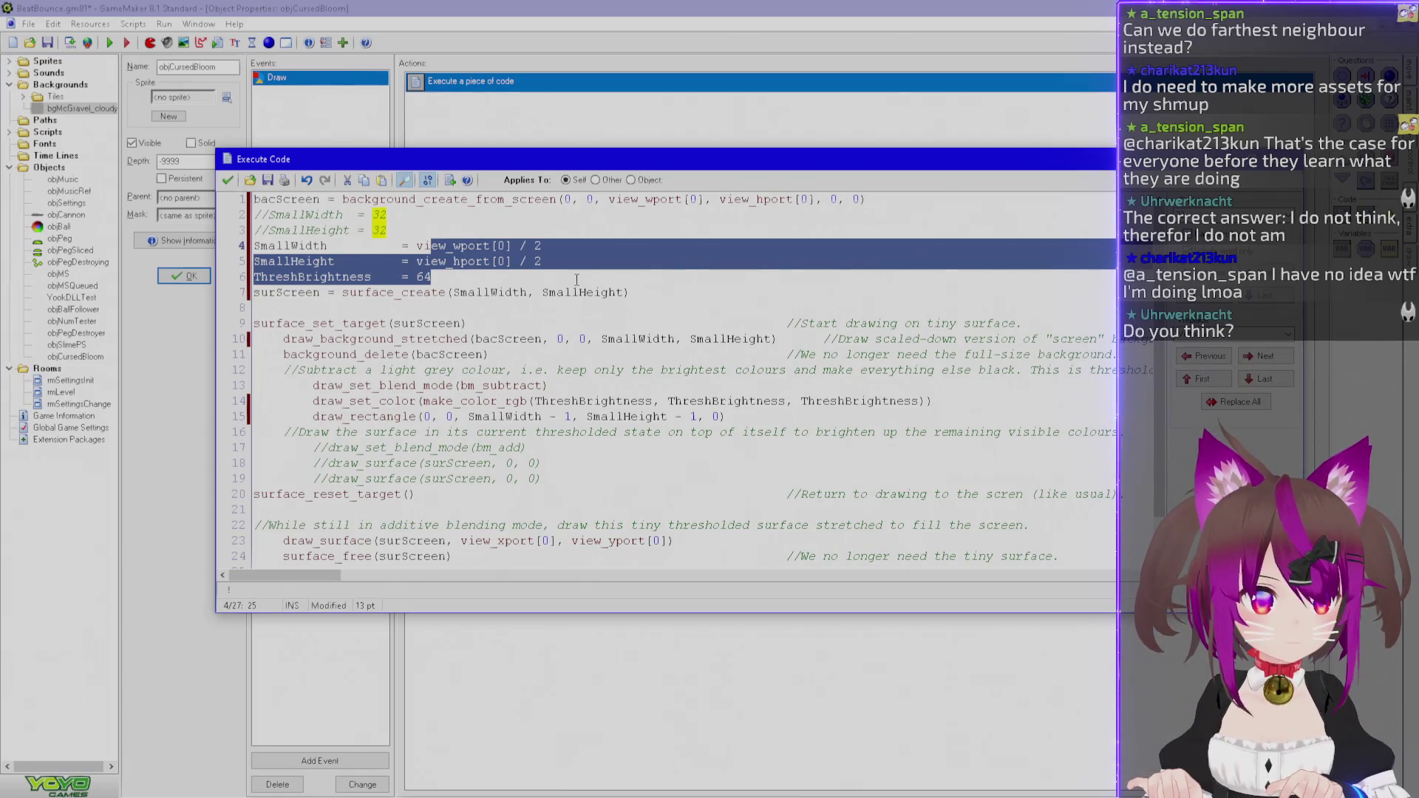
{"action": "key", "text": "shift+Home"}
{"action": "key", "text": "ctrl+x"}
{"action": "key", "text": "ctrl+Home"}
{"action": "key", "text": "Return"}
{"action": "key", "text": "Up"}
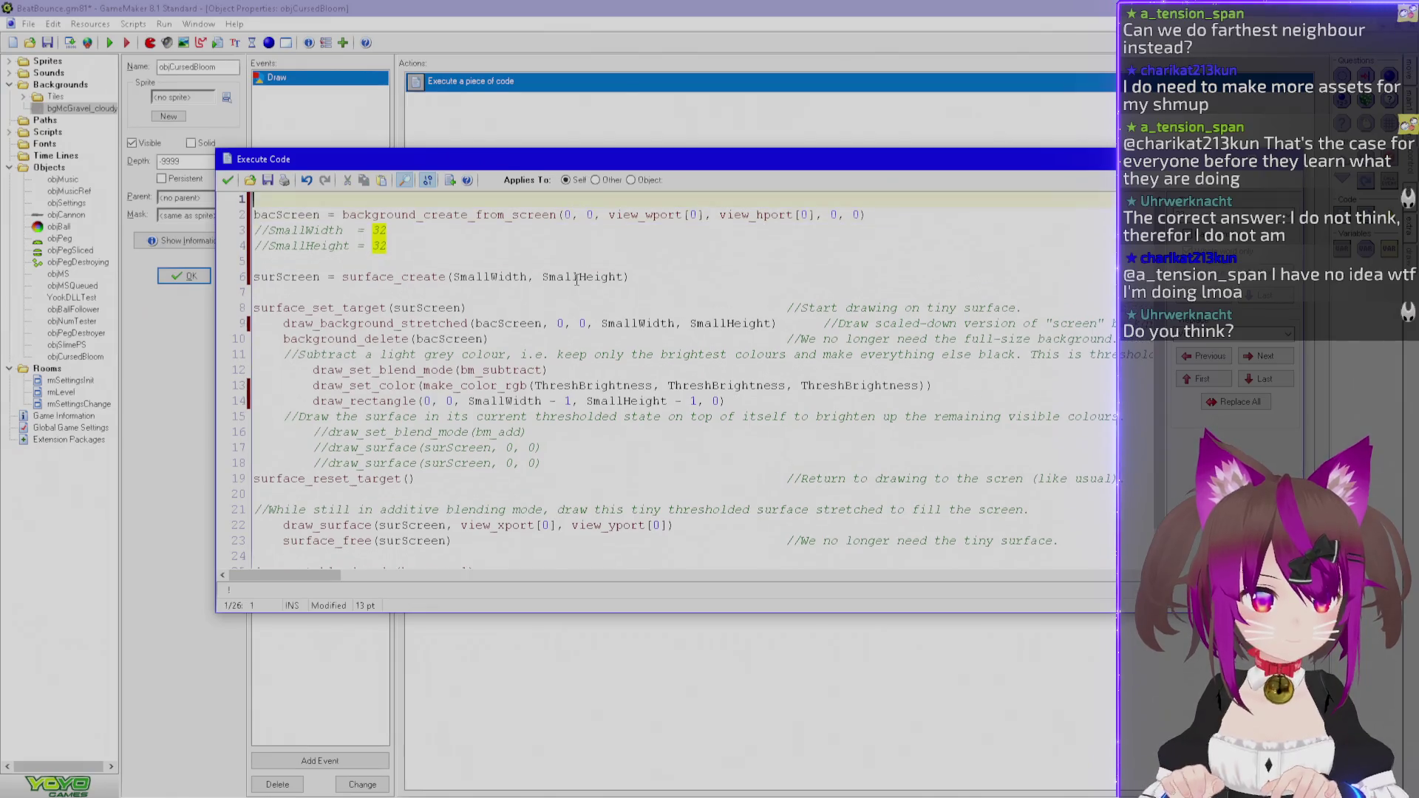
{"action": "key", "text": "ctrl+v"}
{"action": "key", "text": "Return"}
Move the two commented size lines to the top as well, then save and run the game.
{"action": "key", "text": "shift+Down"}
{"action": "key", "text": "shift+Down"}
{"action": "key", "text": "ctrl+x"}
{"action": "key", "text": "ctrl+Home"}
{"action": "key", "text": "ctrl+v"}
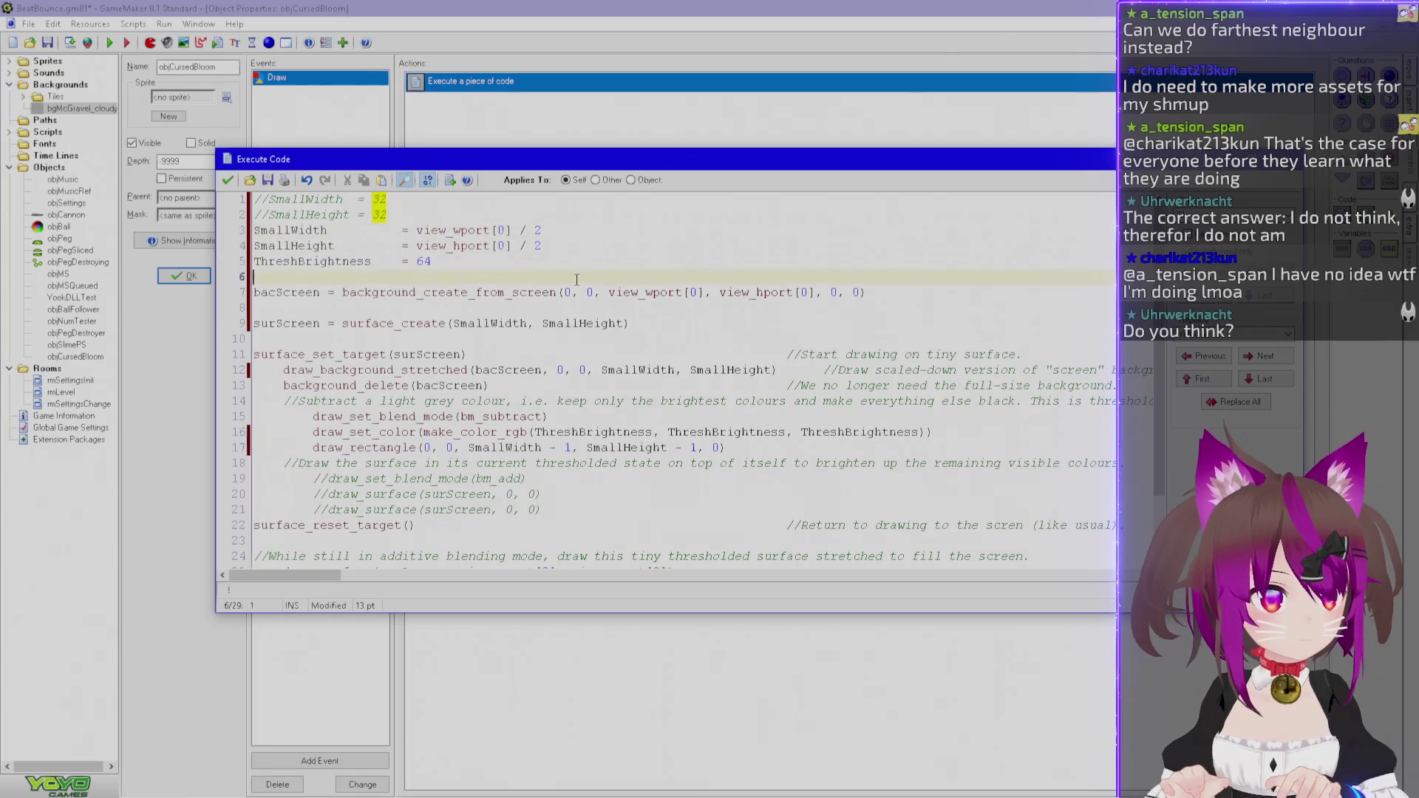
{"action": "key", "text": "Delete"}
{"action": "left_click", "coordinate": [228, 180]}
{"action": "key", "text": "ctrl+s"}
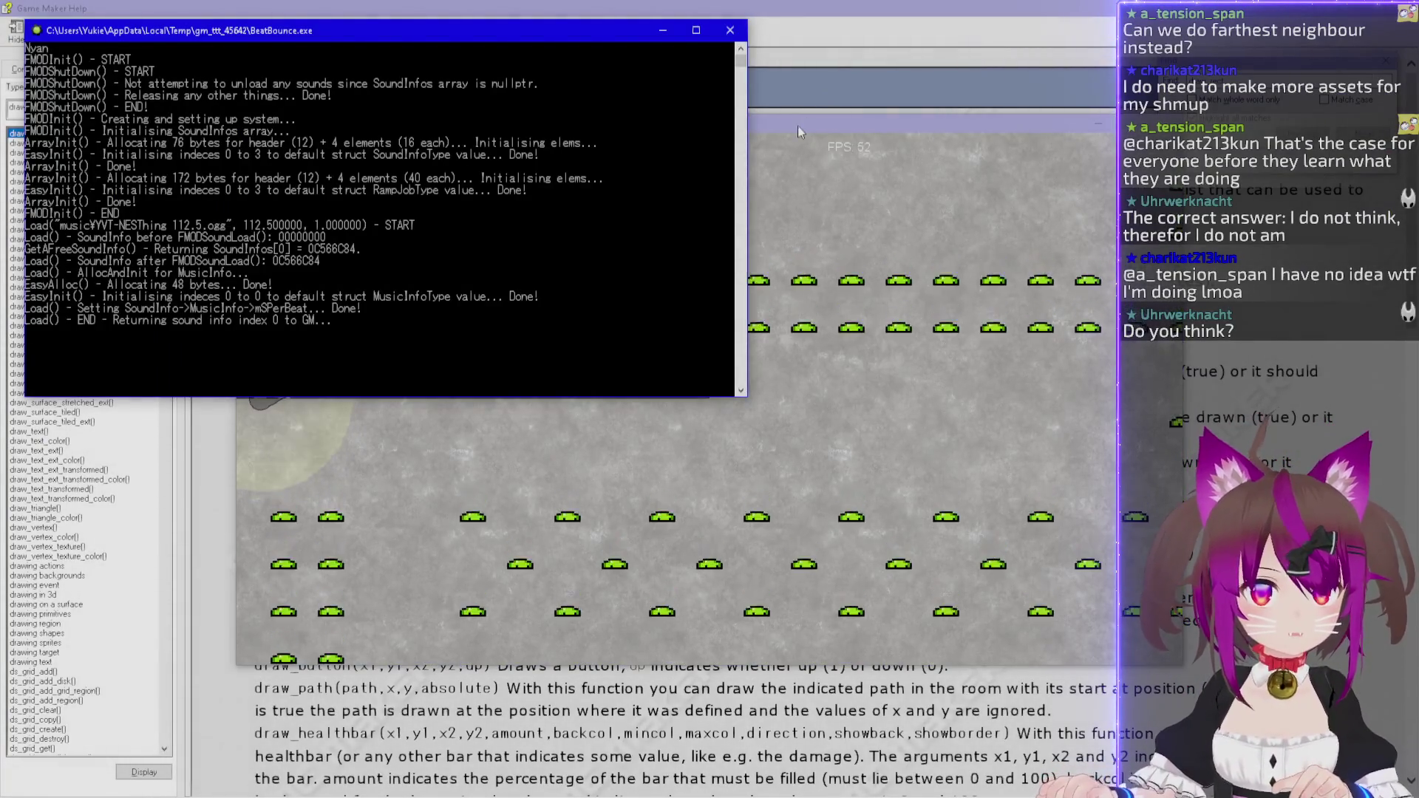
Bring the running BeatBounce test window to the front and watch it play.
{"action": "left_click", "coordinate": [798, 127]}
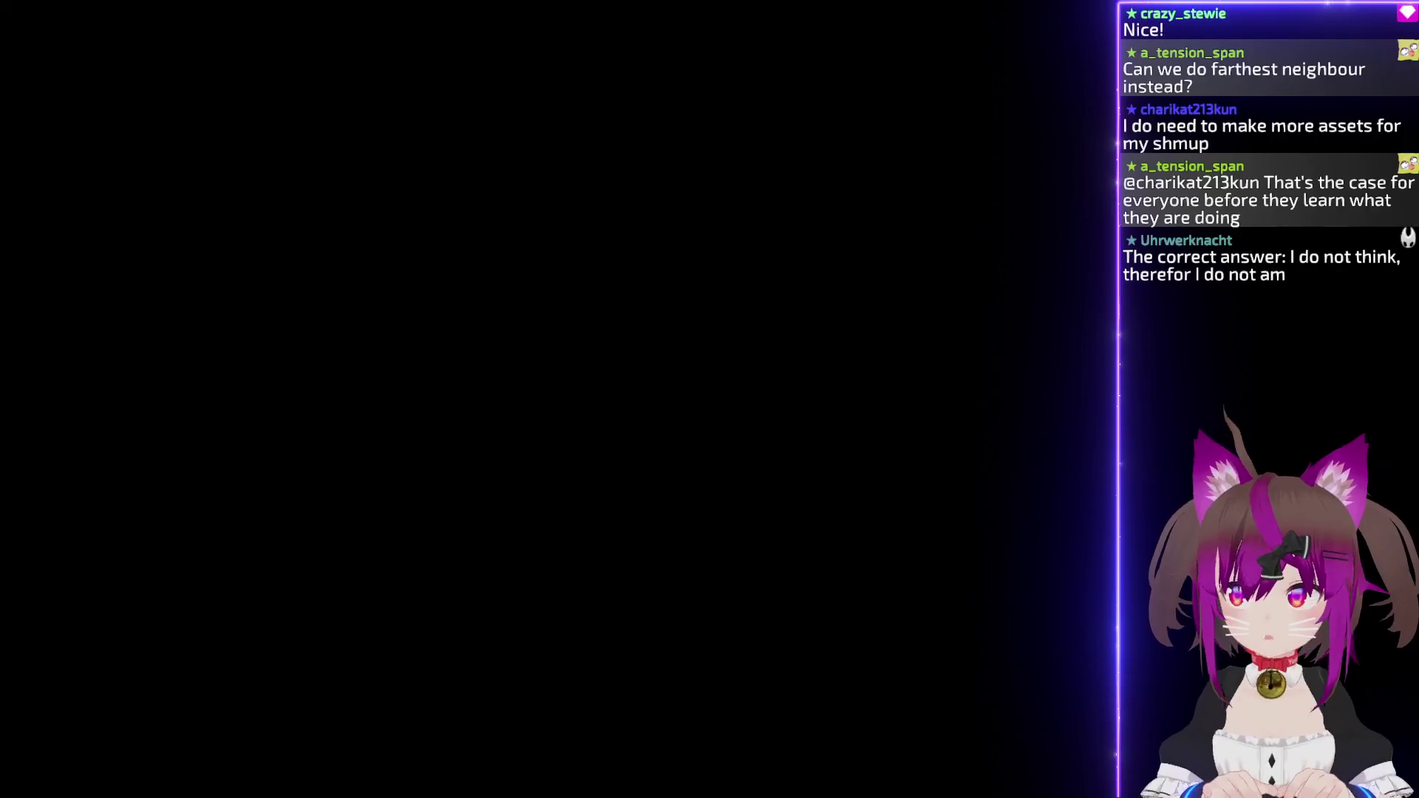
Paste the captured frame, zoom in on the blurred stretched overlay, then close Paint.
{"action": "key", "text": "ctrl+v"}
{"action": "scroll", "coordinate": [680, 311], "scroll_direction": "up", "scroll_amount": 3}
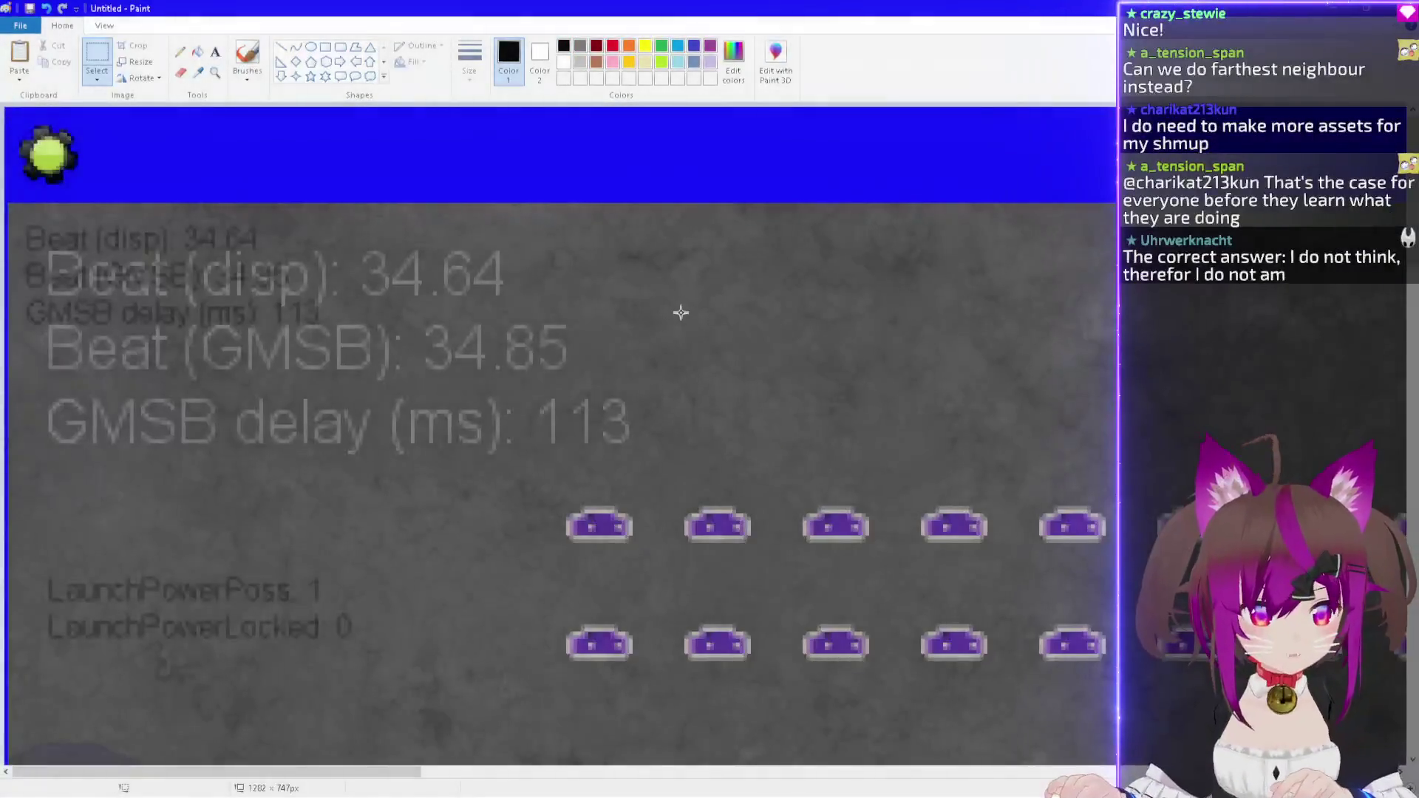
{"action": "scroll", "coordinate": [665, 310], "scroll_direction": "up", "scroll_amount": 2}
{"action": "scroll", "coordinate": [792, 382], "scroll_direction": "up", "scroll_amount": 1}
{"action": "mouse_move", "coordinate": [791, 419]}
{"action": "left_mouse_down"}
{"action": "mouse_move", "coordinate": [897, 459]}
{"action": "mouse_move", "coordinate": [735, 355]}
{"action": "left_mouse_up"}
{"action": "left_click", "coordinate": [893, 440]}
{"action": "left_click", "coordinate": [1048, 456]}
{"action": "key", "text": "alt+F4"}
{"action": "scroll", "coordinate": [640, 489], "scroll_direction": "up", "scroll_amount": 5}
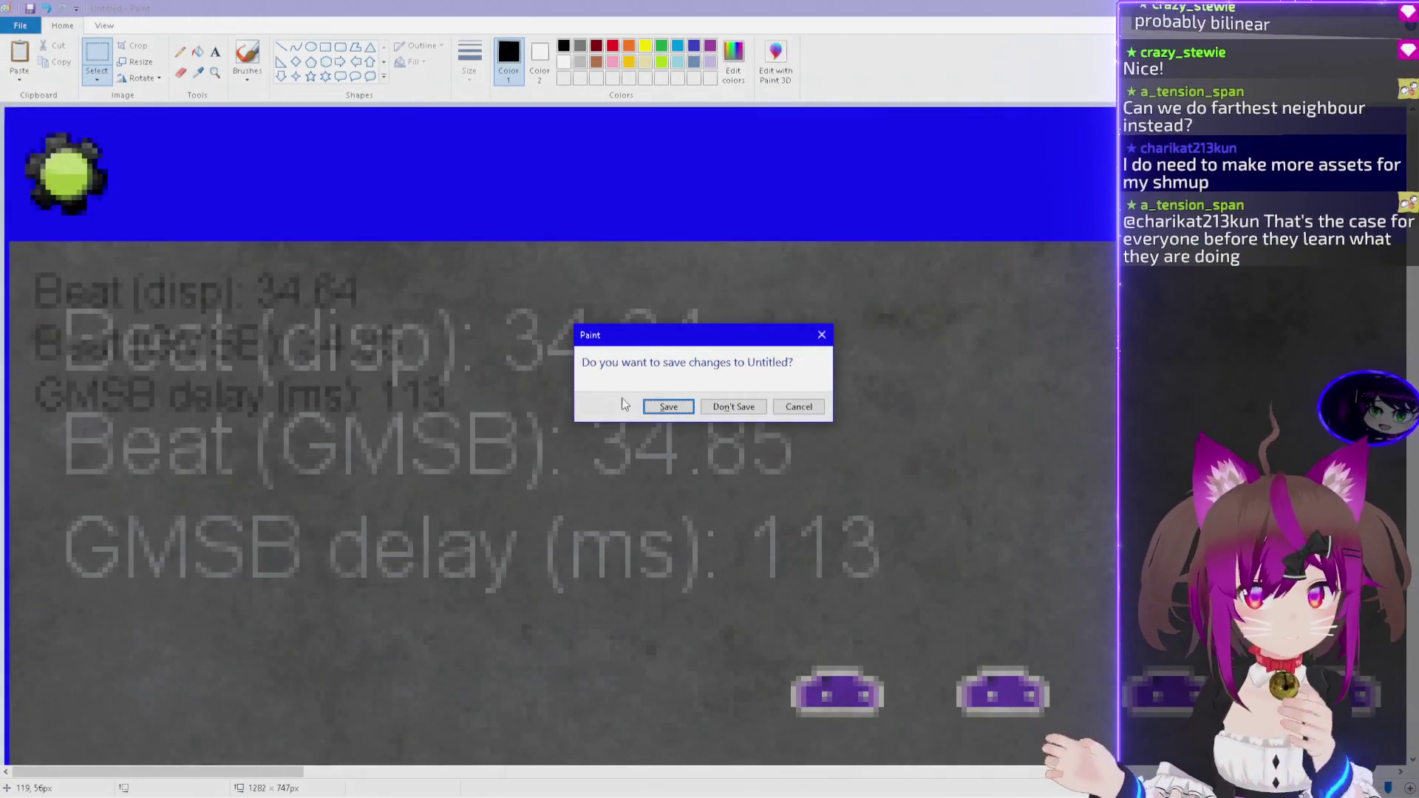
Discard the Paint image, reopen the Draw code maximized, and switch to the help window.
{"action": "key", "text": "n"}
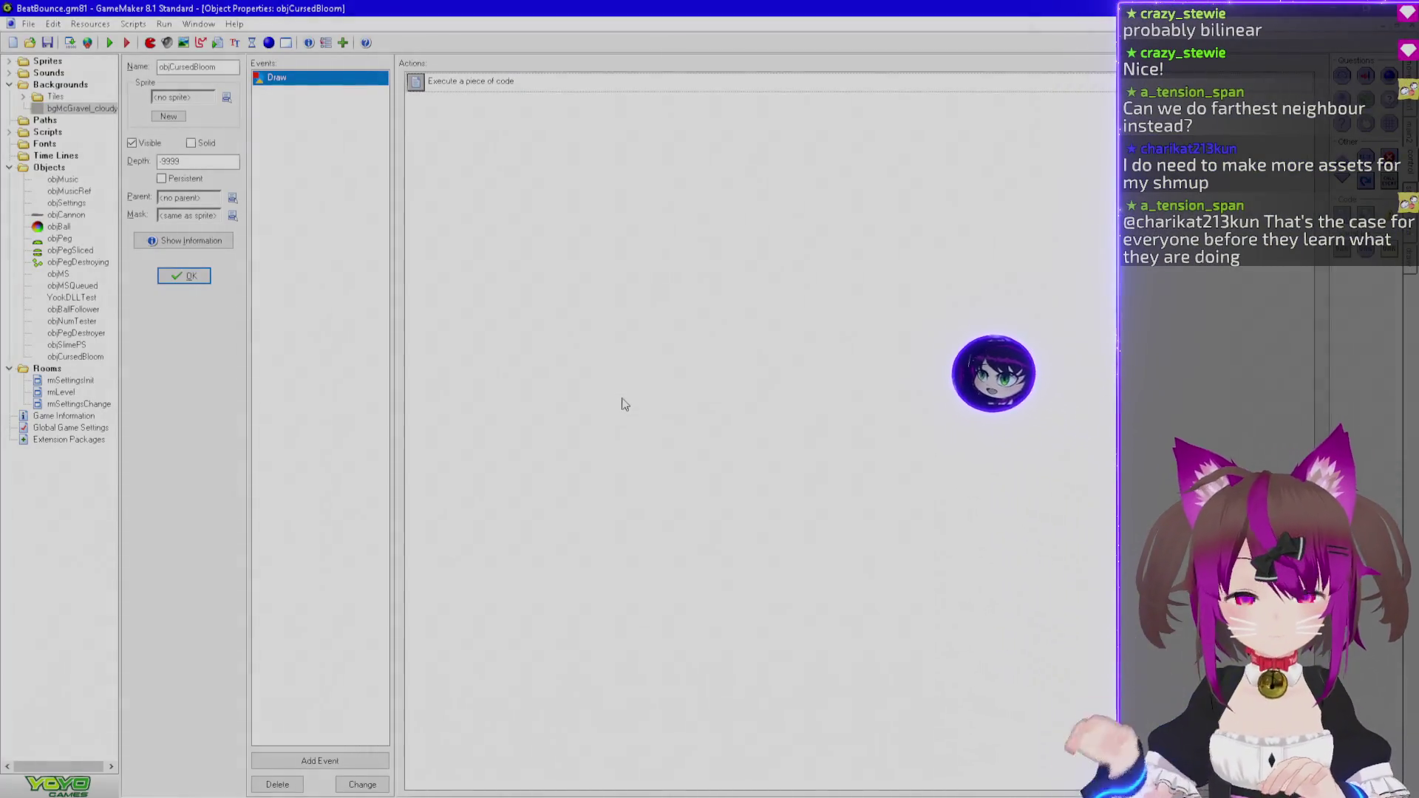
{"action": "double_click", "coordinate": [539, 83]}
{"action": "double_click", "coordinate": [537, 157]}
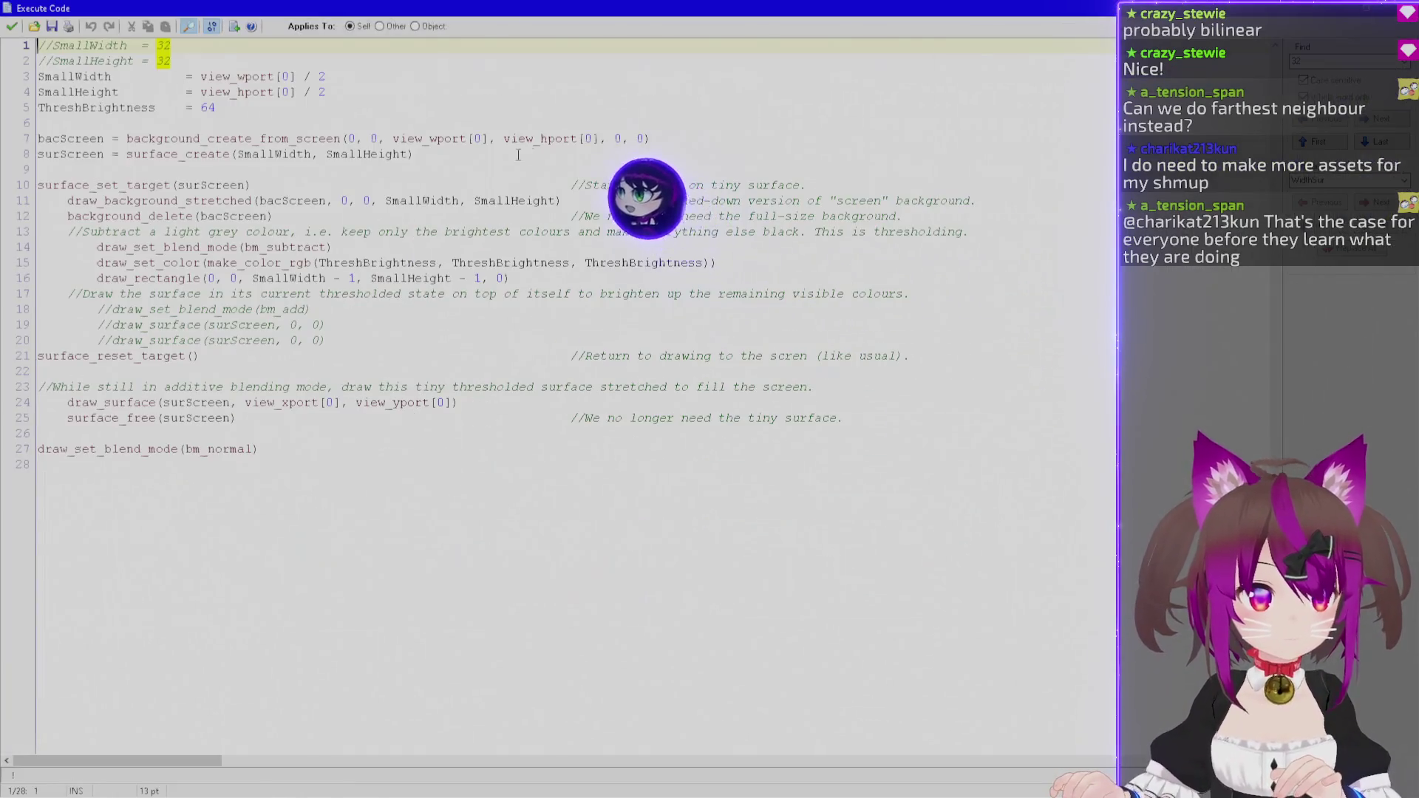
{"action": "left_click", "coordinate": [255, 108]}
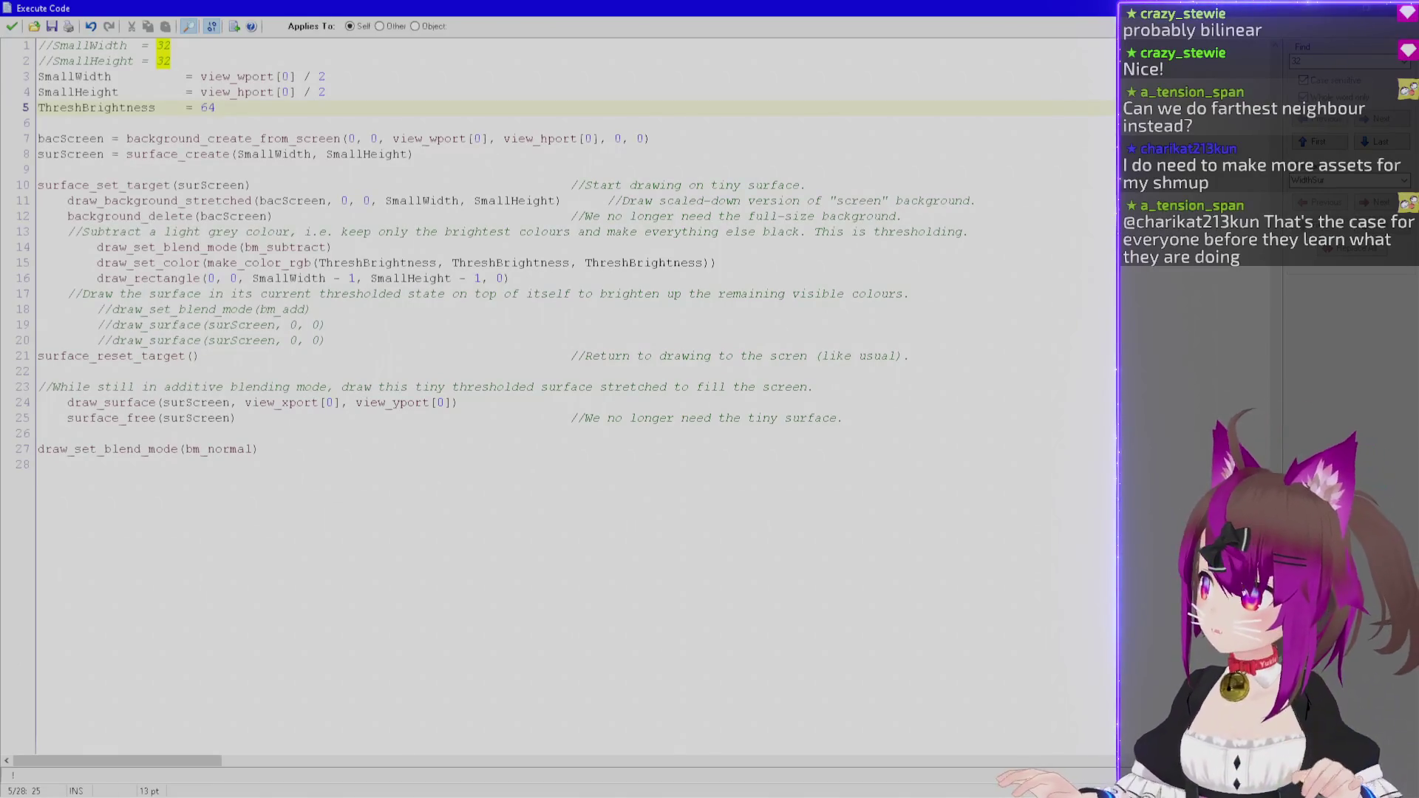
{"action": "key", "text": "alt+Tab"}
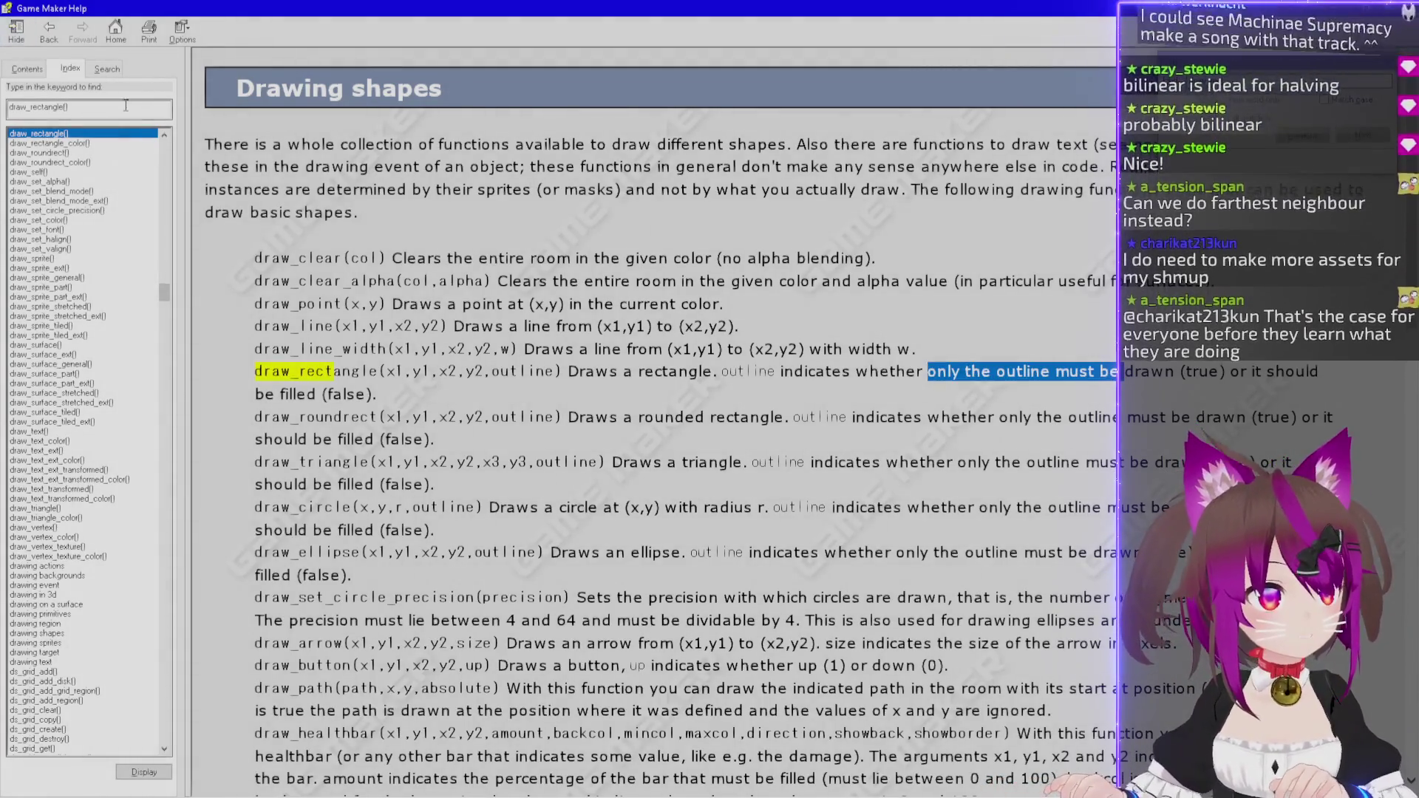
Filter the help index for draw_set, view draw_set_circle_precision(), then return to the code.
{"action": "type", "text": "filter"}
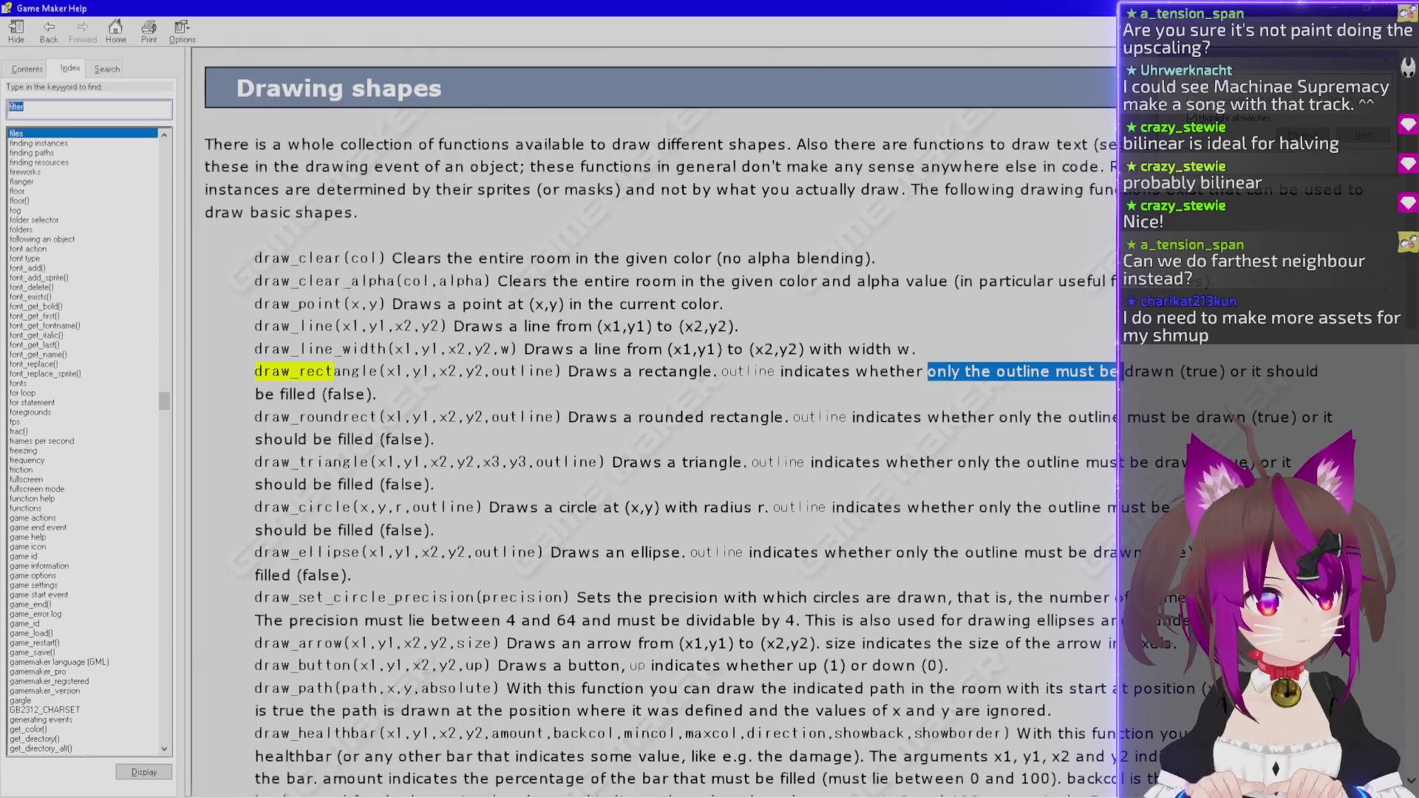
{"action": "type", "text": "draw_set"}
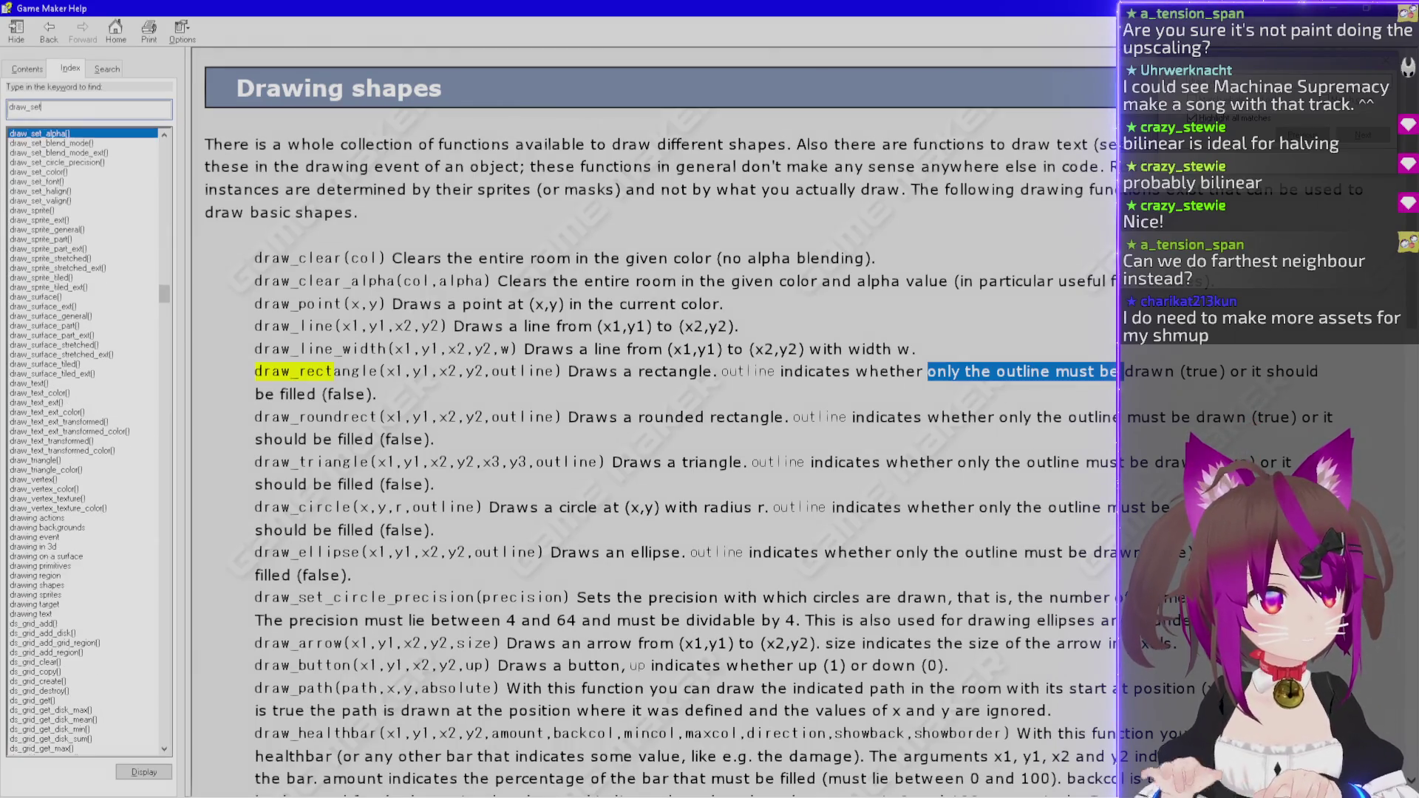
{"action": "scroll", "coordinate": [67, 192], "scroll_direction": "up", "scroll_amount": 1}
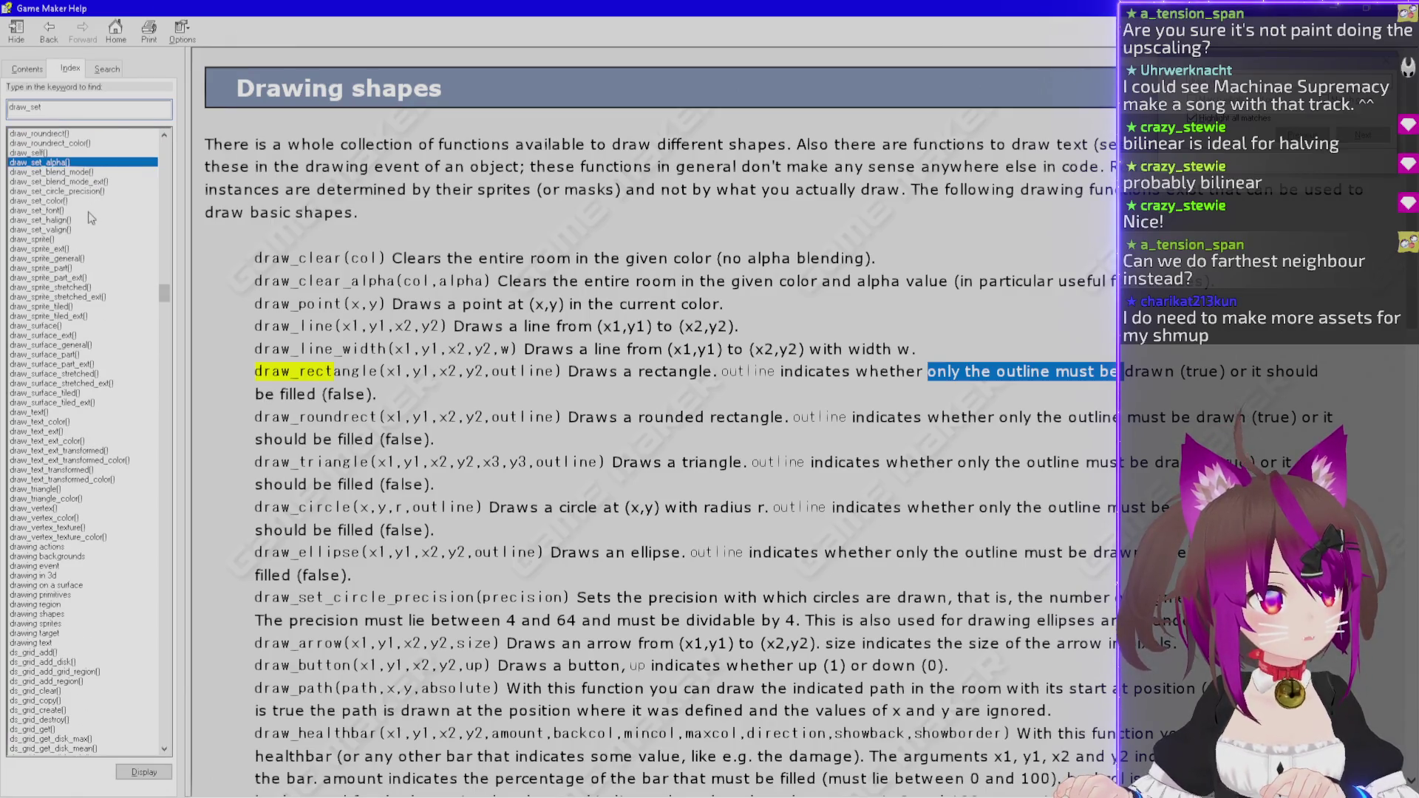
{"action": "left_click", "coordinate": [103, 192]}
{"action": "double_click", "coordinate": [102, 192]}
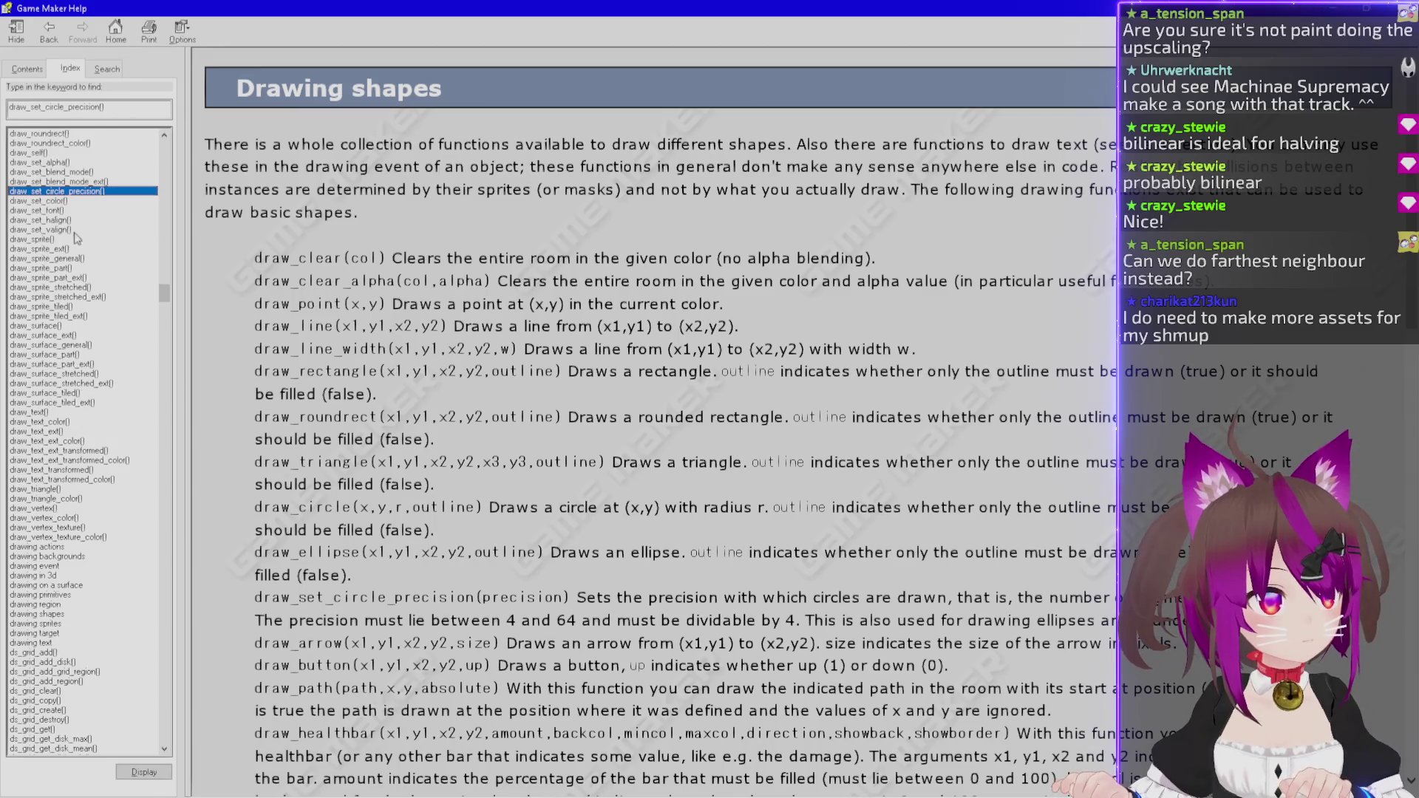
{"action": "key", "text": "alt+Tab"}
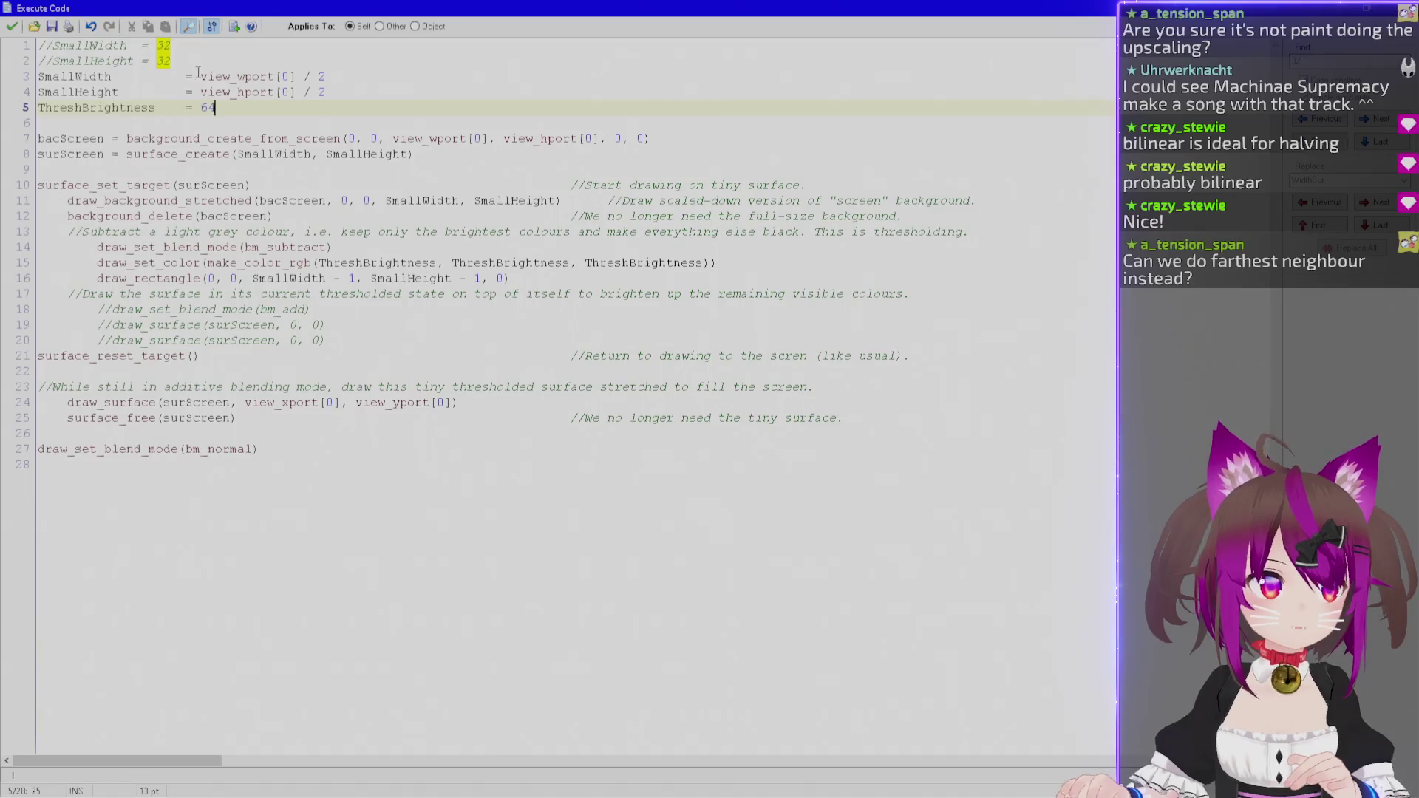
Sketch a small arc on the Paint canvas, magnify it to show its pixels, then return to the code editor.
{"action": "key", "text": "alt+Tab"}
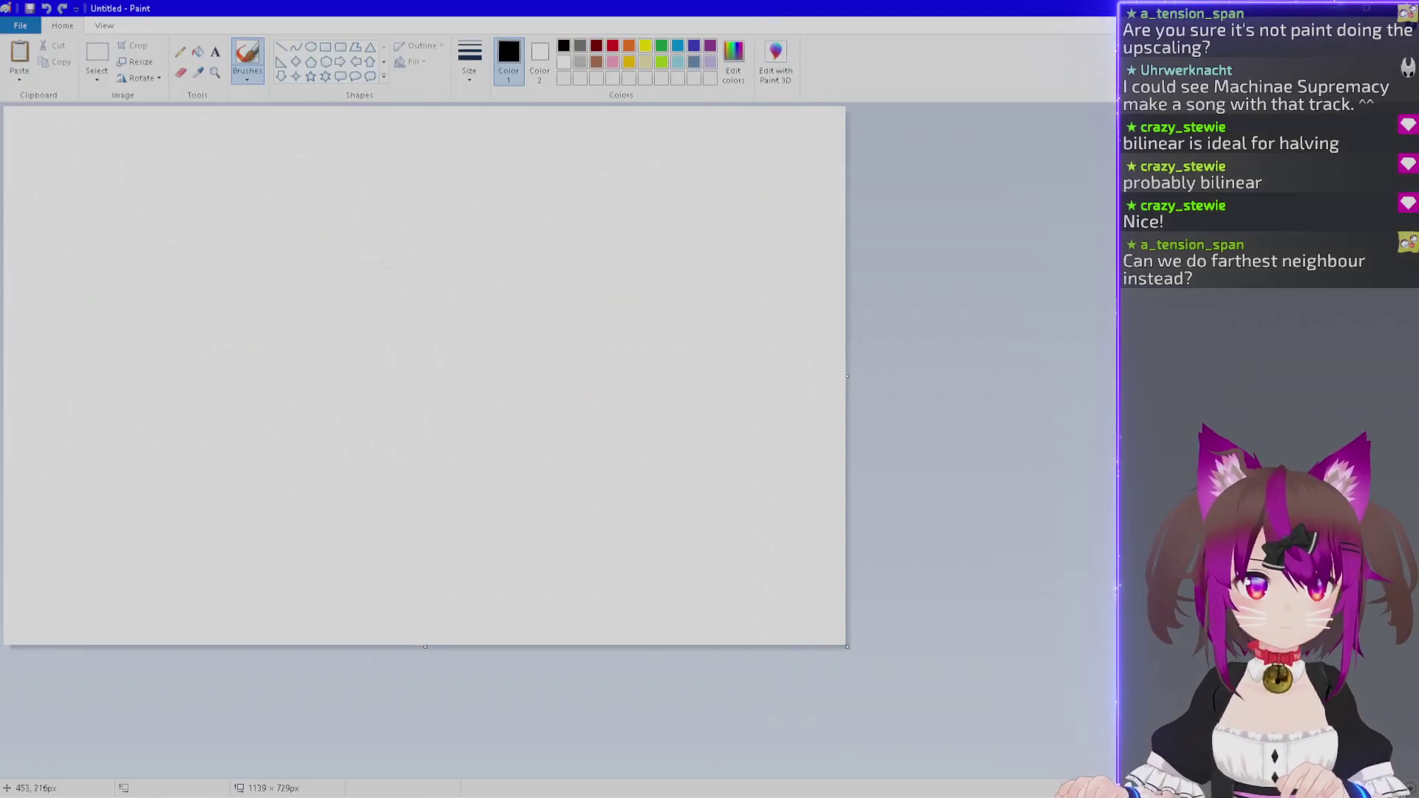
{"action": "left_click_drag", "start_coordinate": [45, 122], "coordinate": [46, 180]}
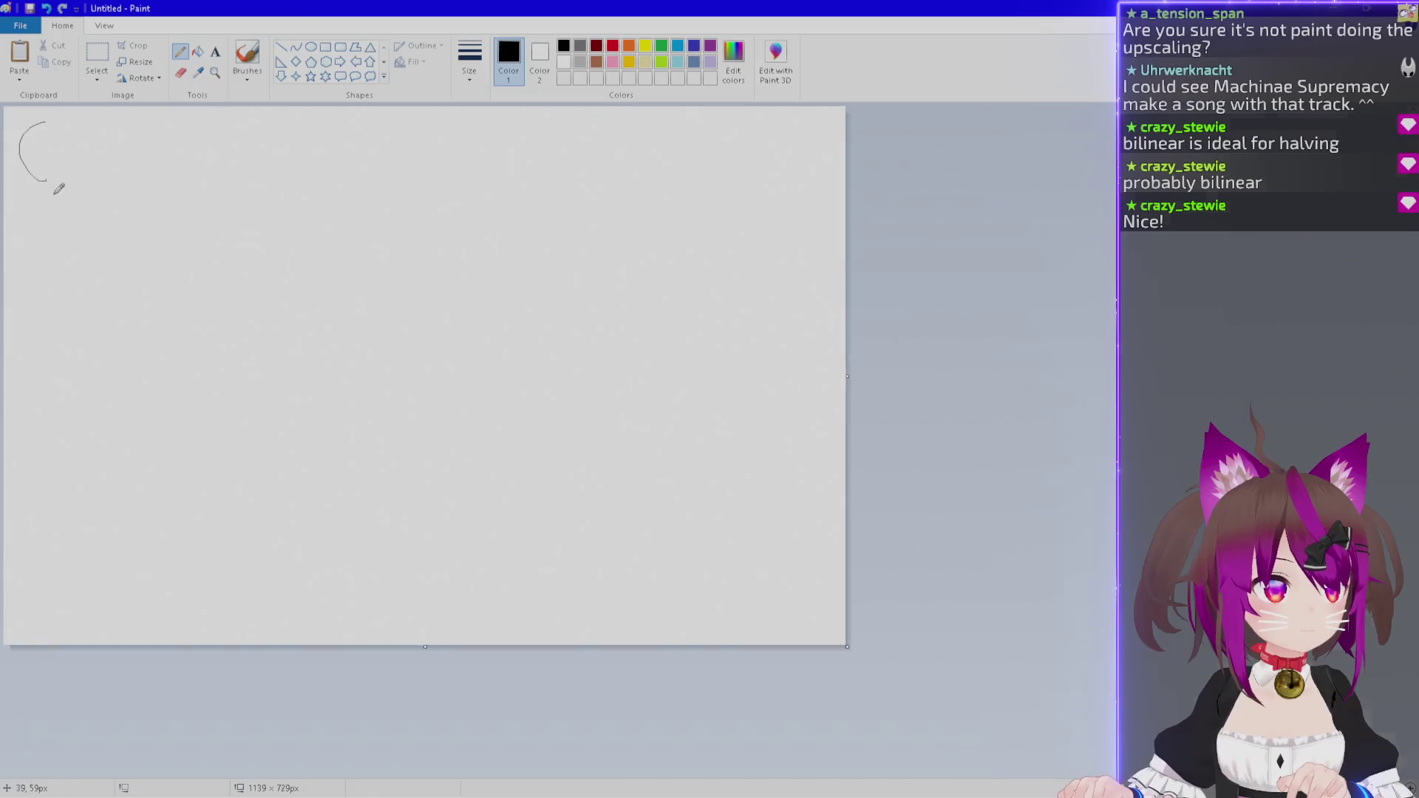
{"action": "scroll", "coordinate": [47, 180], "scroll_direction": "up", "scroll_amount": 5}
{"action": "key", "text": "alt+Tab"}
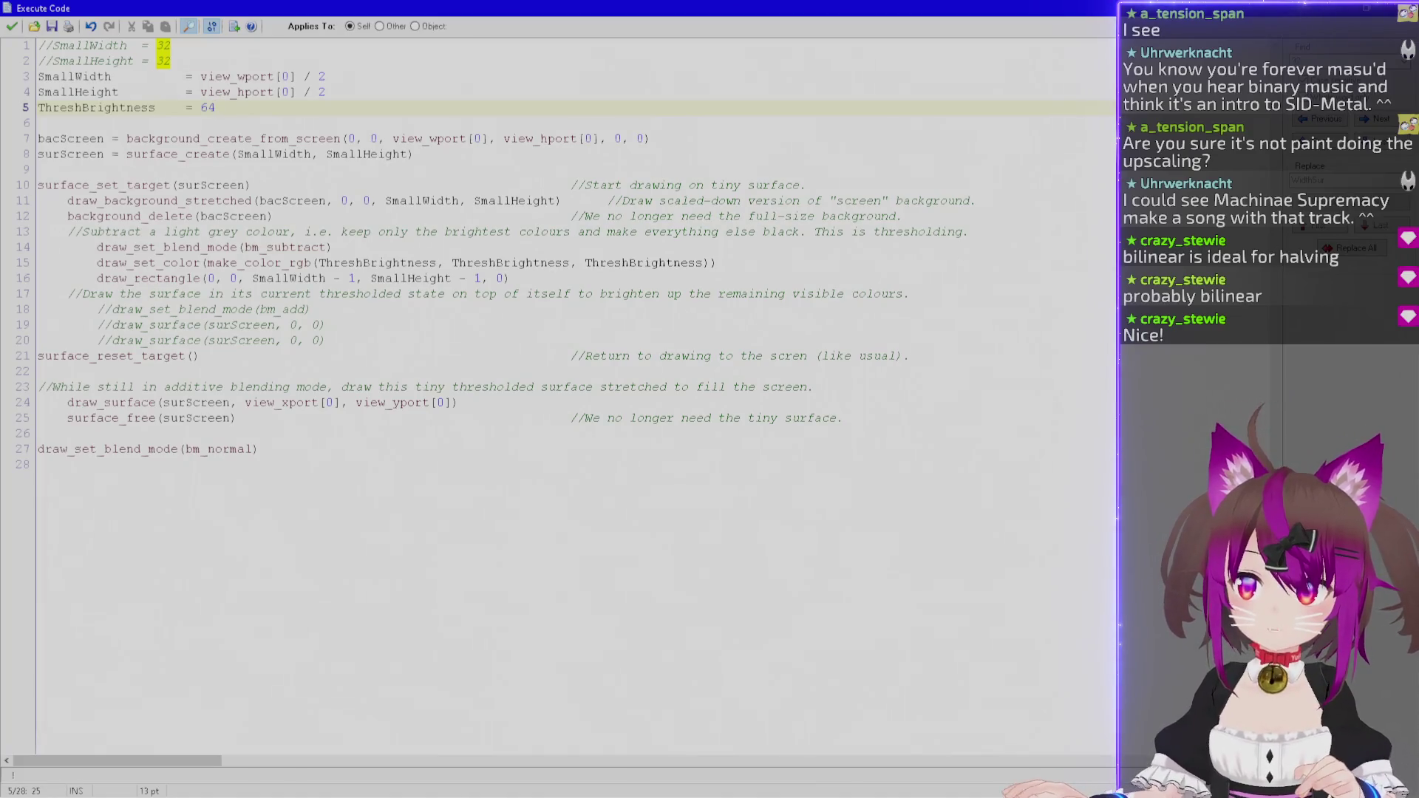
{"action": "left_click_drag", "start_coordinate": [930, 459], "coordinate": [1022, 445]}
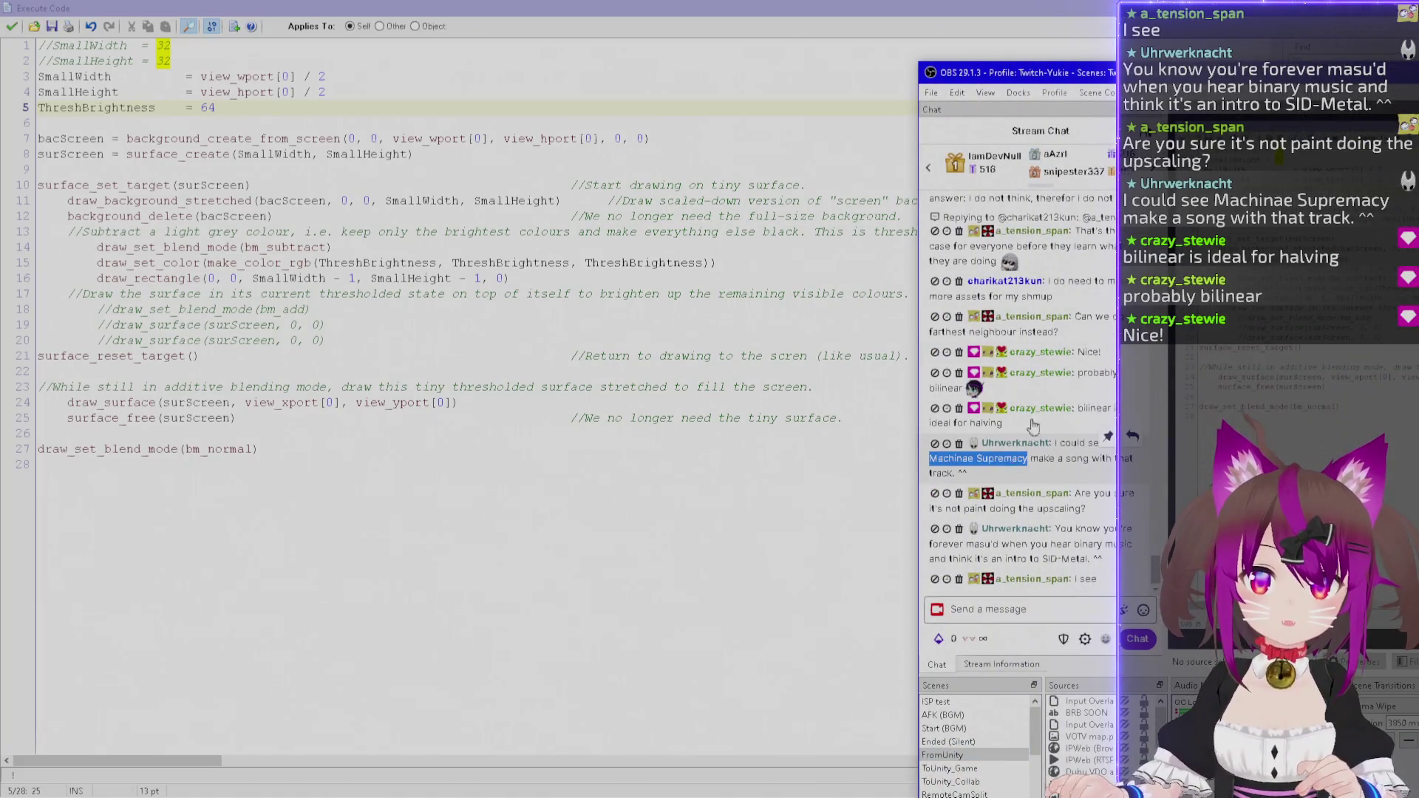
{"action": "key", "text": "alt+Tab"}
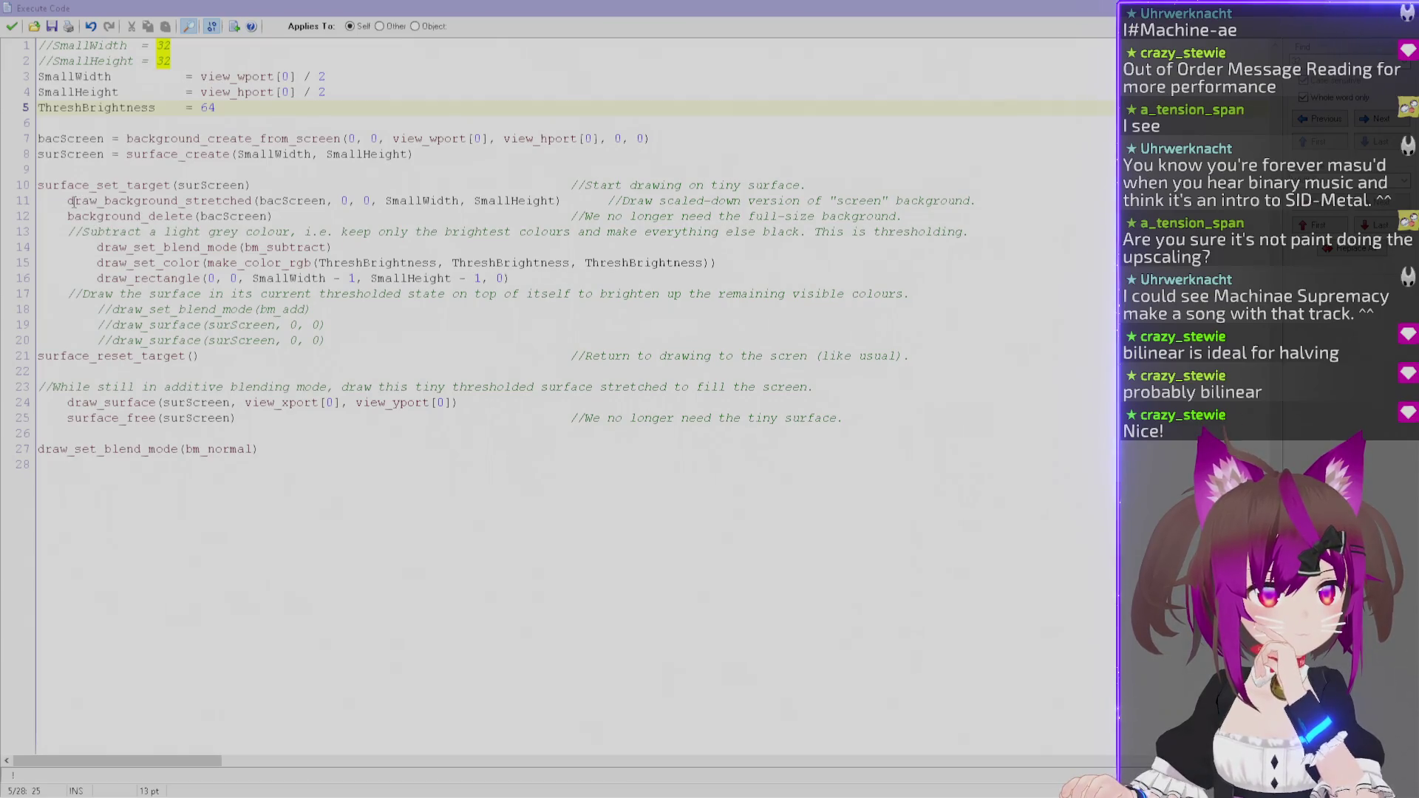
{"action": "left_click_drag", "start_coordinate": [74, 201], "coordinate": [666, 201]}
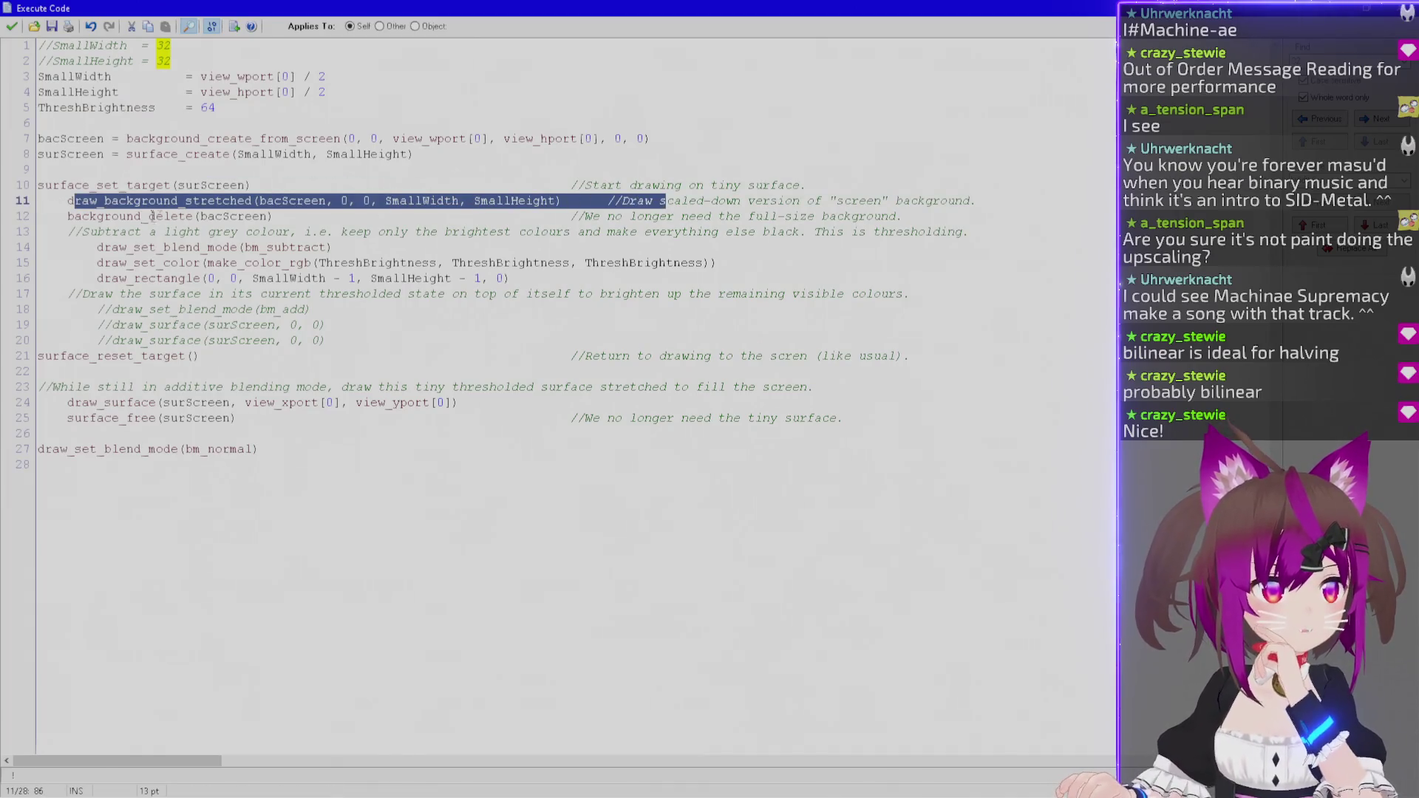
{"action": "left_click_drag", "start_coordinate": [143, 216], "coordinate": [702, 217]}
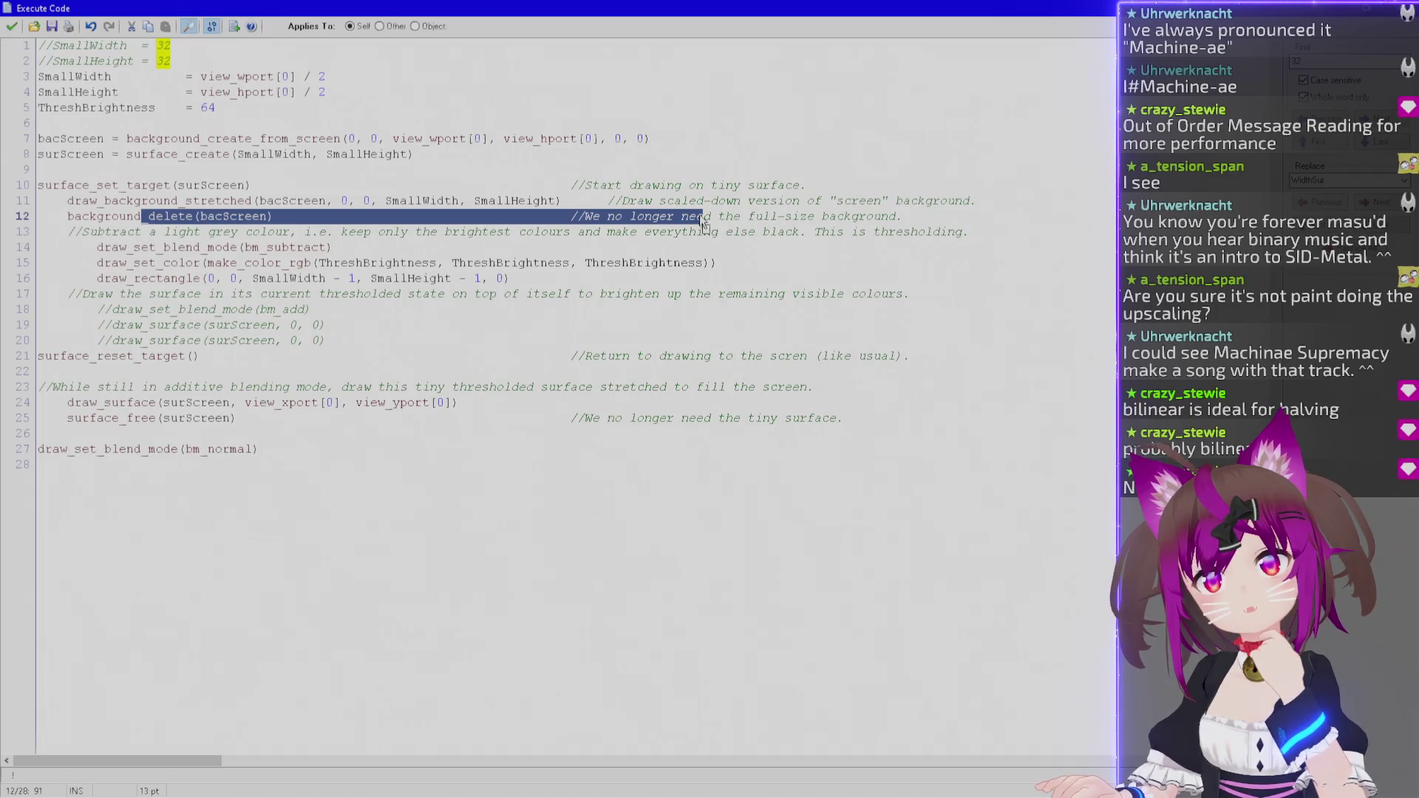
{"action": "left_click", "coordinate": [141, 402]}
{"action": "key", "text": "End"}
{"action": "key", "text": "Return"}
{"action": "type", "text": "draw_s"}
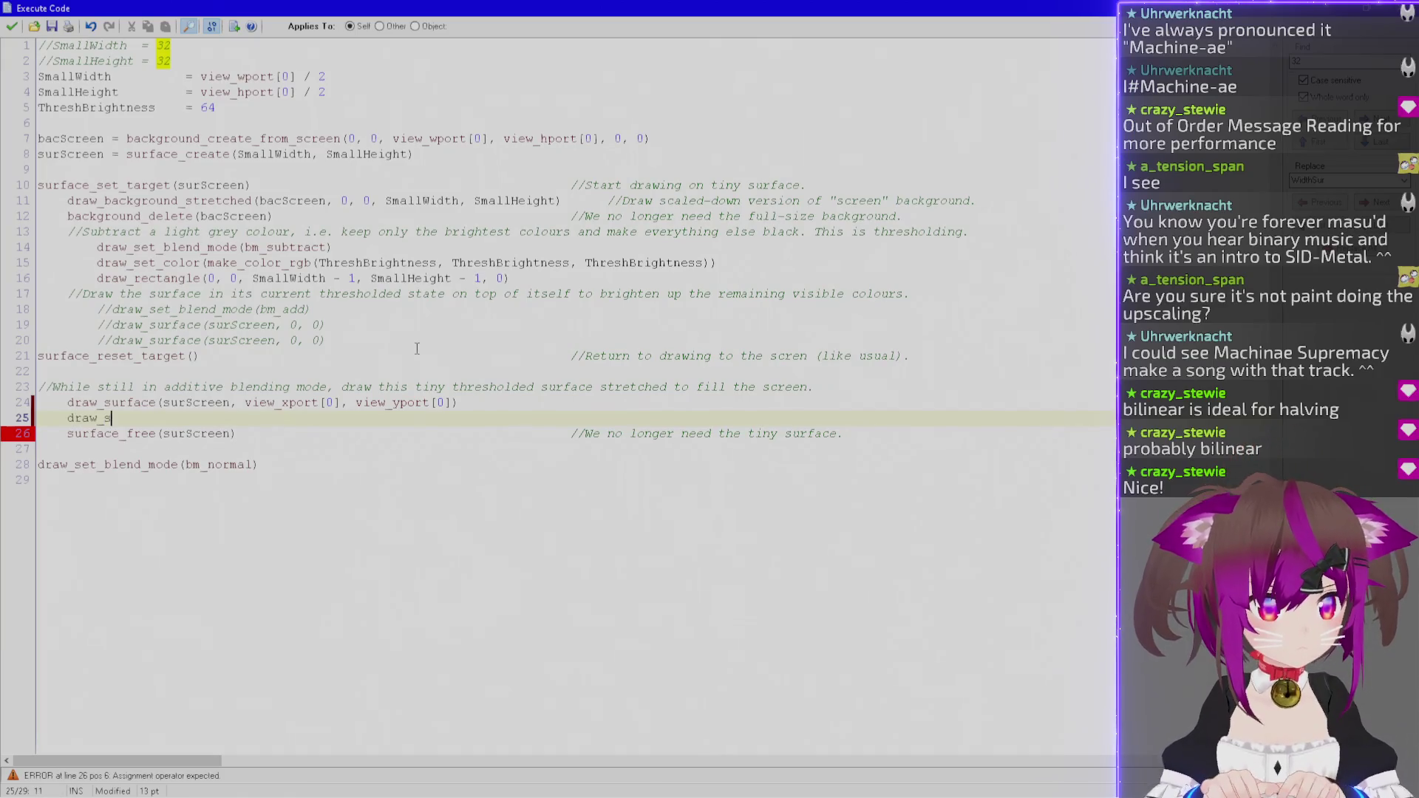
{"action": "type", "text": "ur"}
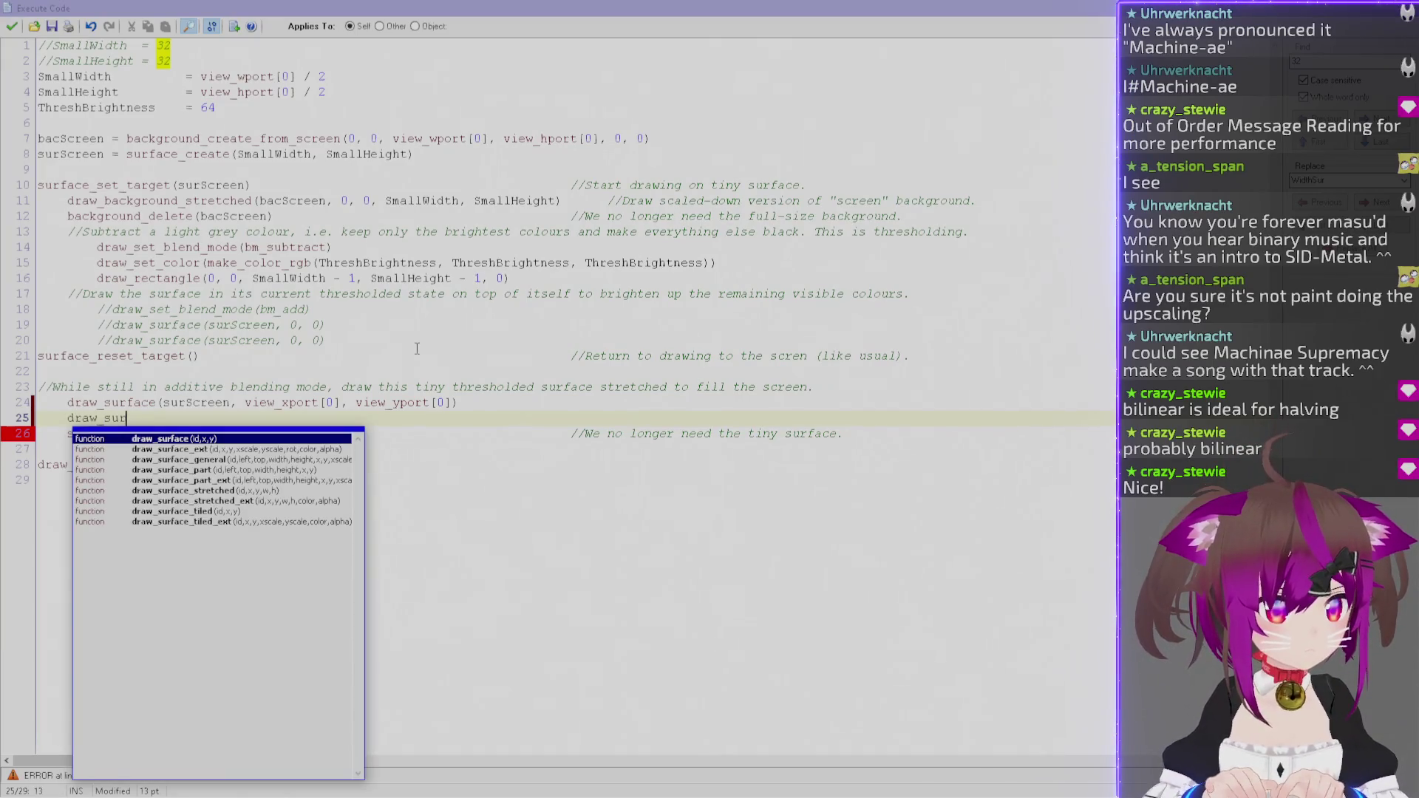
{"action": "key", "text": "Down"}
{"action": "key", "text": "Down"}
{"action": "key", "text": "Down"}
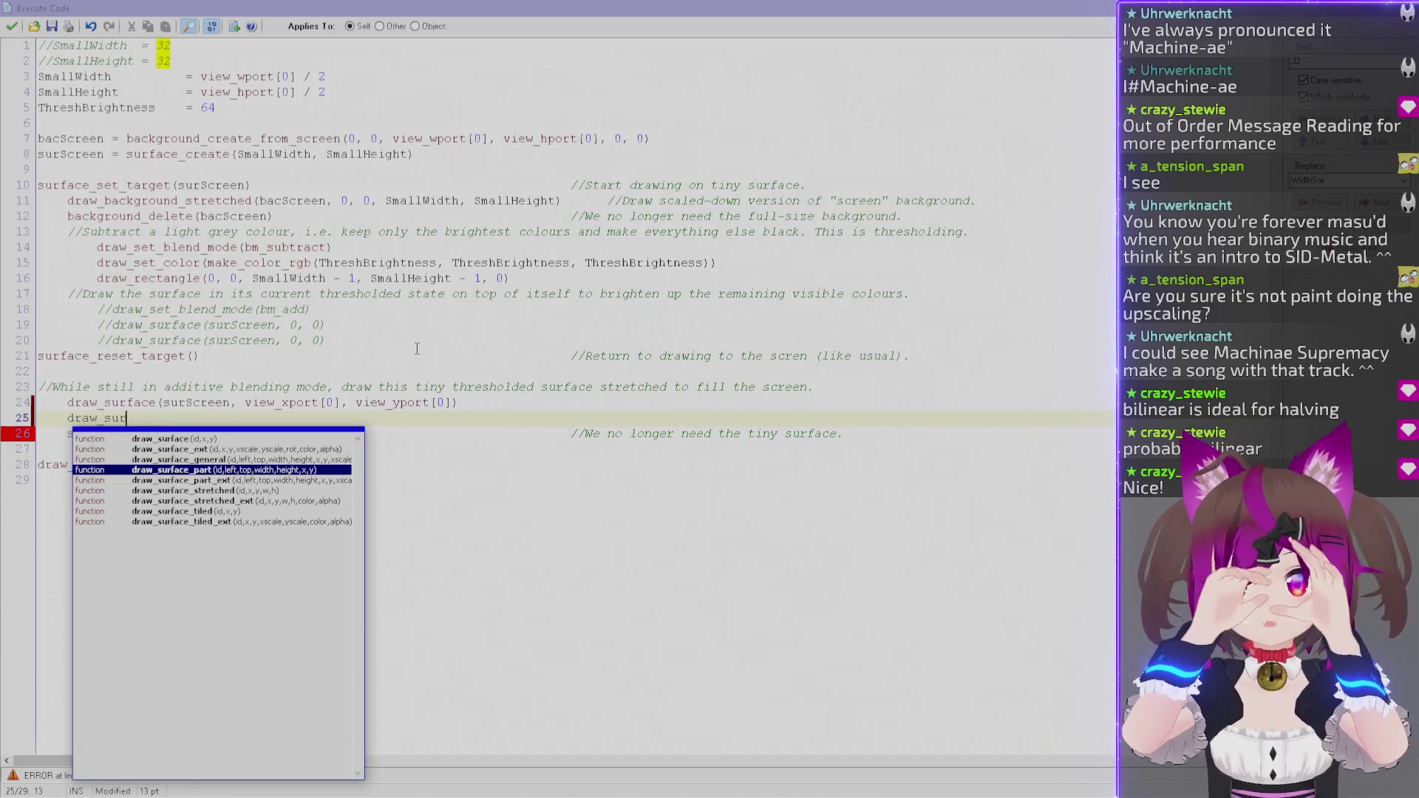
{"action": "key", "text": "Escape"}
{"action": "key", "text": "shift+Home"}
{"action": "key", "text": "BackSpace"}
{"action": "key", "text": "BackSpace"}
{"action": "key", "text": "BackSpace"}
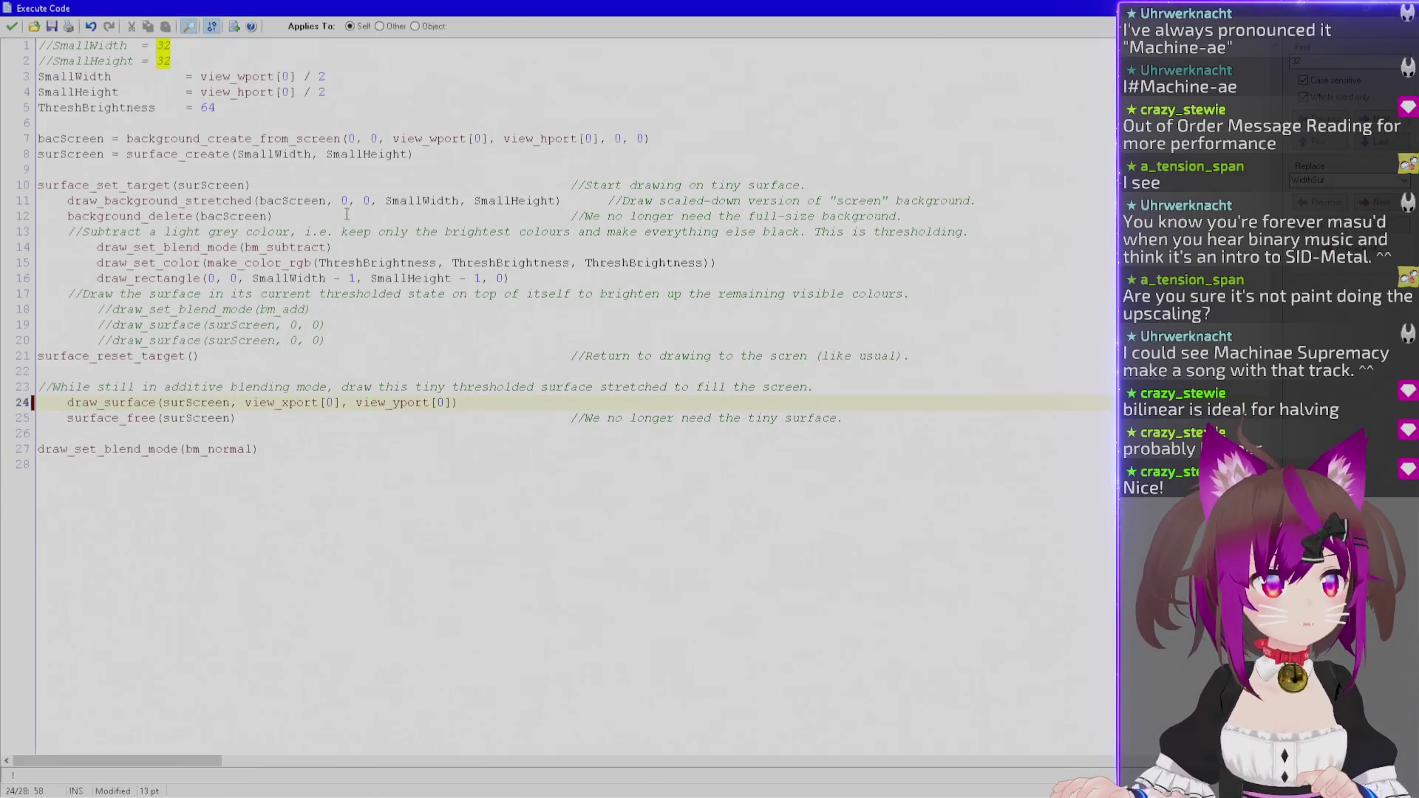
{"action": "left_click", "coordinate": [319, 216]}
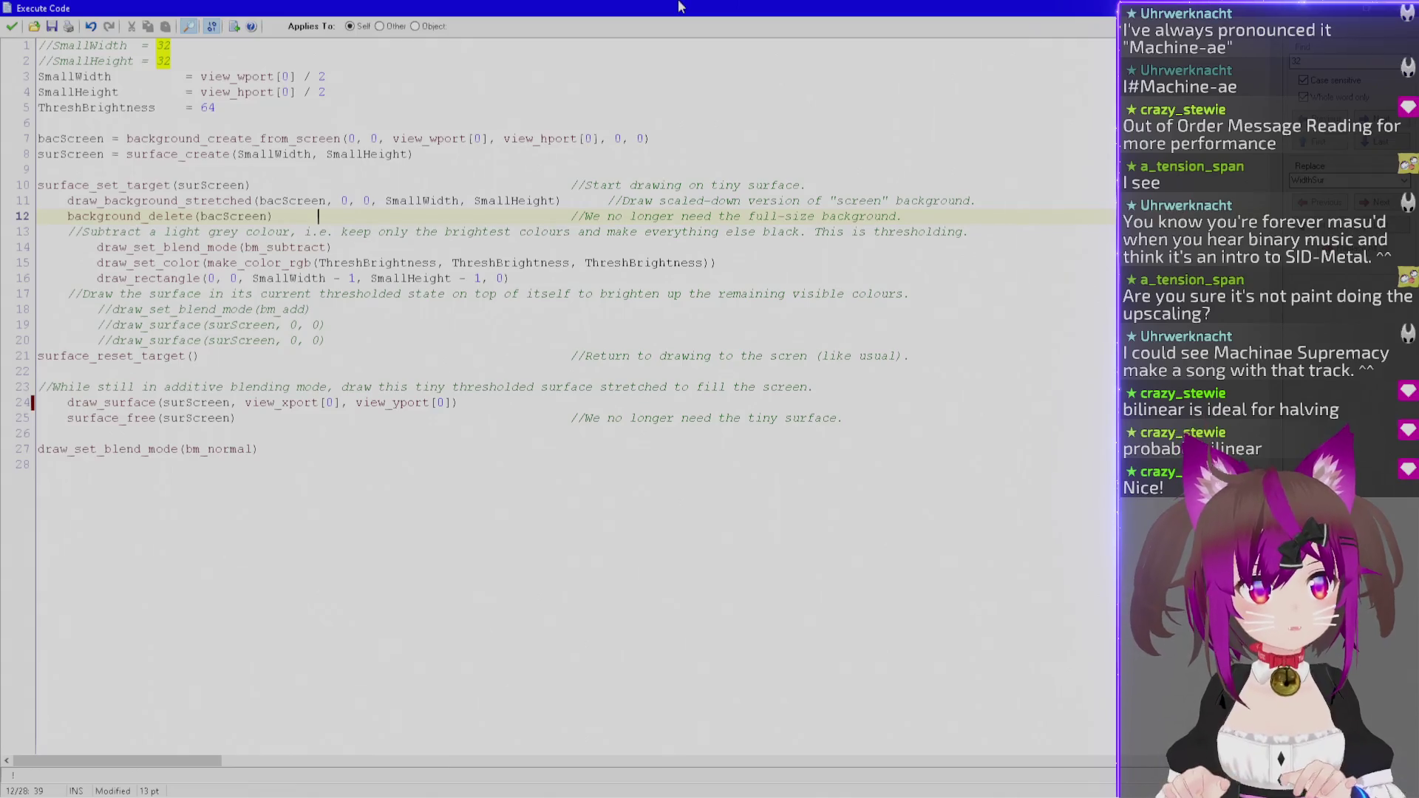
{"action": "key", "text": "End"}
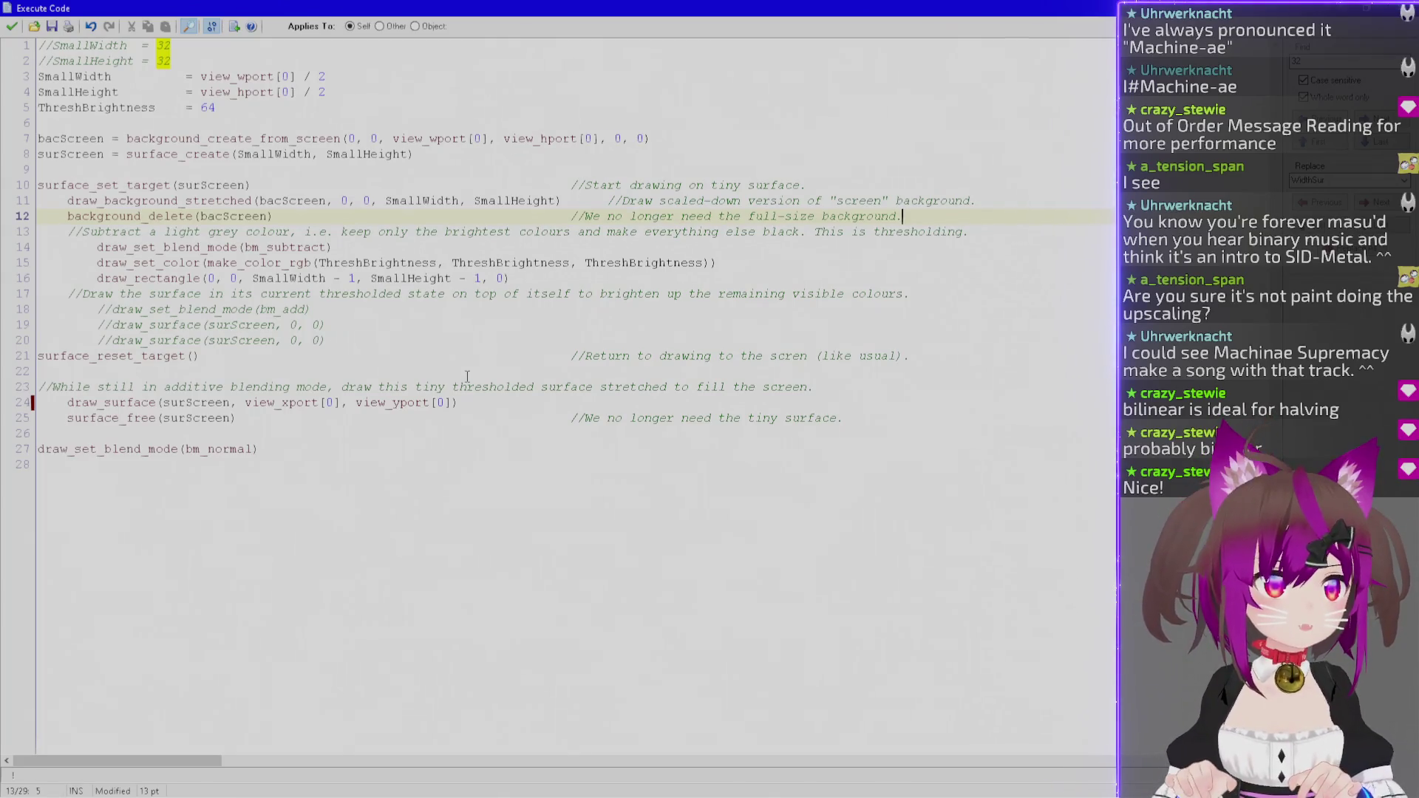
Add a 'while (SmallWidth > 64) { }' loop after background_delete.
{"action": "key", "text": "Return"}
{"action": "key", "text": "Return"}
{"action": "key", "text": "Return"}
{"action": "key", "text": "Up"}
{"action": "type", "text": "dra"}
{"action": "key", "text": "BackSpace"}
{"action": "key", "text": "BackSpace"}
{"action": "key", "text": "BackSpace"}
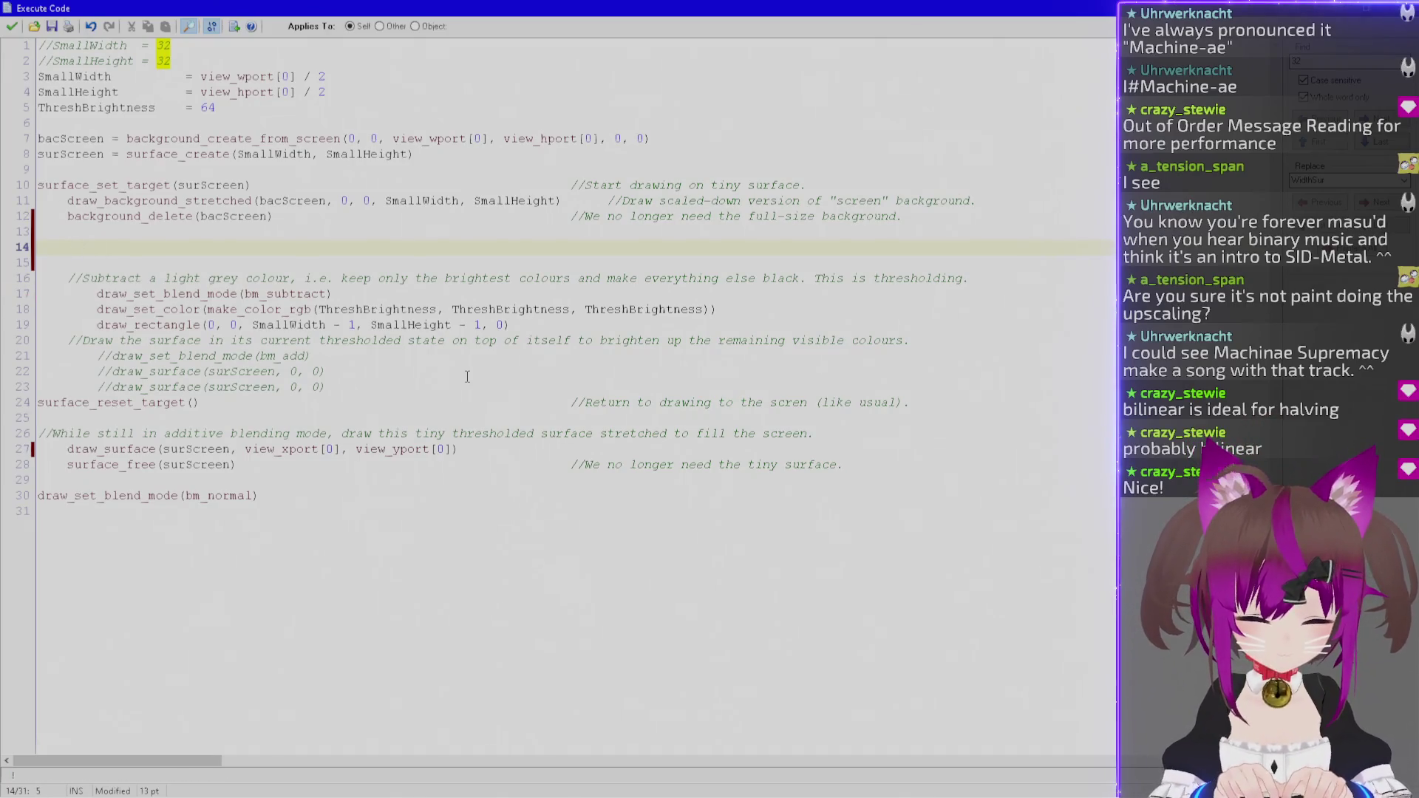
{"action": "type", "text": "while (SmallWidth > "}
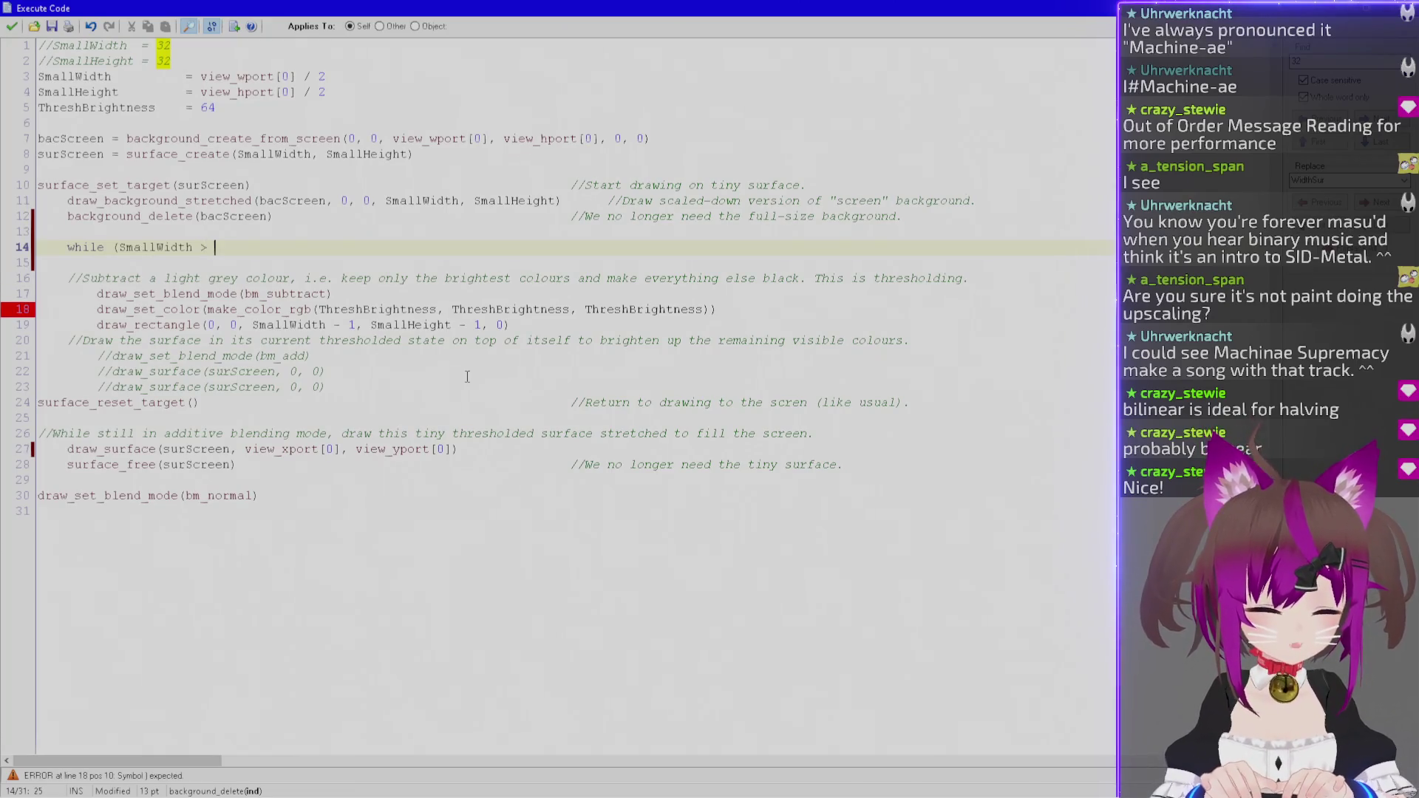
{"action": "type", "text": "32"}
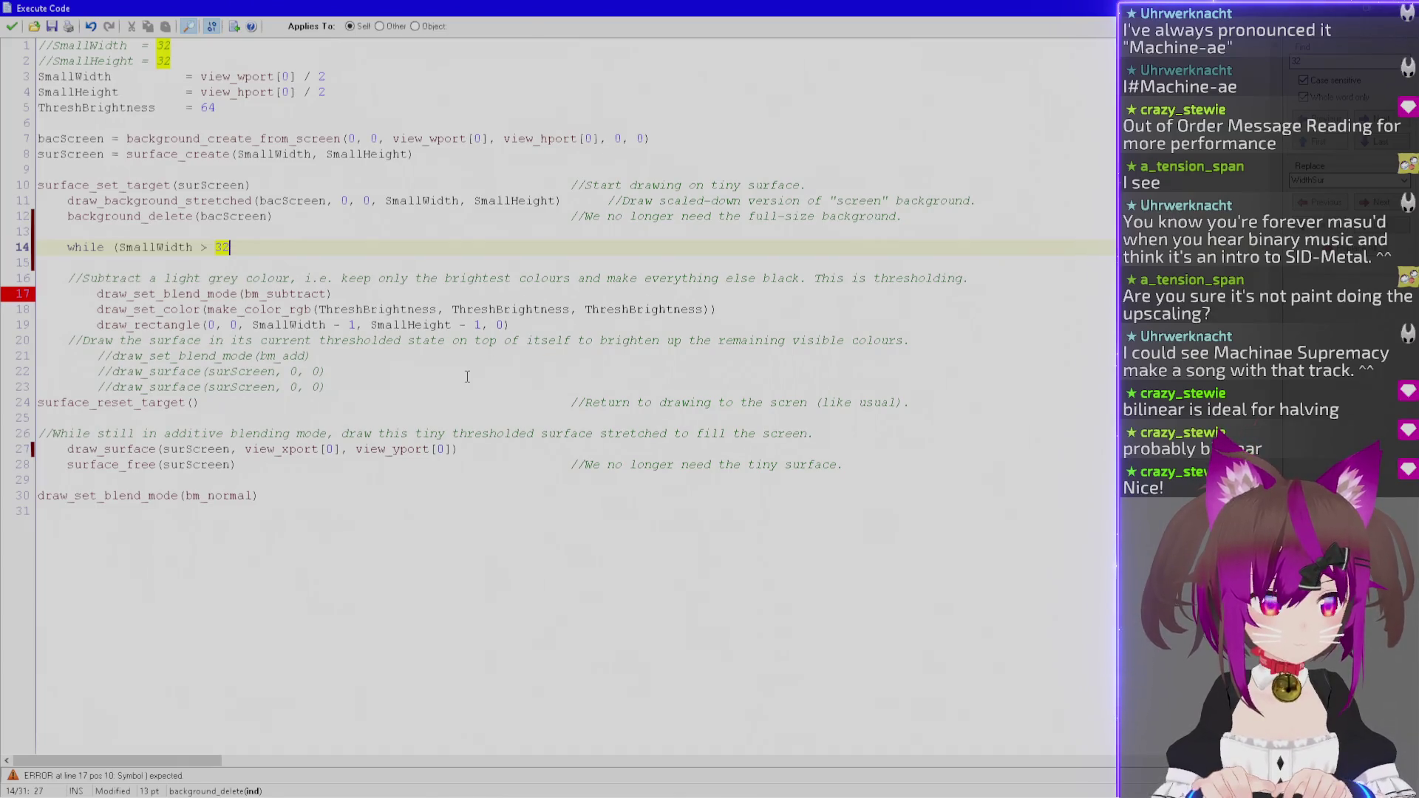
{"action": "key", "text": "BackSpace"}
{"action": "key", "text": "BackSpace"}
{"action": "type", "text": "64"}
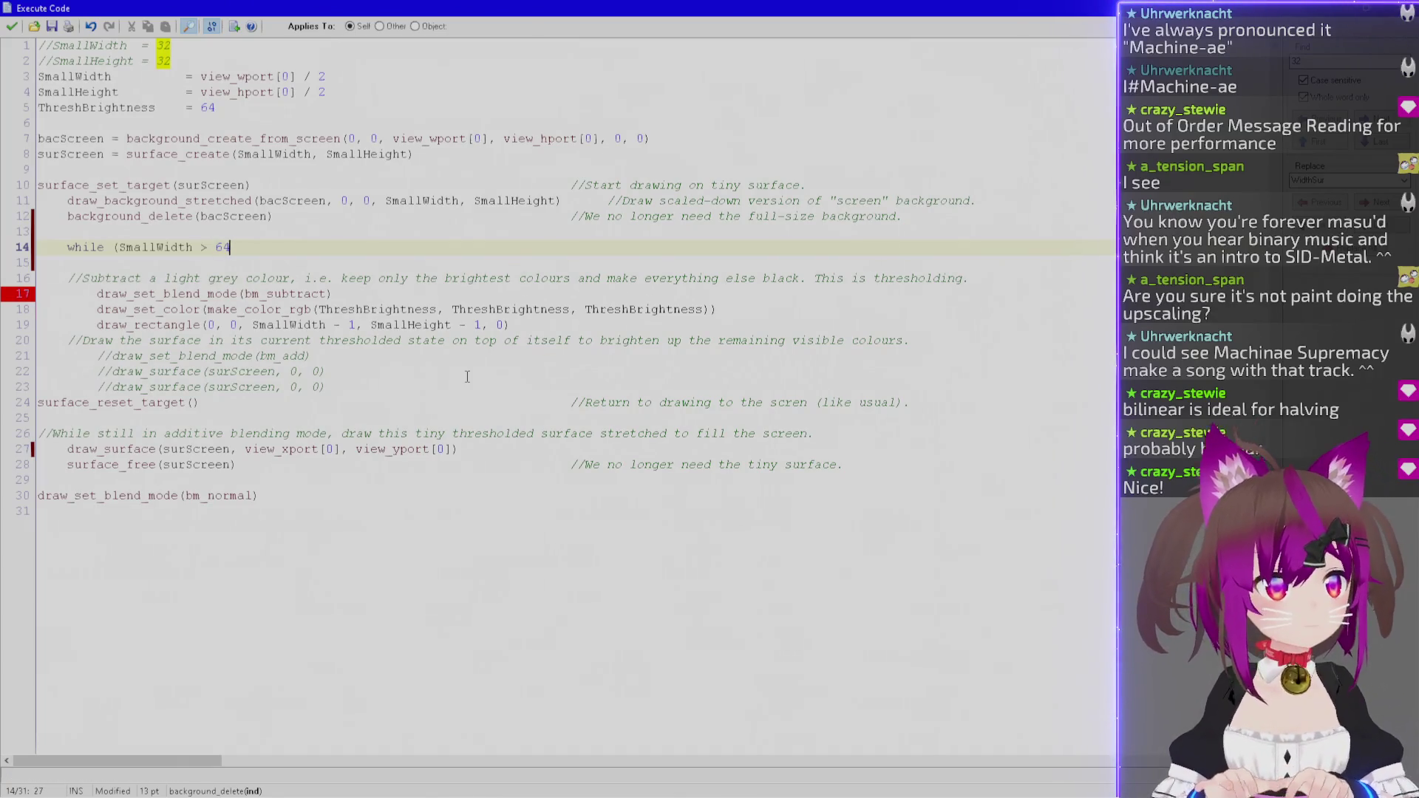
{"action": "type", "text": ") {"}
{"action": "key", "text": "Return"}
{"action": "key", "text": "Return"}
{"action": "type", "text": "}"}
Inside the loop, add 'SmallWidth /= 2' and 'SmallHeight /= 2'.
{"action": "key", "text": "Up"}
{"action": "key", "text": "Return"}
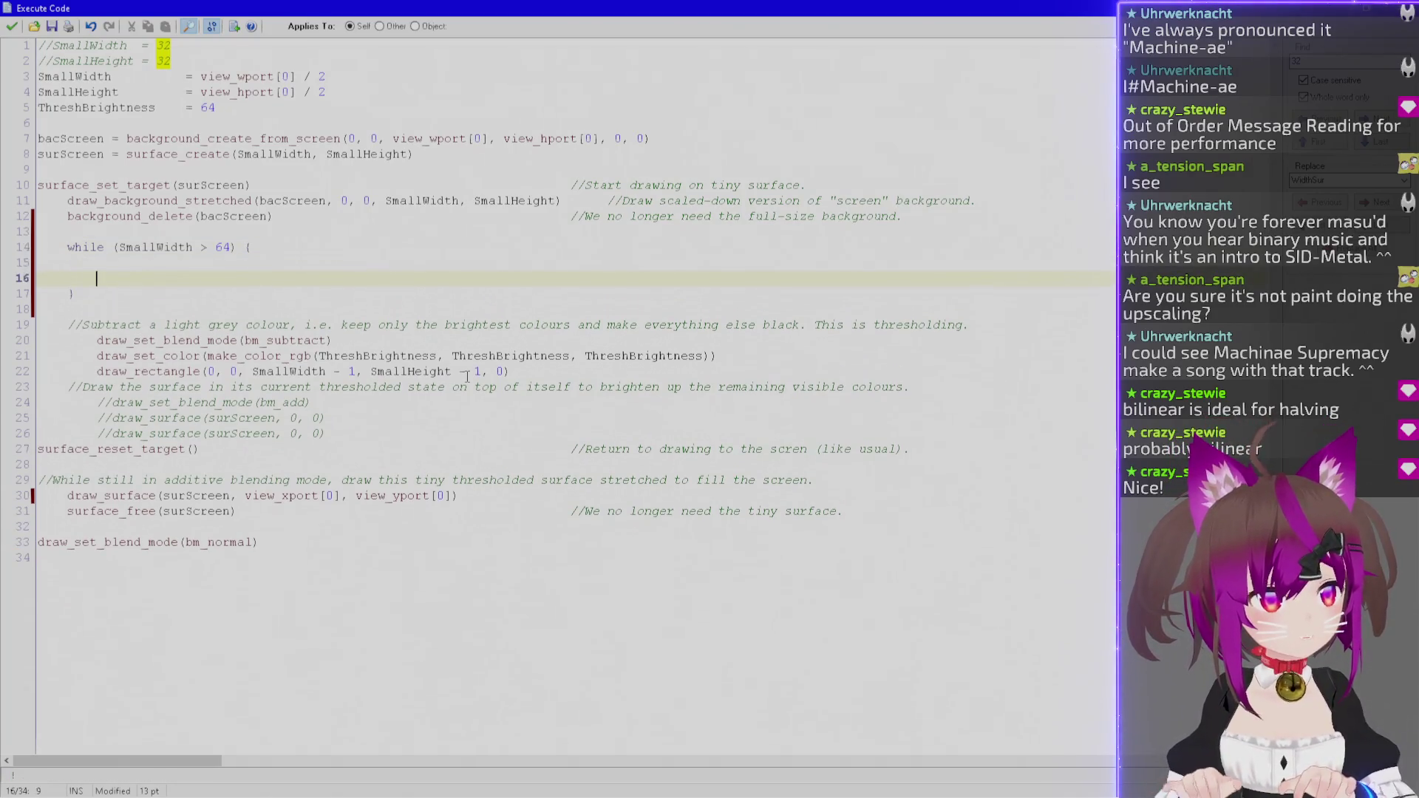
{"action": "type", "text": "SmallWi"}
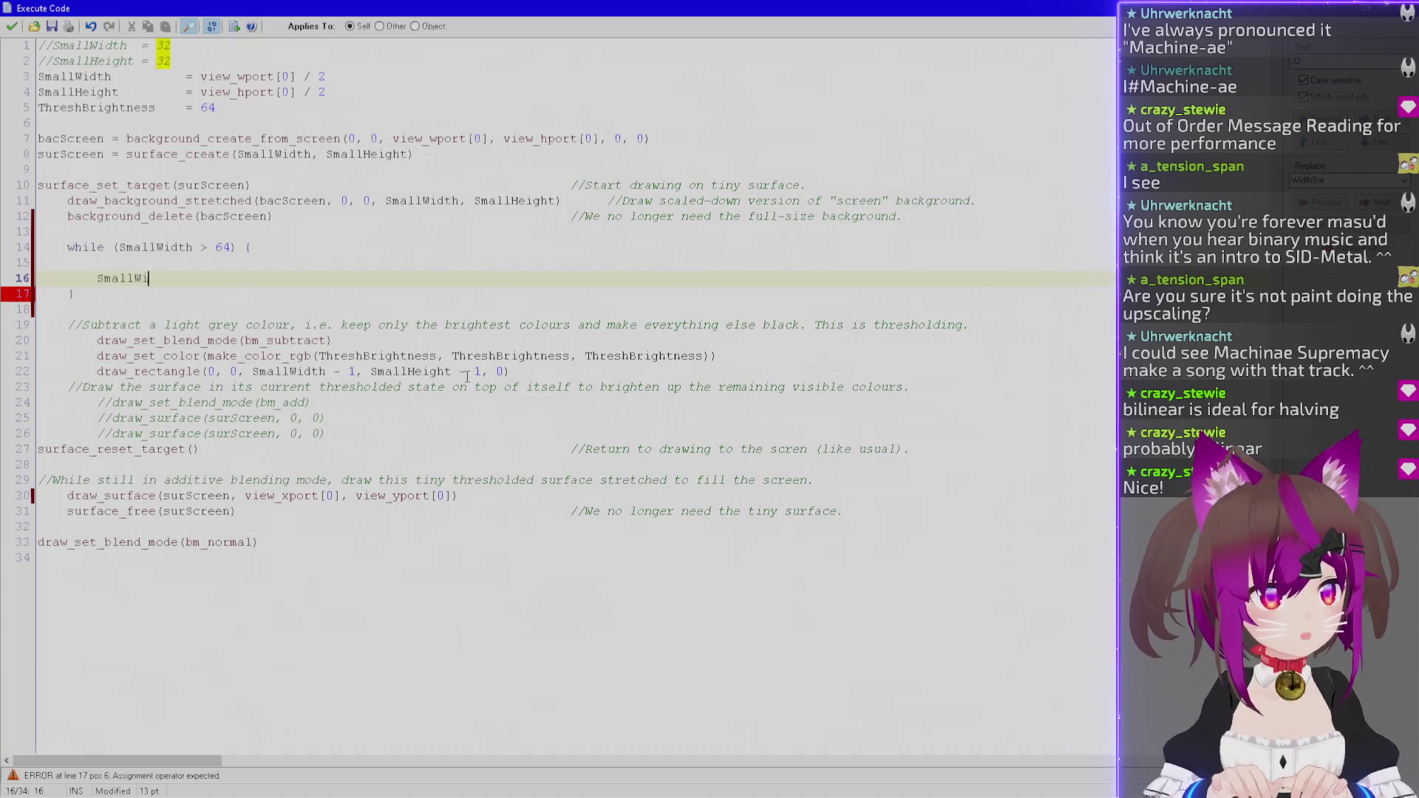
{"action": "type", "text": "dth /= 2"}
{"action": "key", "text": "Return"}
{"action": "type", "text": "Smal"}
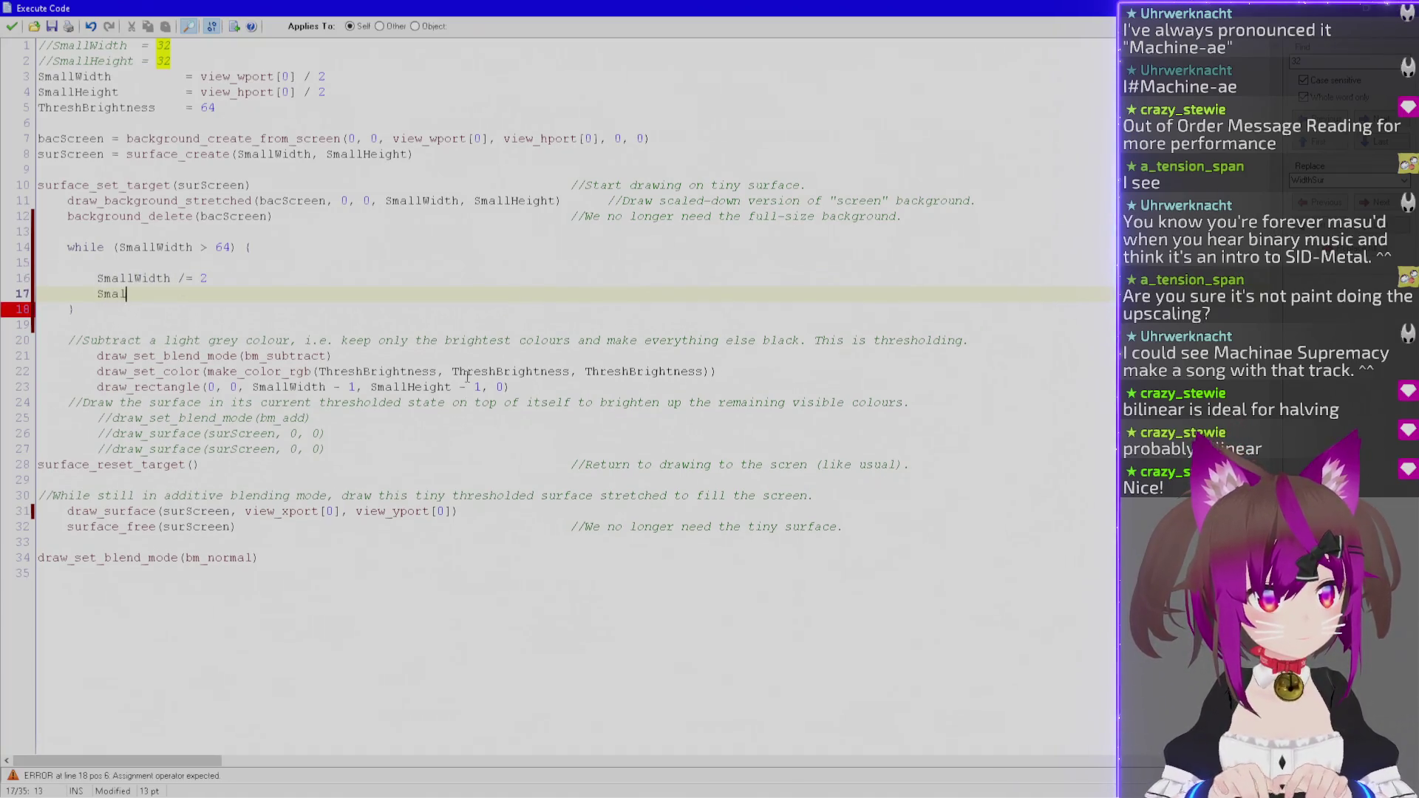
{"action": "type", "text": "lHeight /= 2"}
{"action": "key", "text": "Up"}
{"action": "key", "text": "Left"}
{"action": "key", "text": "Left"}
{"action": "key", "text": "Left"}
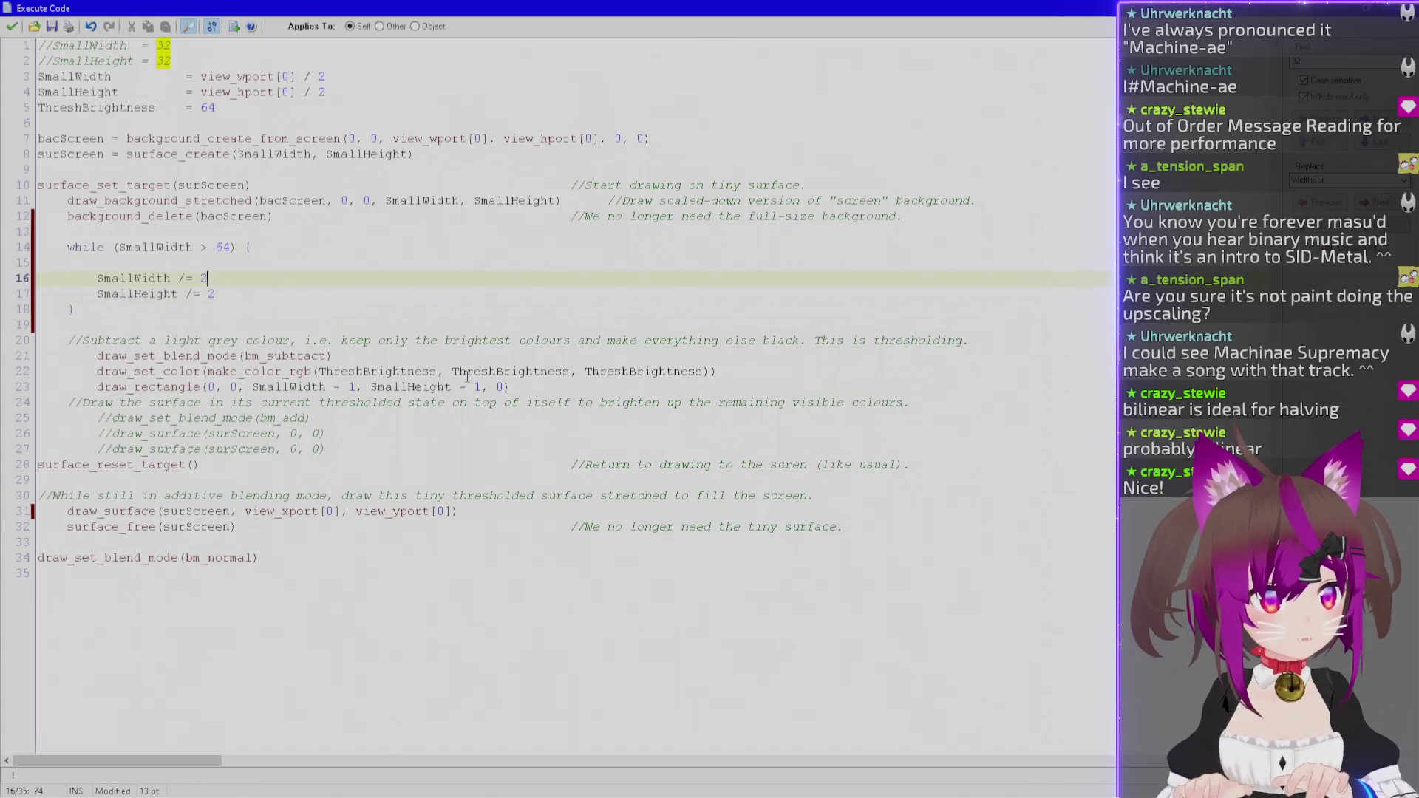
{"action": "key", "text": "Left"}
{"action": "key", "text": "Up"}
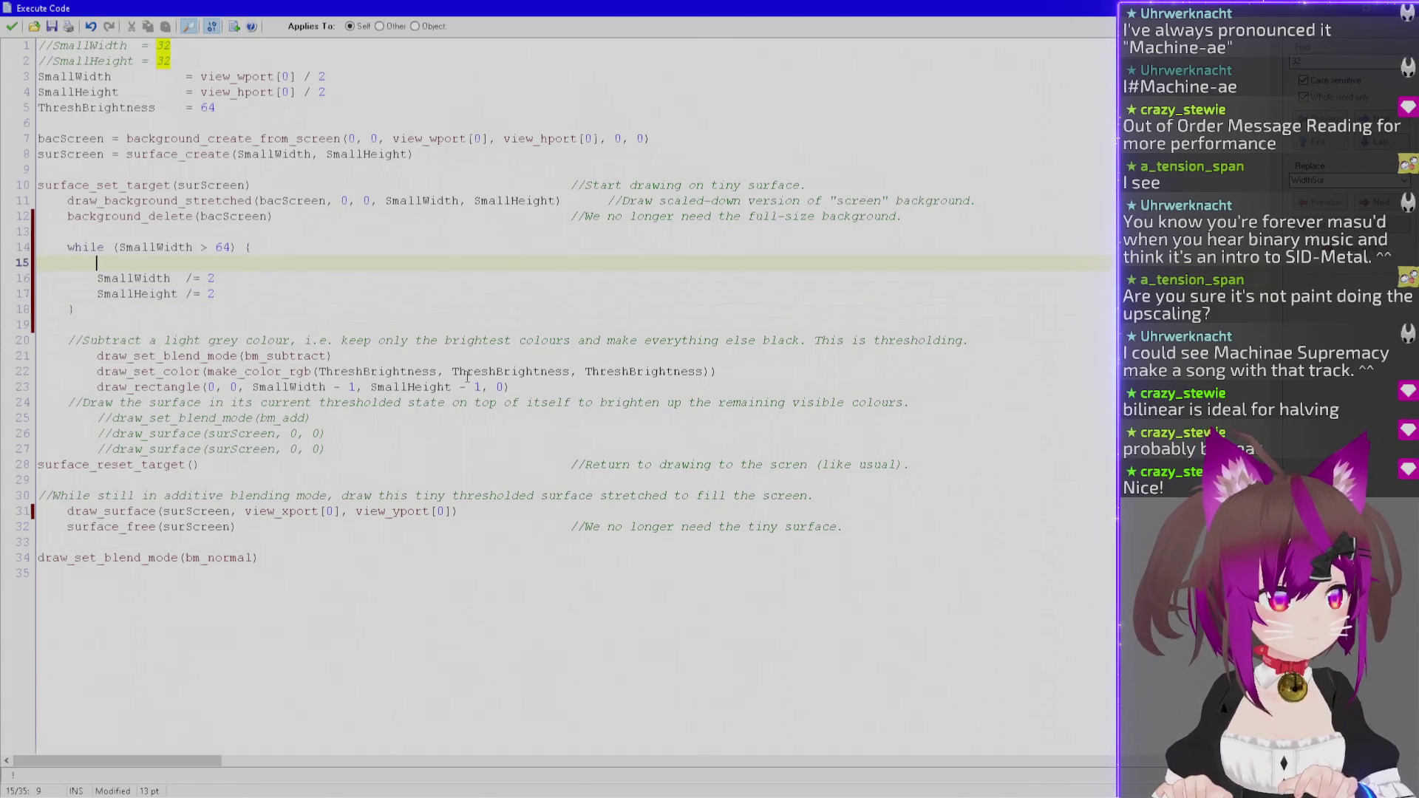
End the loop body with draw_surface_stretched(surScreen, 0, 0, SmallWidth, SmallHeight) after the halving lines.
{"action": "type", "text": "draw_"}
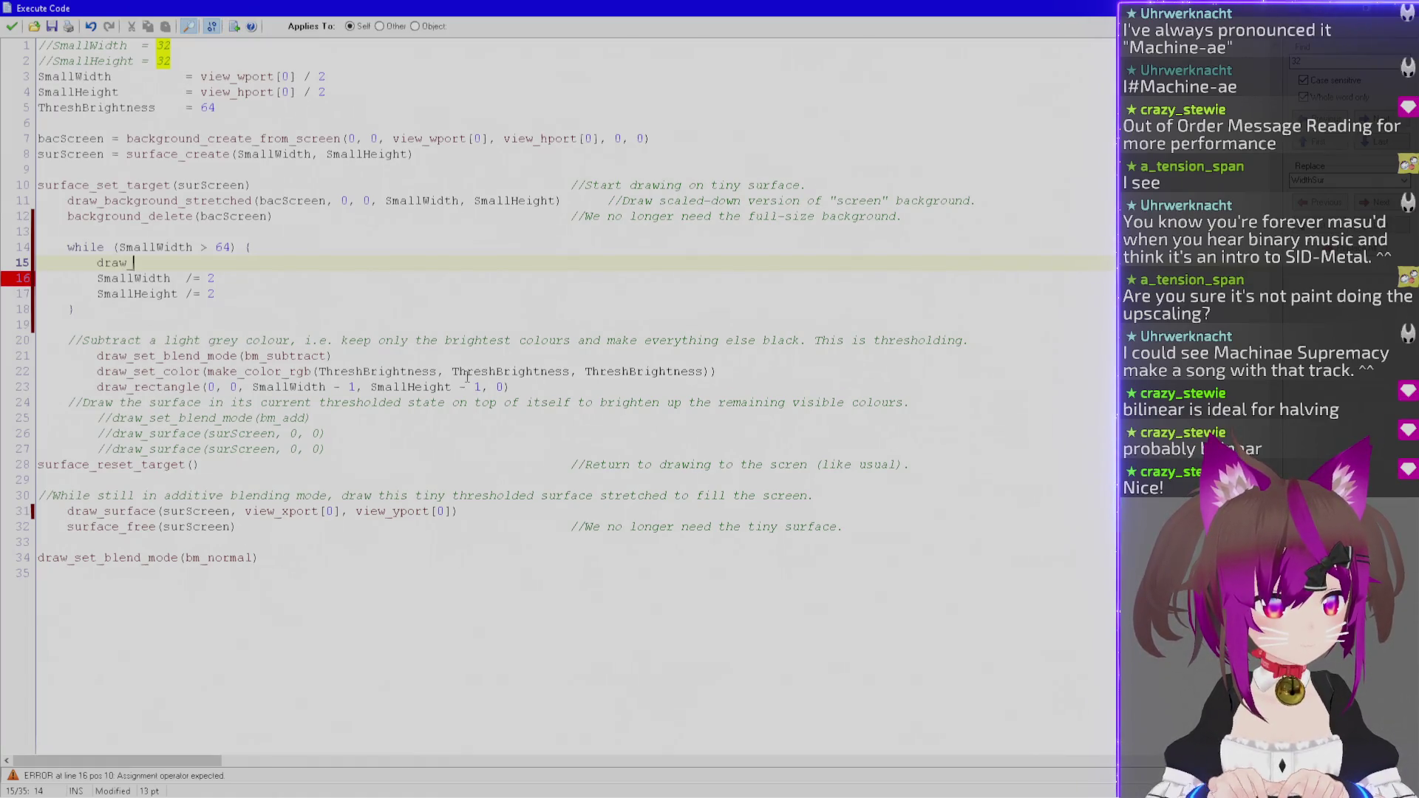
{"action": "type", "text": "surface("}
{"action": "key", "text": "BackSpace"}
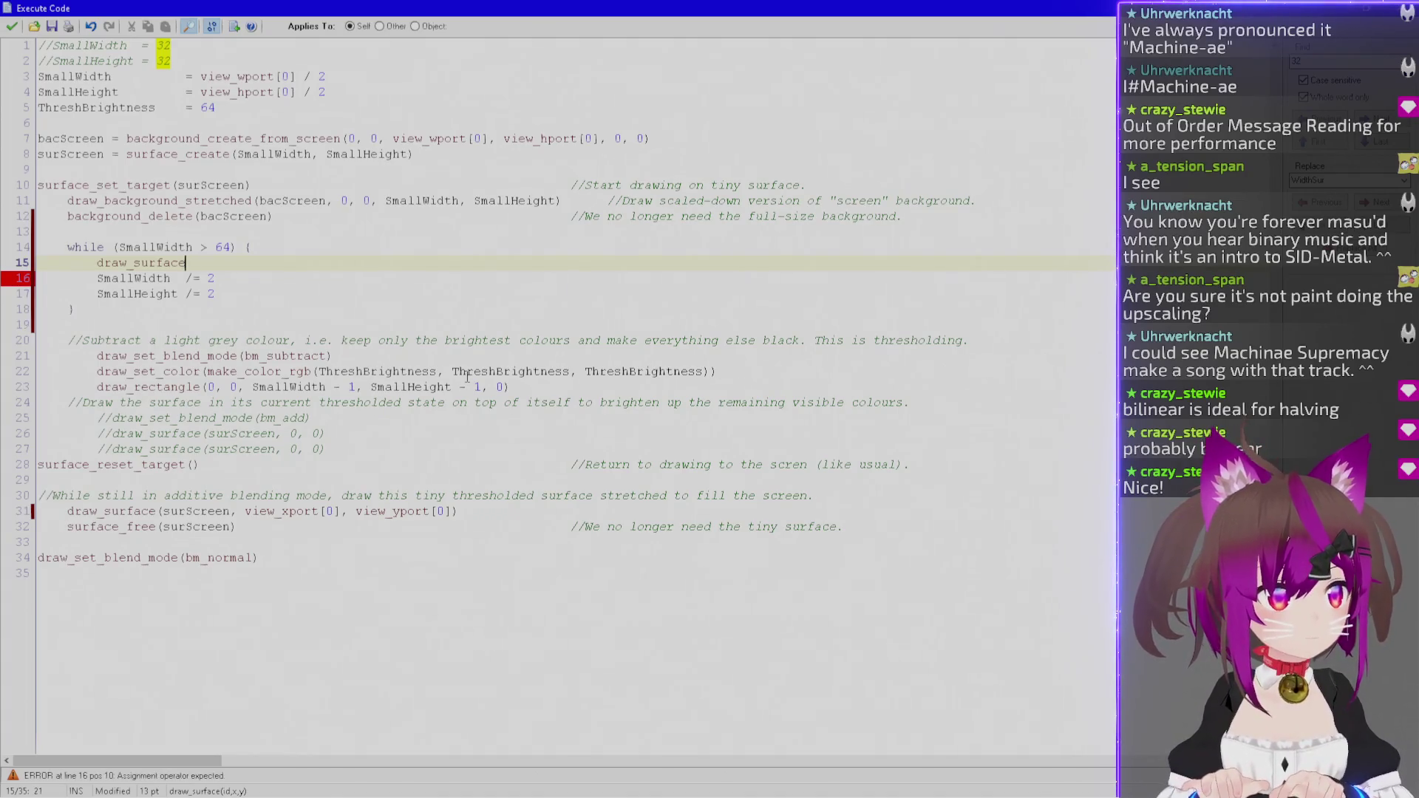
{"action": "key", "text": "BackSpace"}
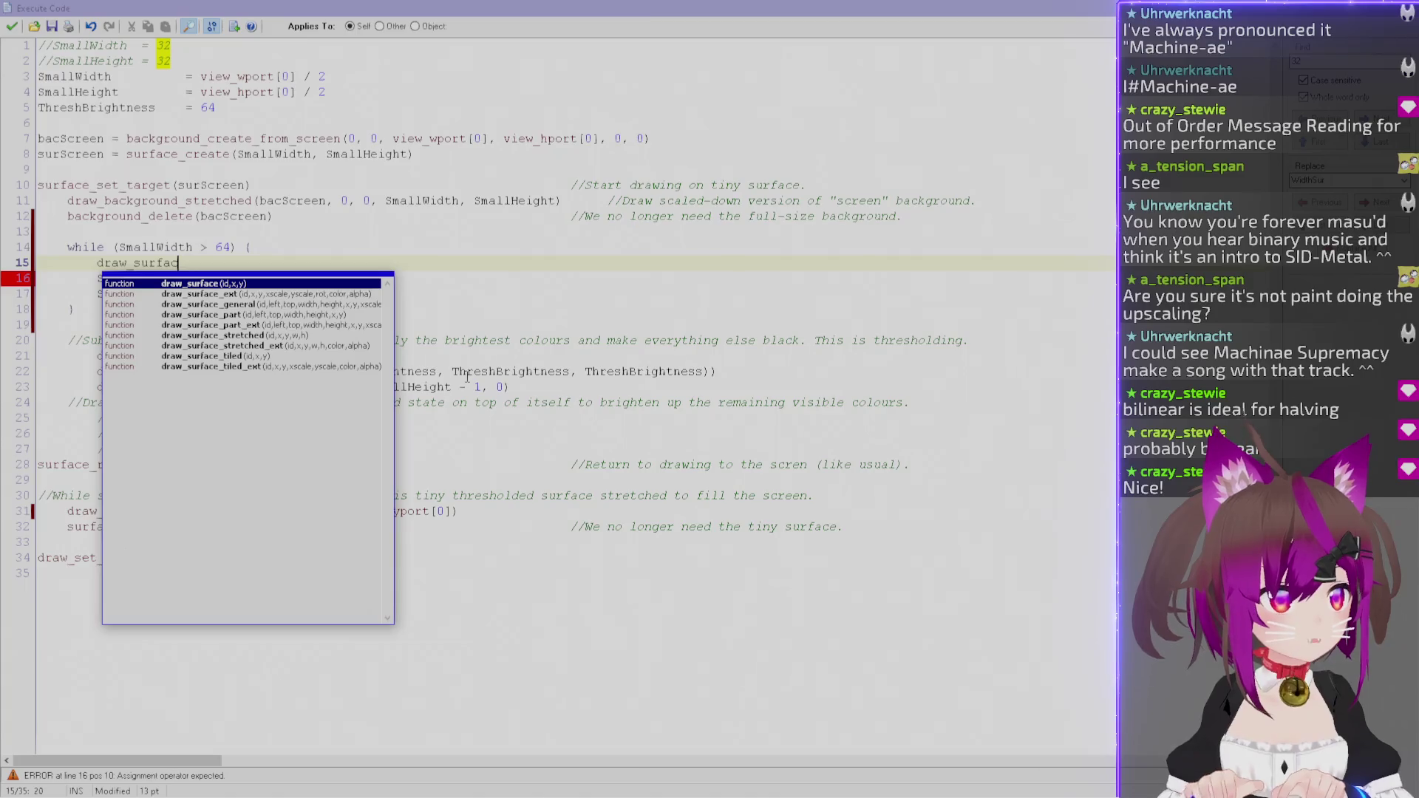
{"action": "key", "text": "Down"}
{"action": "key", "text": "Down"}
{"action": "key", "text": "Down"}
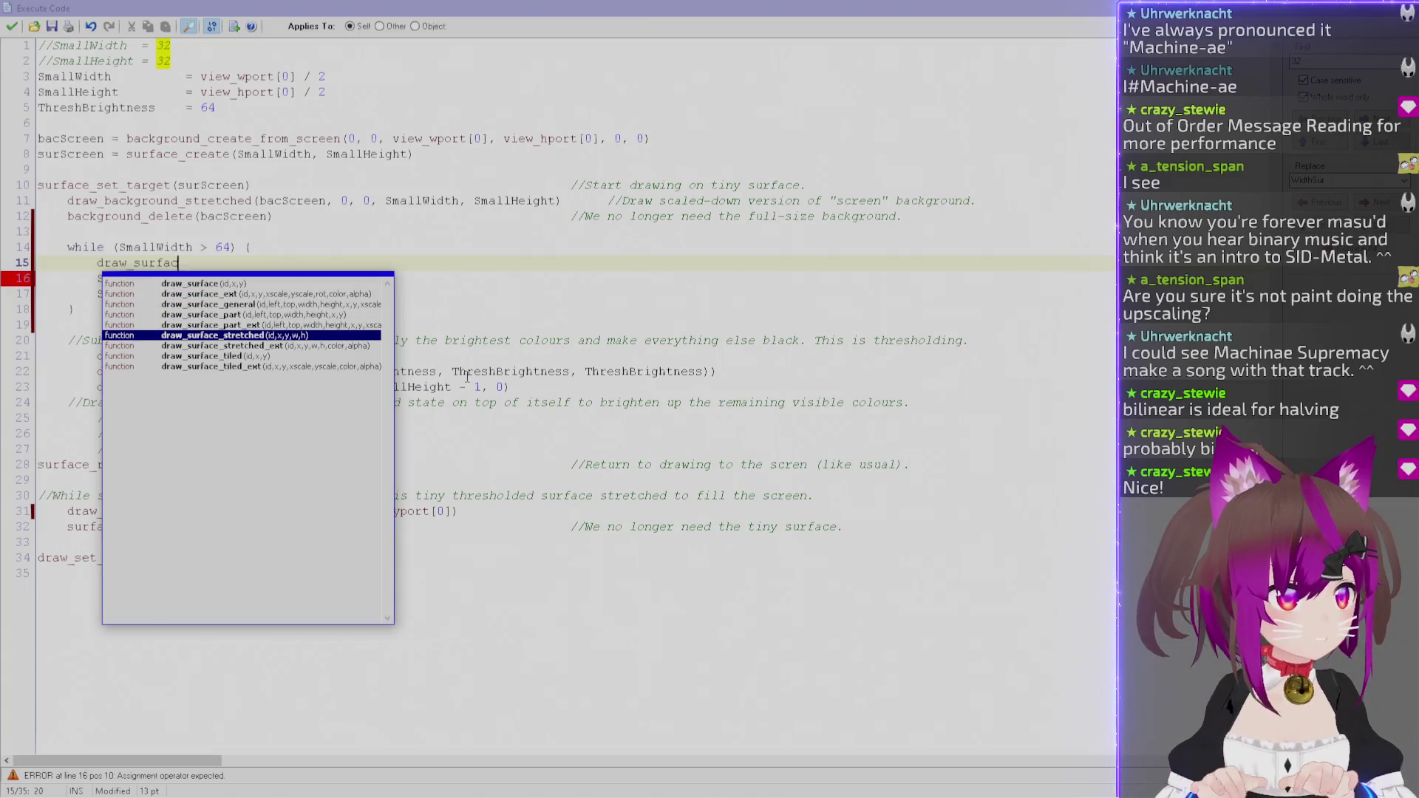
{"action": "key", "text": "Return"}
{"action": "type", "text": "("}
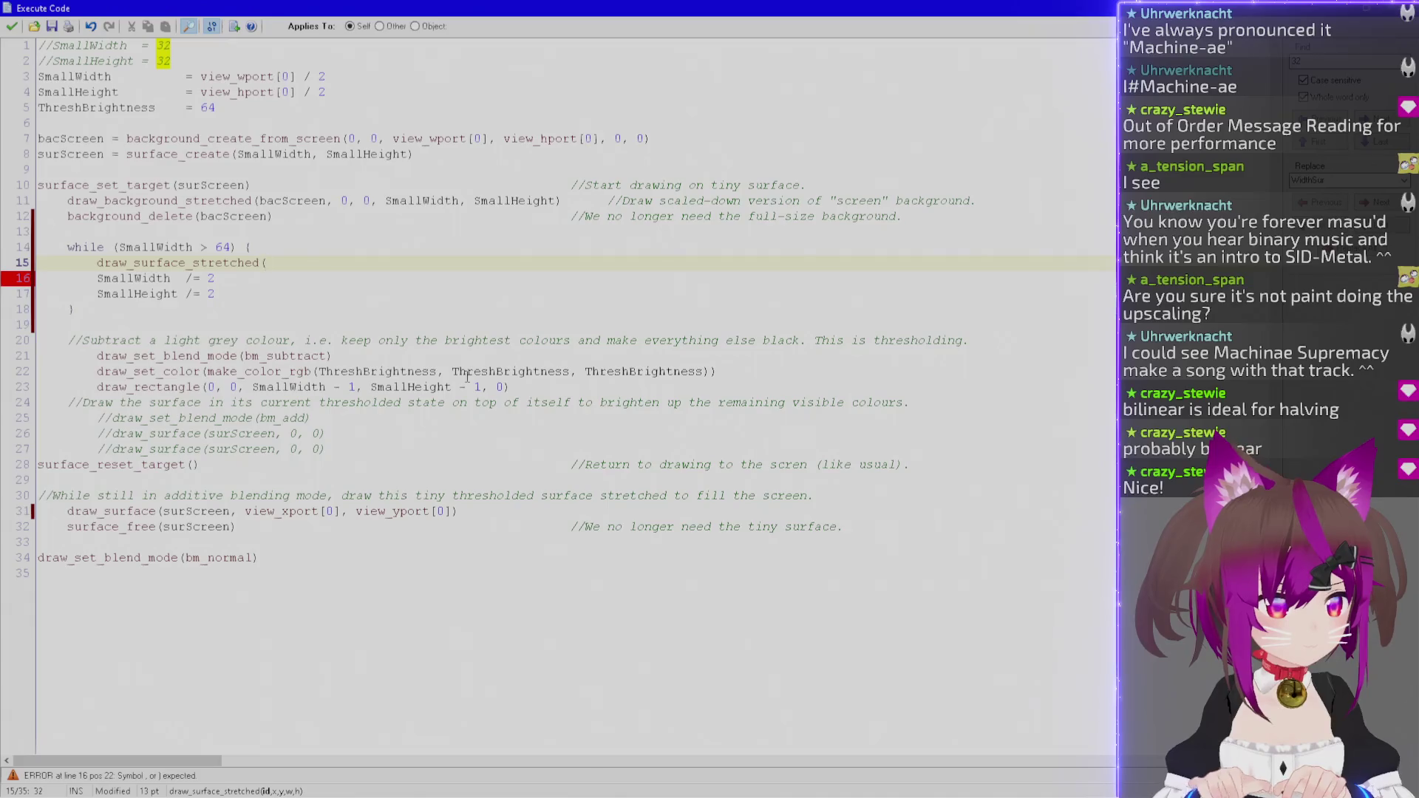
{"action": "type", "text": "sur"}
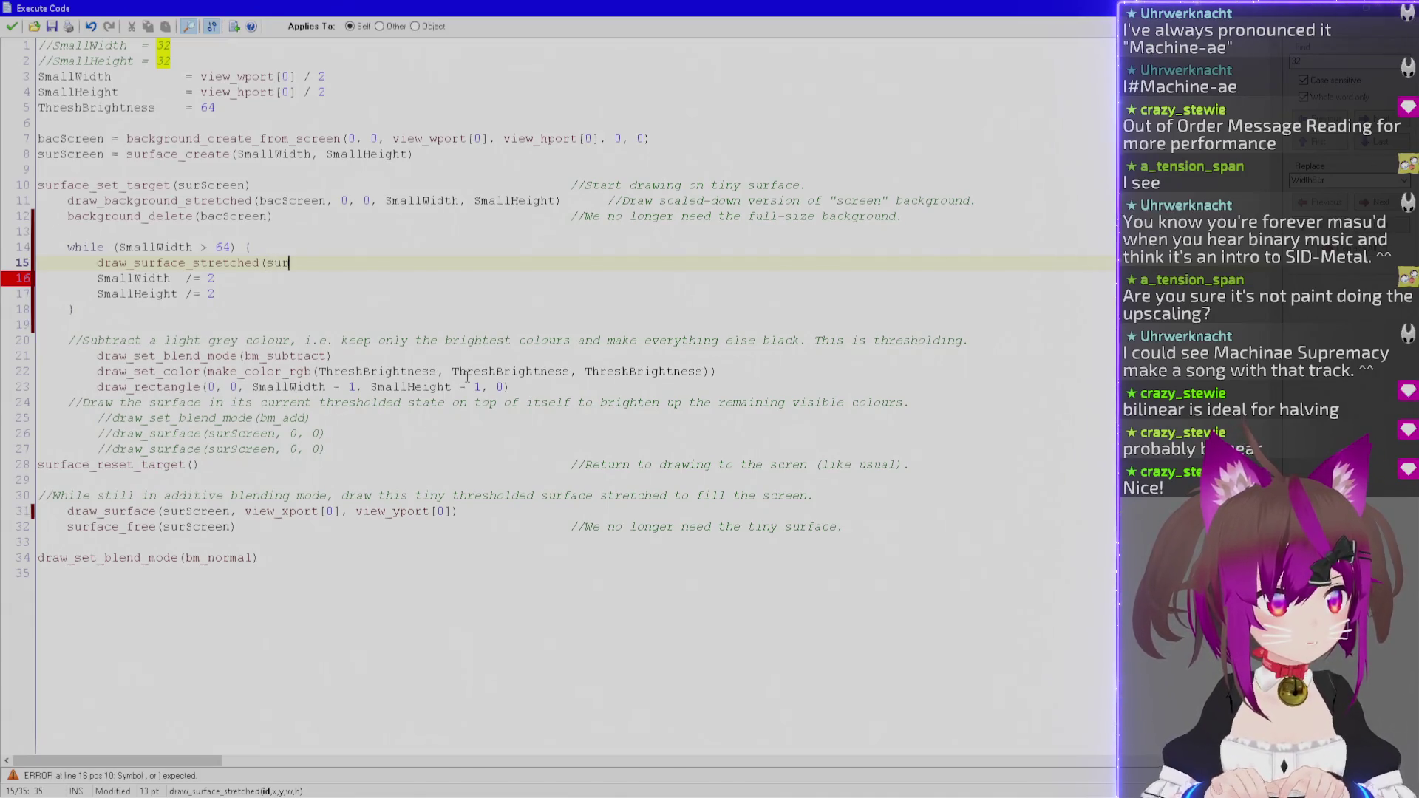
{"action": "type", "text": "Screen, 0, "}
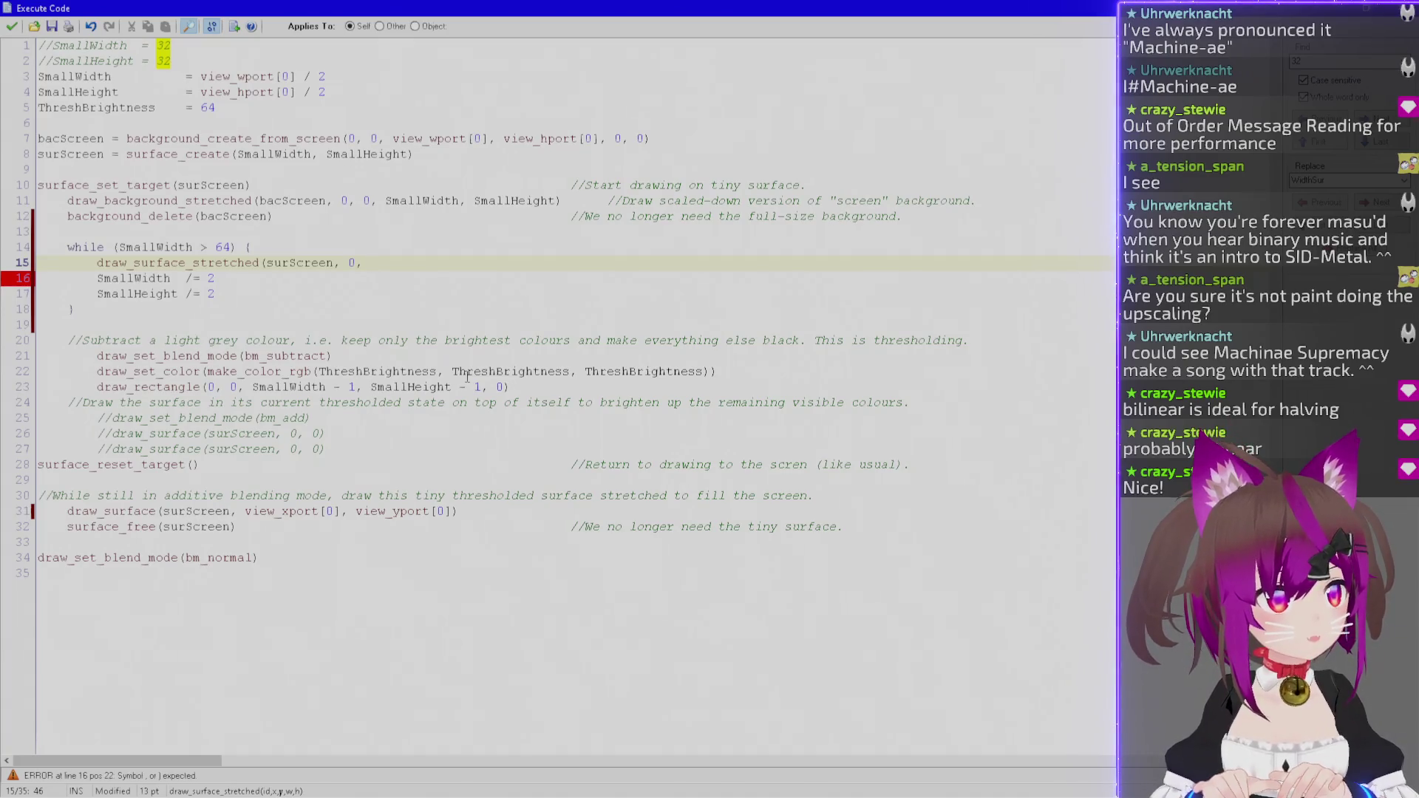
{"action": "type", "text": "0,"}
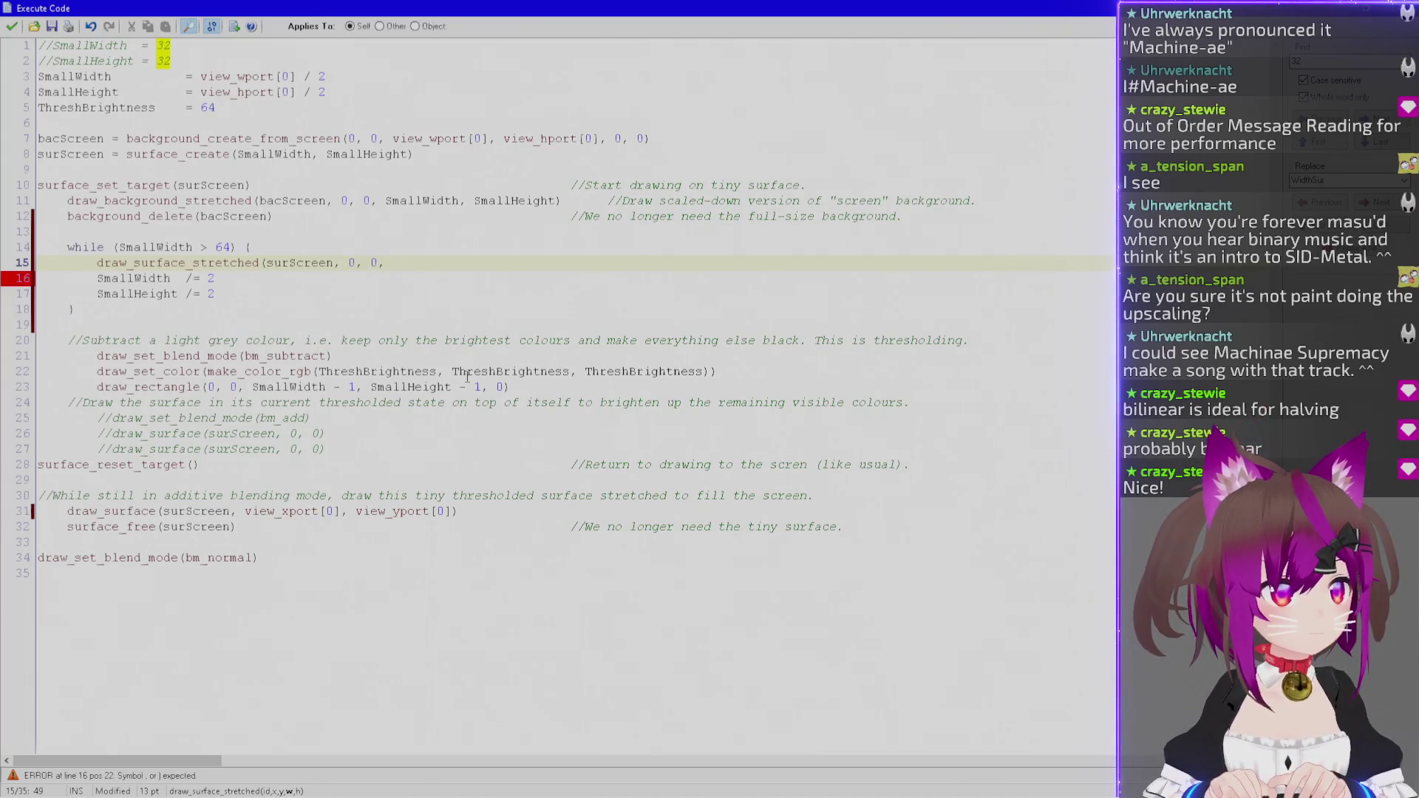
{"action": "key", "text": "shift+Home"}
{"action": "key", "text": "BackSpace"}
{"action": "key", "text": "shift+Home"}
{"action": "key", "text": "ctrl+c"}
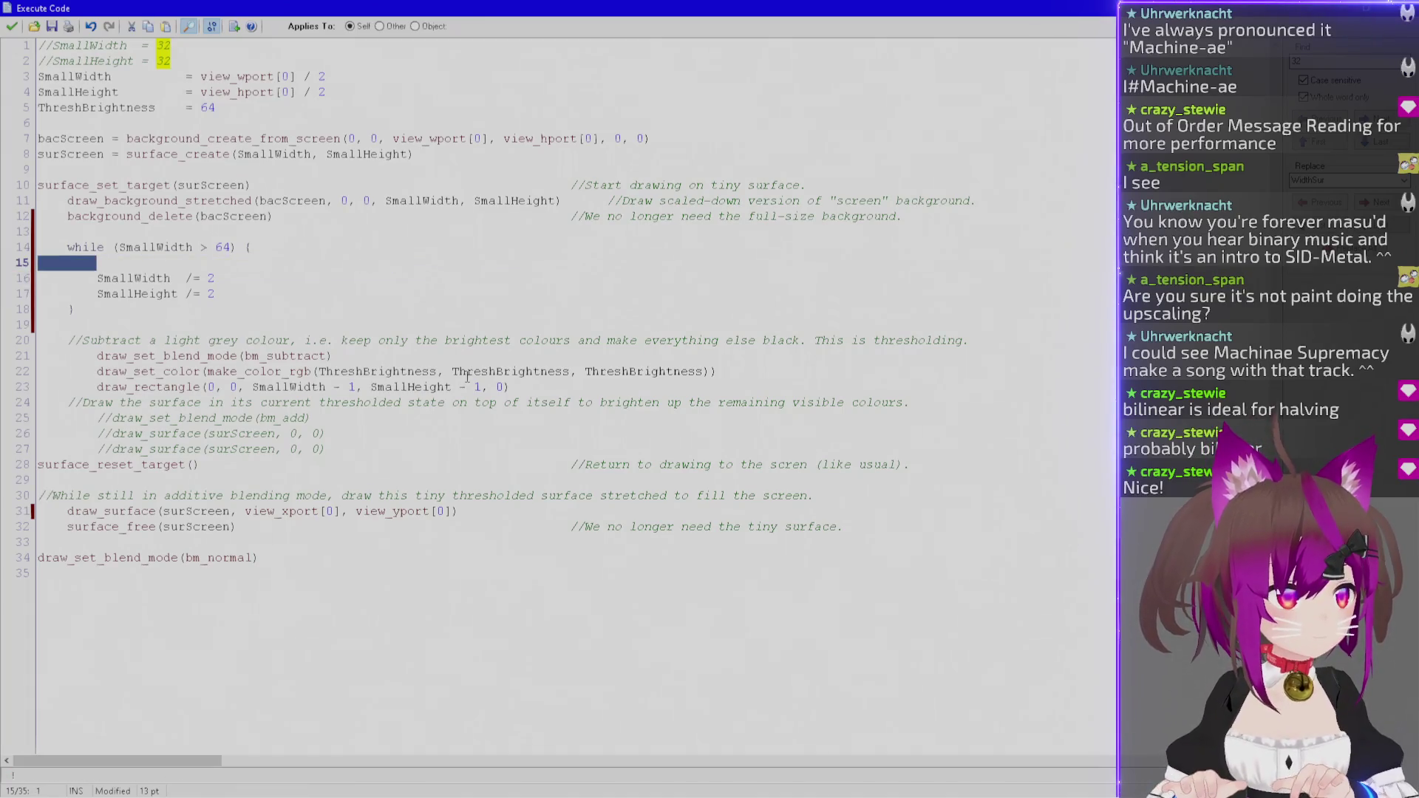
{"action": "key", "text": "BackSpace"}
{"action": "key", "text": "BackSpace"}
{"action": "key", "text": "Down"}
{"action": "key", "text": "Down"}
{"action": "key", "text": "Return"}
{"action": "key", "text": "ctrl+v"}
{"action": "type", "text": "SmallWidth, SmallHeight)"}
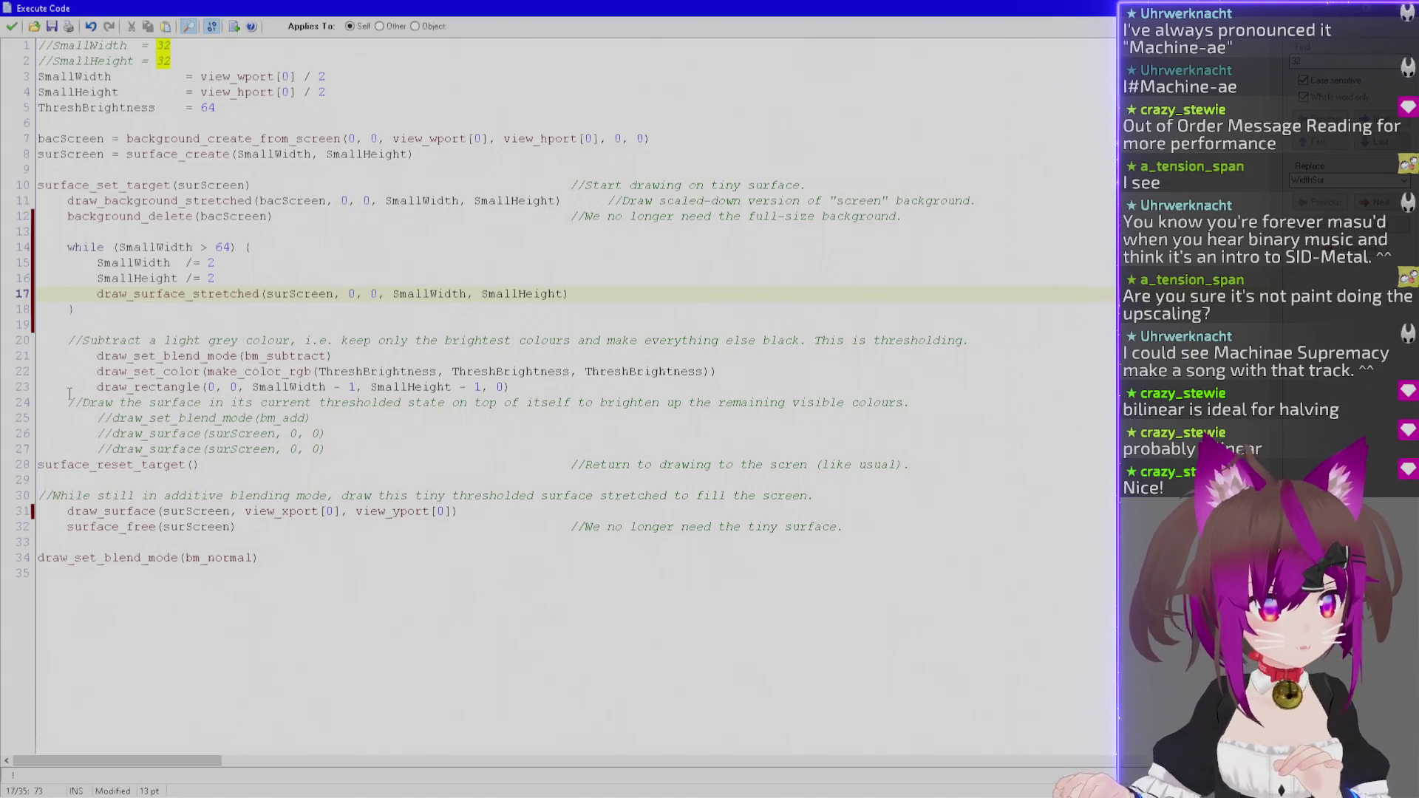
Review the thresholding and final full-screen surface draw lines, then save and close the code editor.
{"action": "left_click_drag", "start_coordinate": [112, 372], "coordinate": [449, 387]}
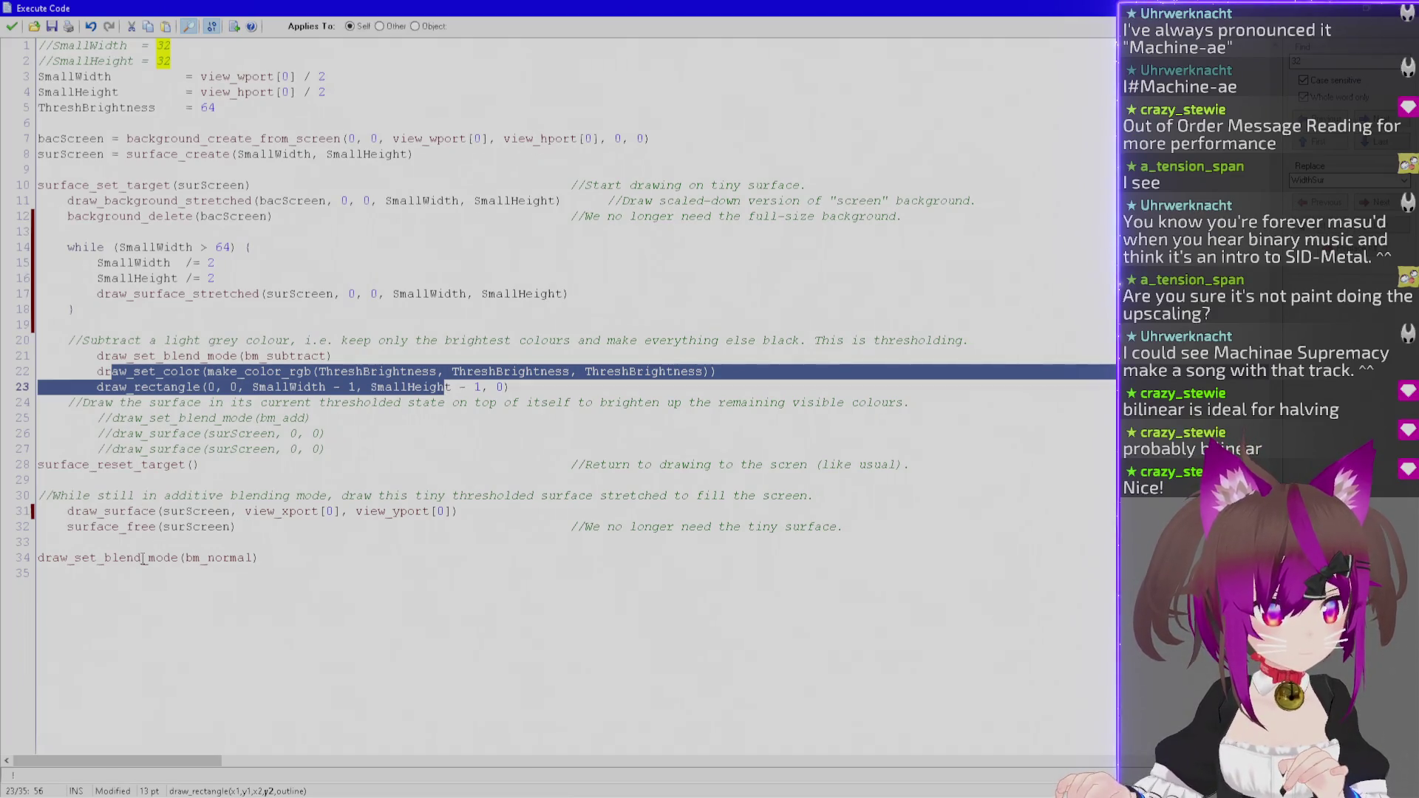
{"action": "left_click_drag", "start_coordinate": [97, 511], "coordinate": [459, 511]}
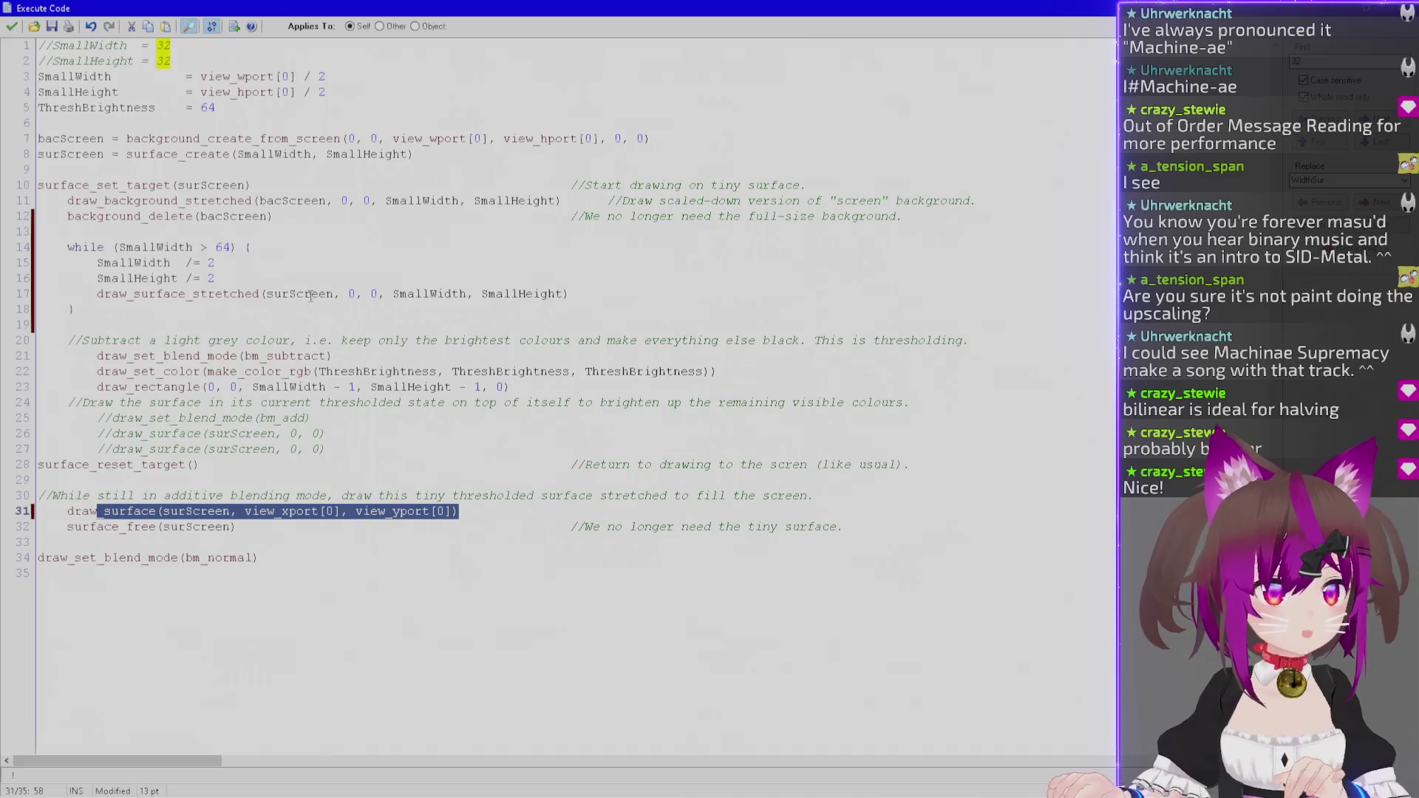
{"action": "left_click", "coordinate": [12, 28]}
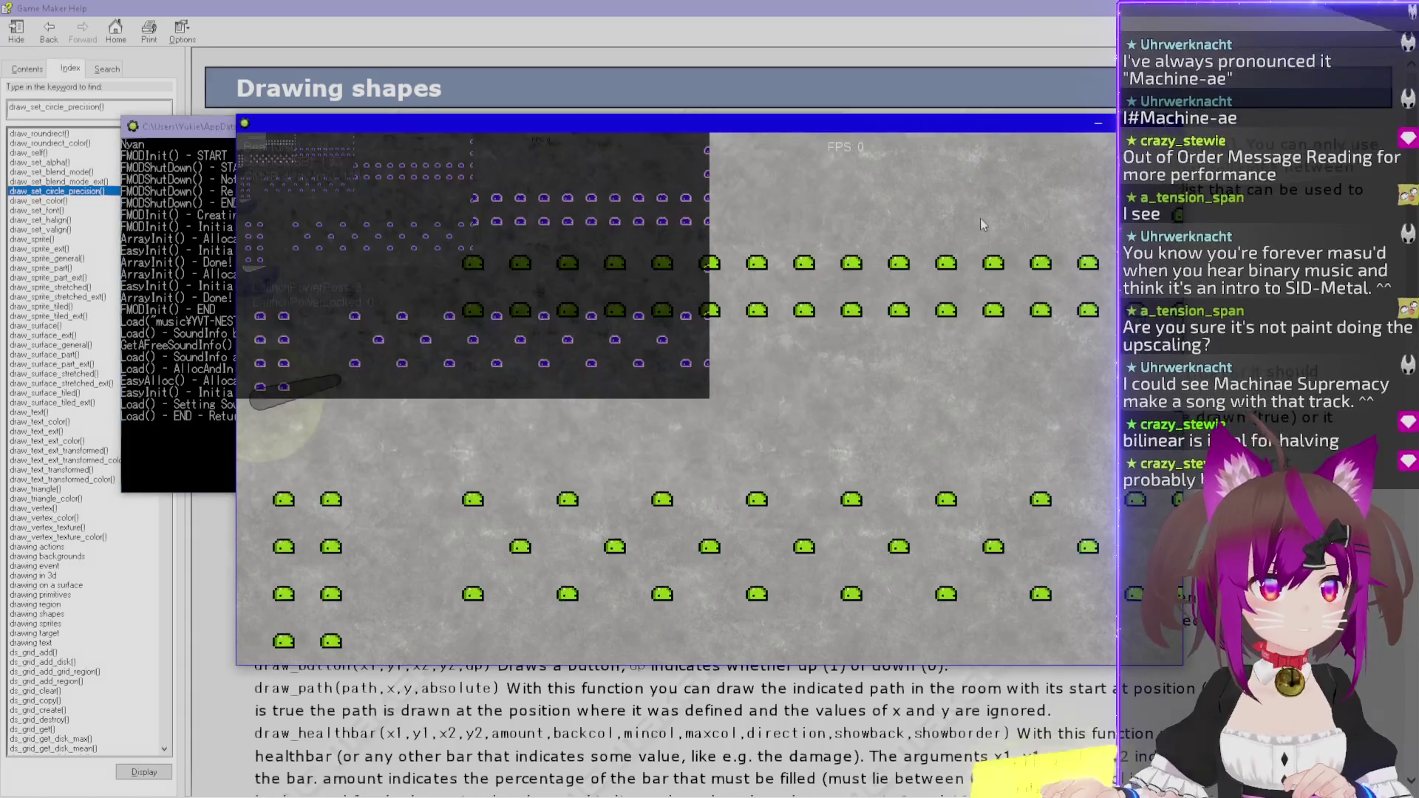
Move the running game window down and right to reveal the console output.
{"action": "left_click_drag", "start_coordinate": [547, 123], "coordinate": [703, 193]}
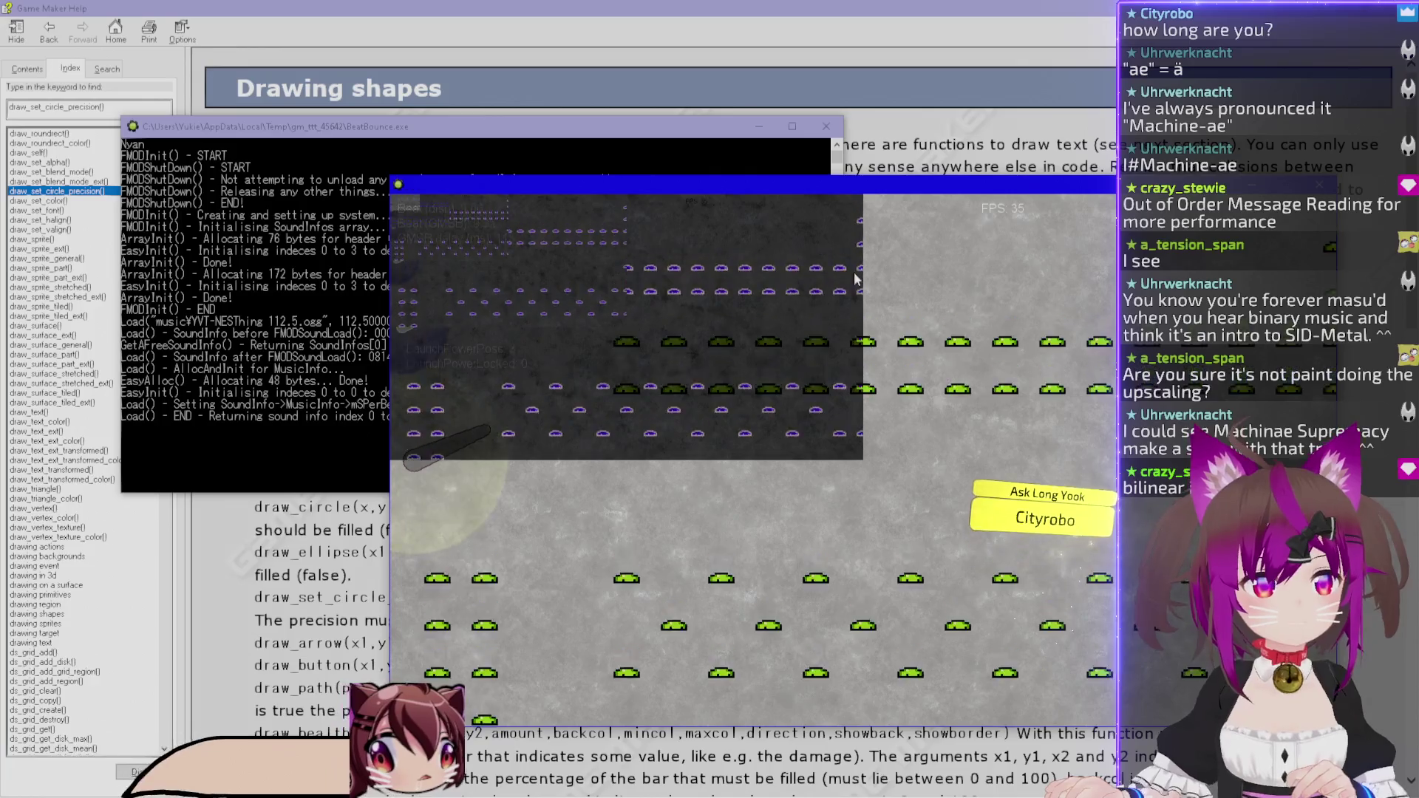
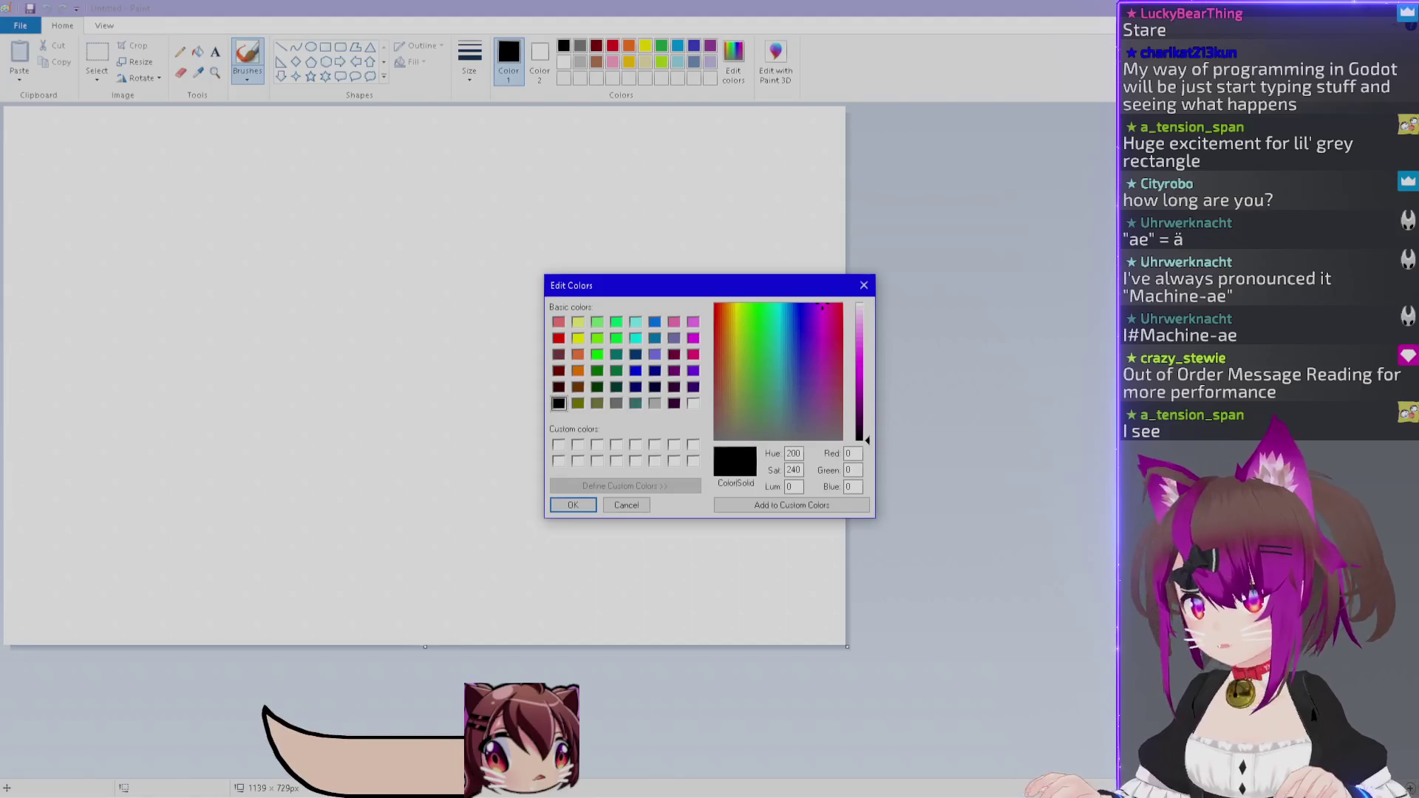
Close the colour editor and paste the game screenshot, then a fresh darker one, onto the canvas.
{"action": "key", "text": "Escape"}
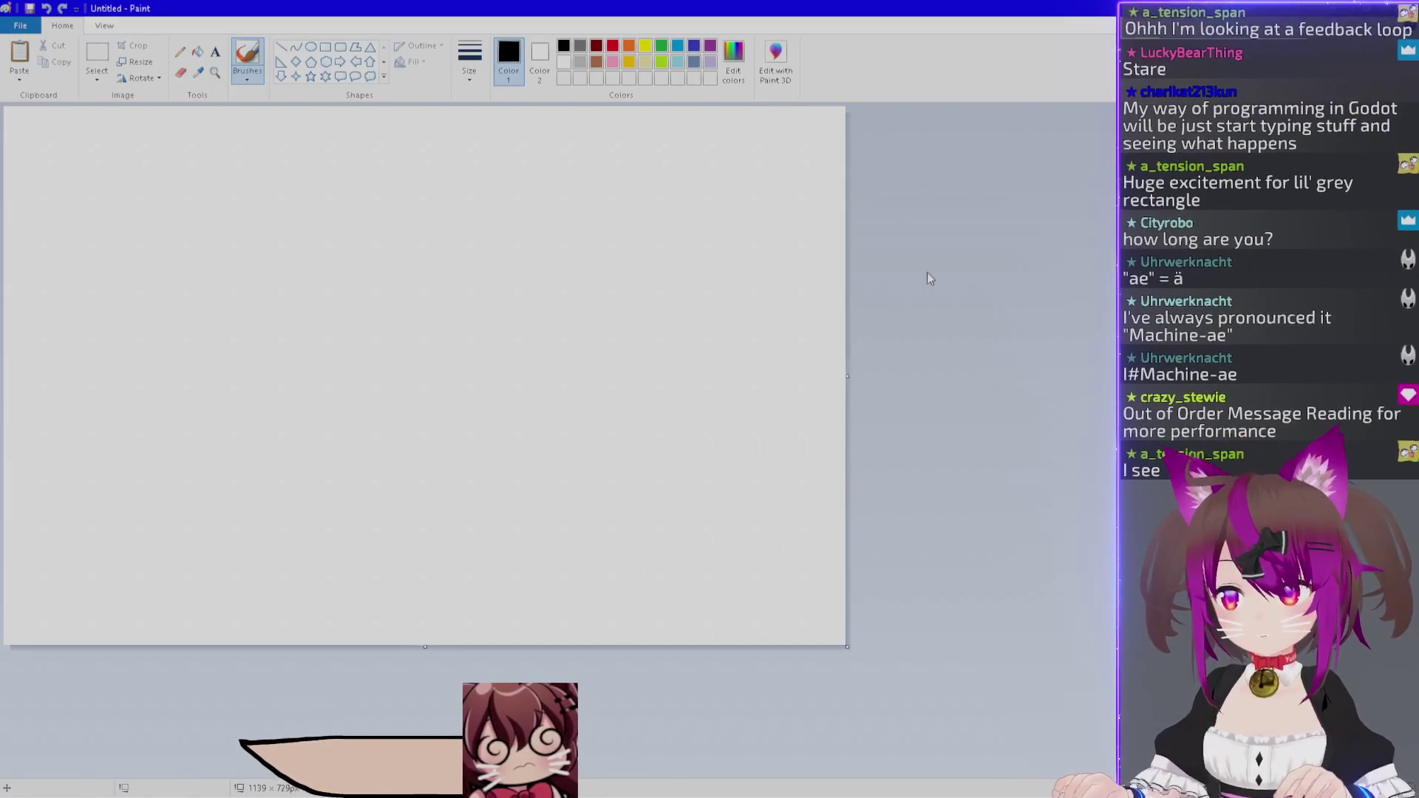
{"action": "key", "text": "ctrl+v"}
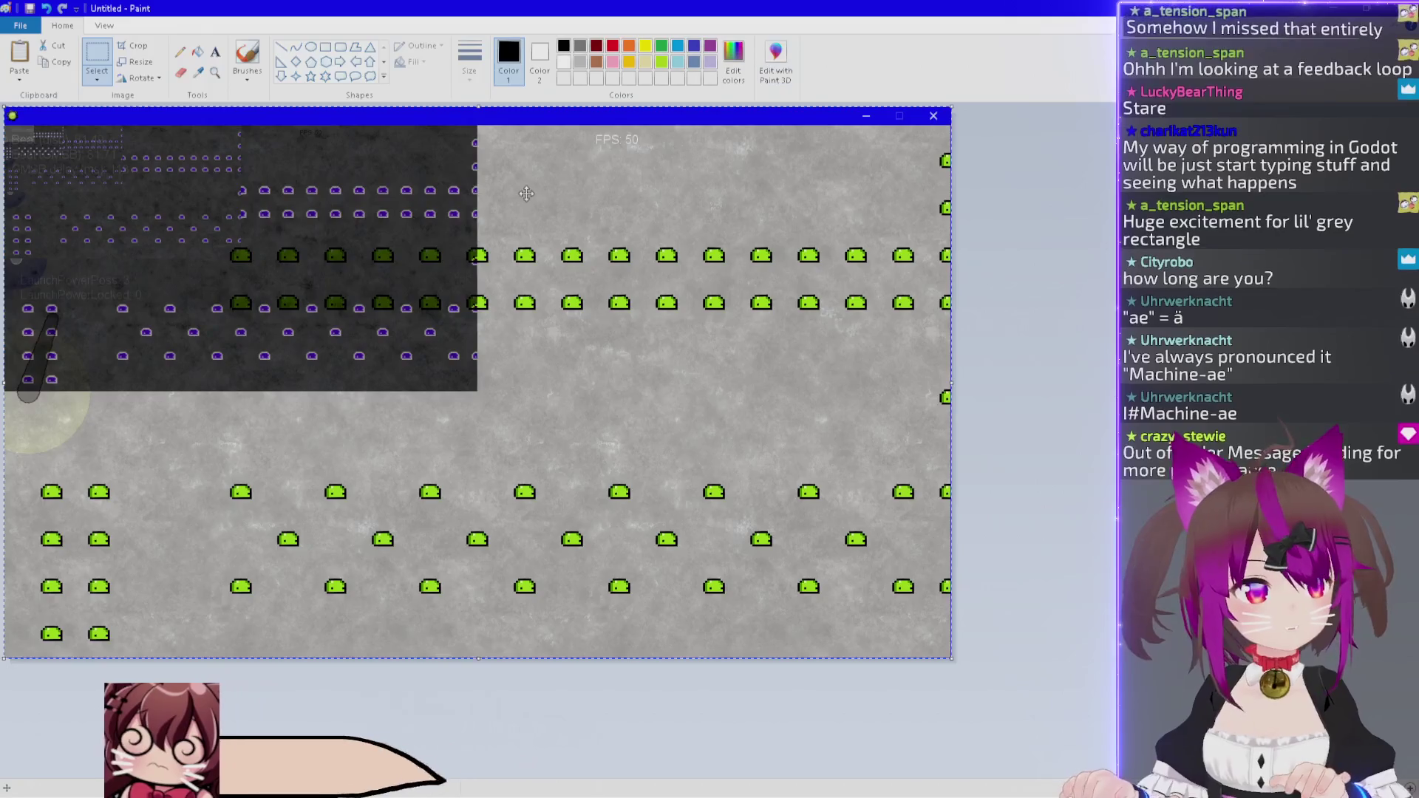
{"action": "key", "text": "ctrl+v"}
Zoom and pan around the pasted screenshot's dark thresholded area, then return to GameMaker.
{"action": "scroll", "coordinate": [514, 193], "scroll_direction": "up", "scroll_amount": 3}
{"action": "scroll", "coordinate": [536, 198], "scroll_direction": "up", "scroll_amount": 1}
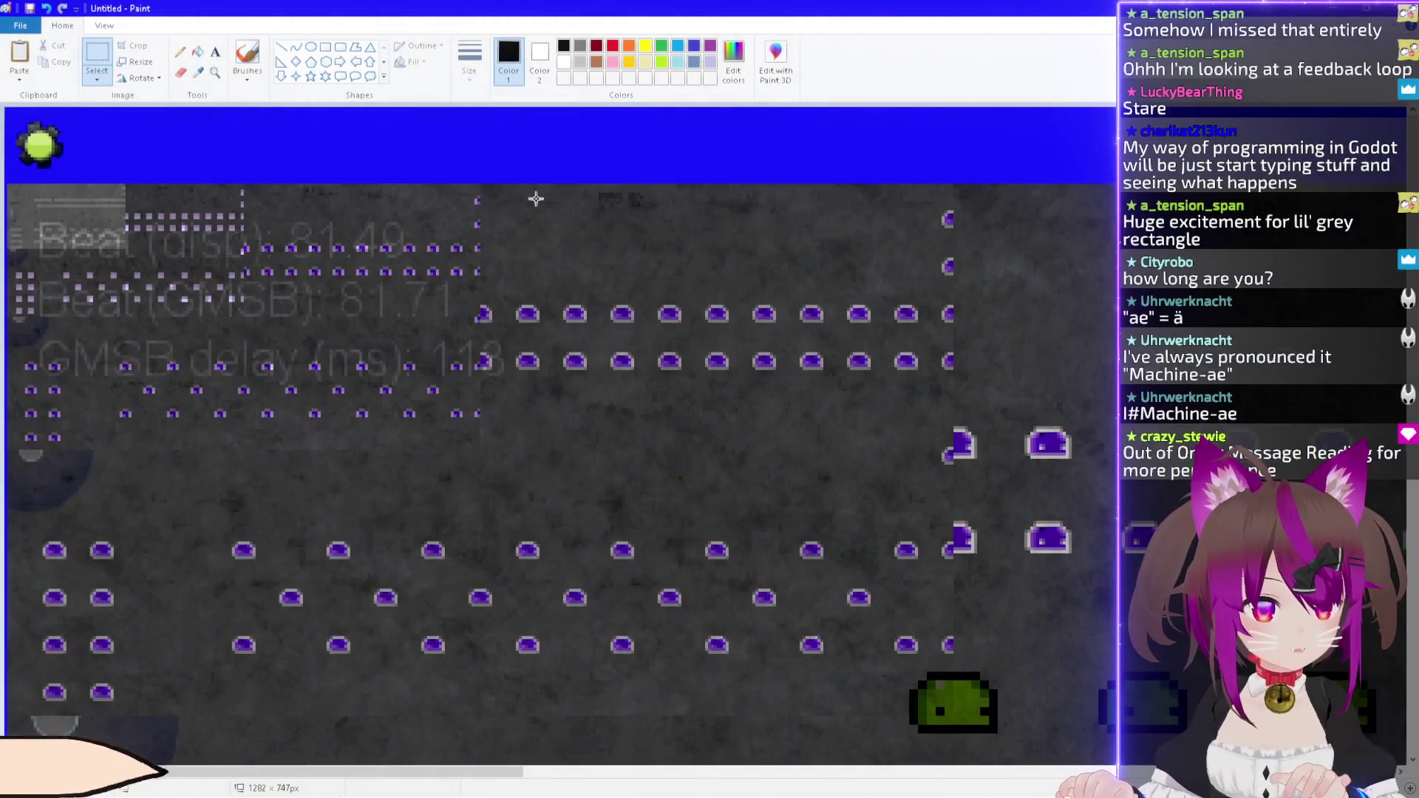
{"action": "scroll", "coordinate": [561, 198], "scroll_direction": "down", "scroll_amount": 2}
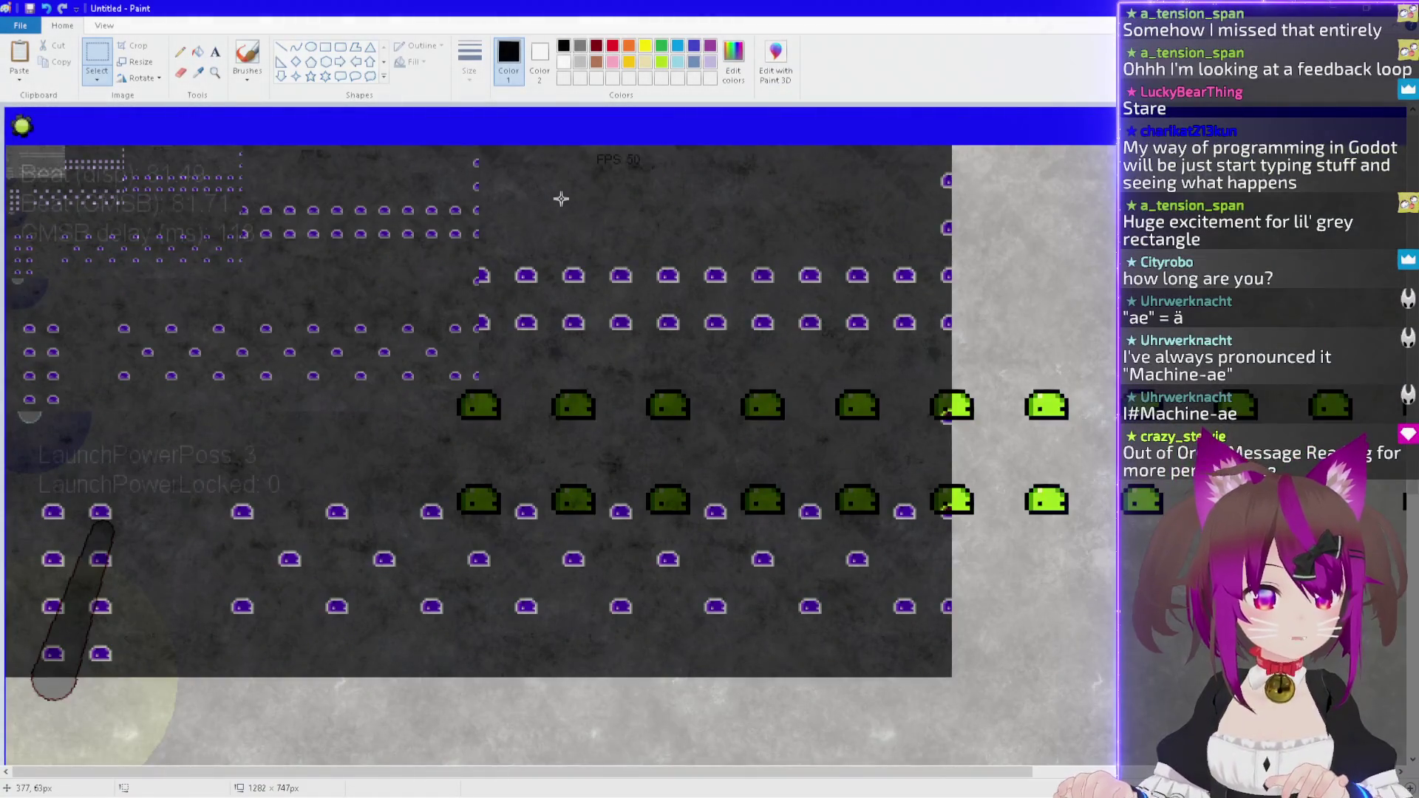
{"action": "scroll", "coordinate": [521, 218], "scroll_direction": "up", "scroll_amount": 2}
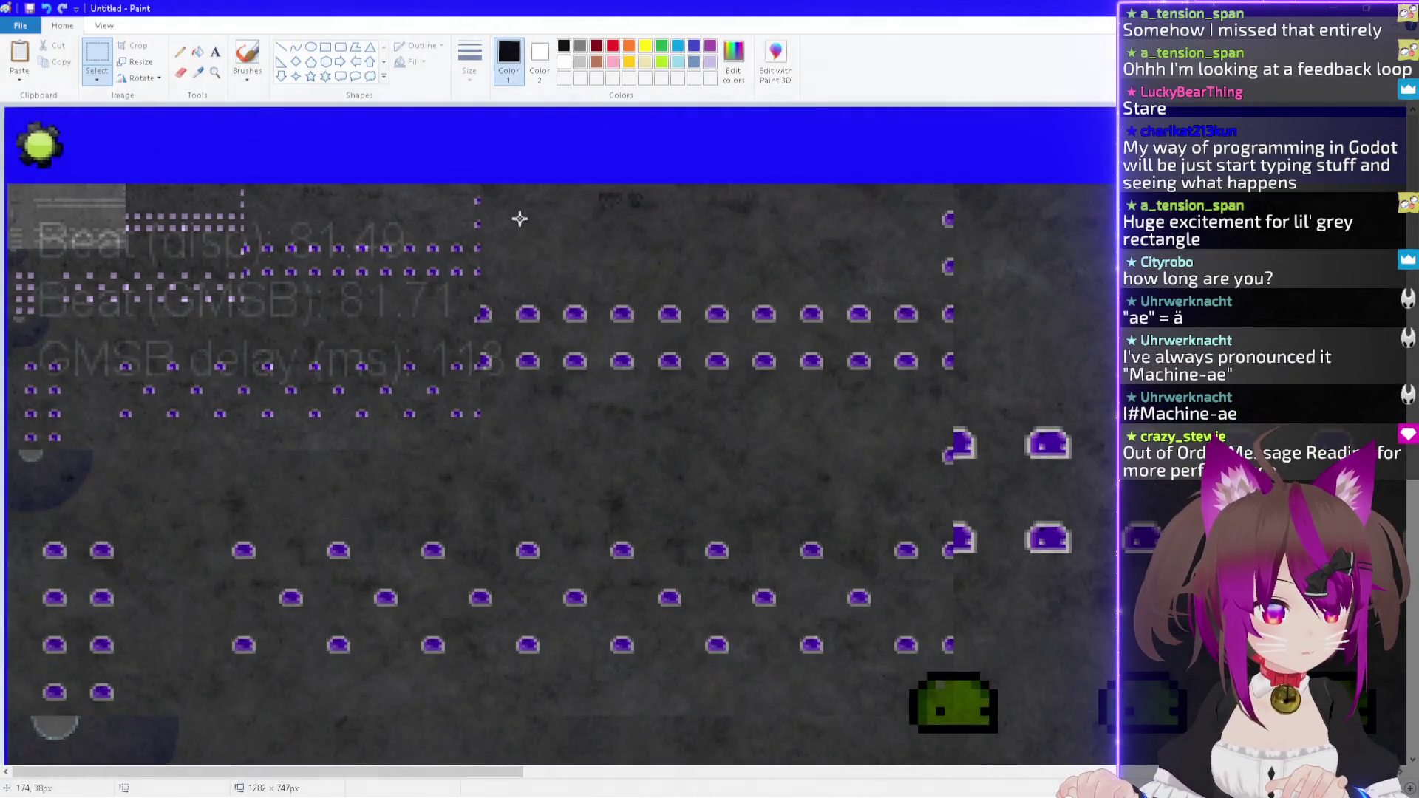
{"action": "scroll", "coordinate": [508, 226], "scroll_direction": "up", "scroll_amount": 1}
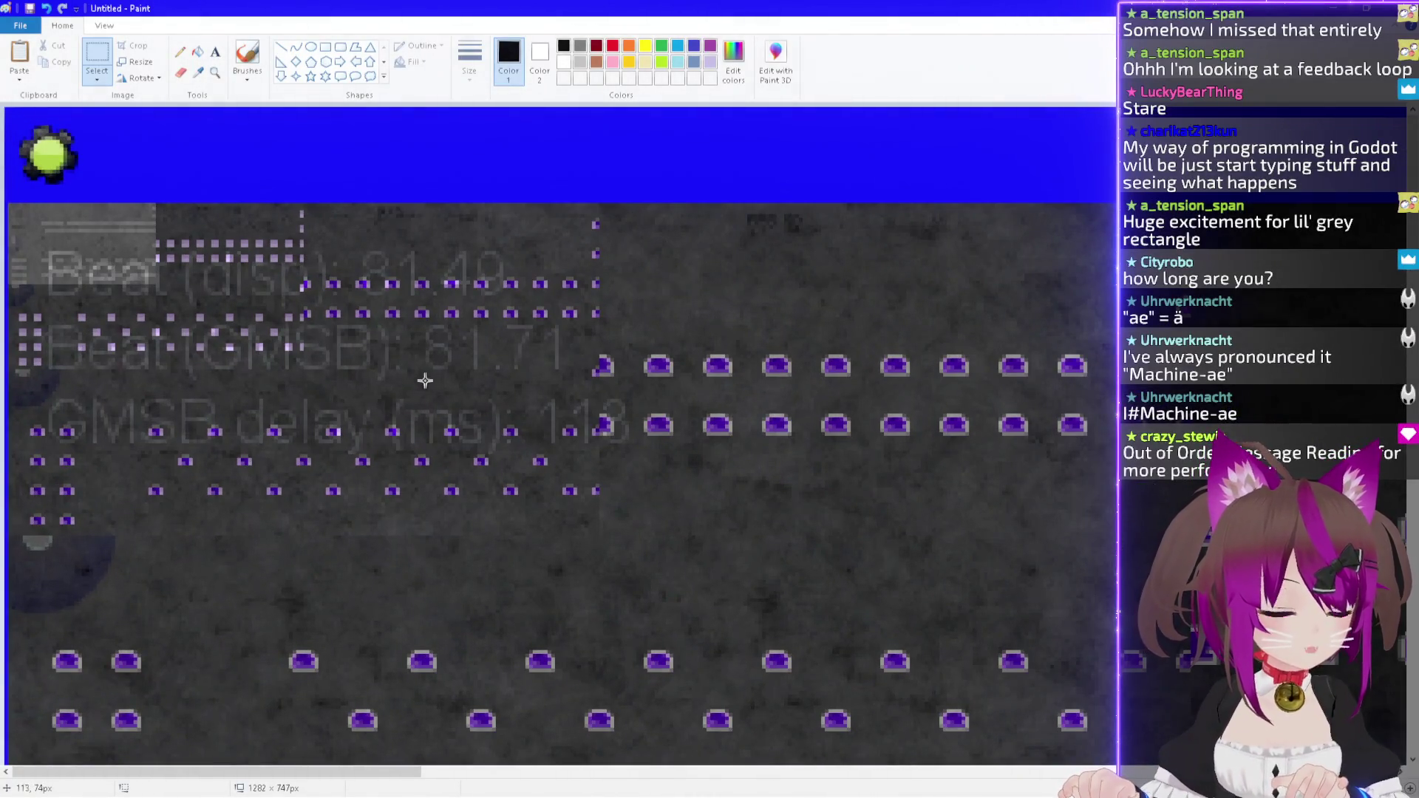
{"action": "scroll", "coordinate": [491, 374], "scroll_direction": "down", "scroll_amount": 1}
{"action": "scroll", "coordinate": [491, 377], "scroll_direction": "down", "scroll_amount": 2}
{"action": "scroll", "coordinate": [498, 383], "scroll_direction": "up", "scroll_amount": 2}
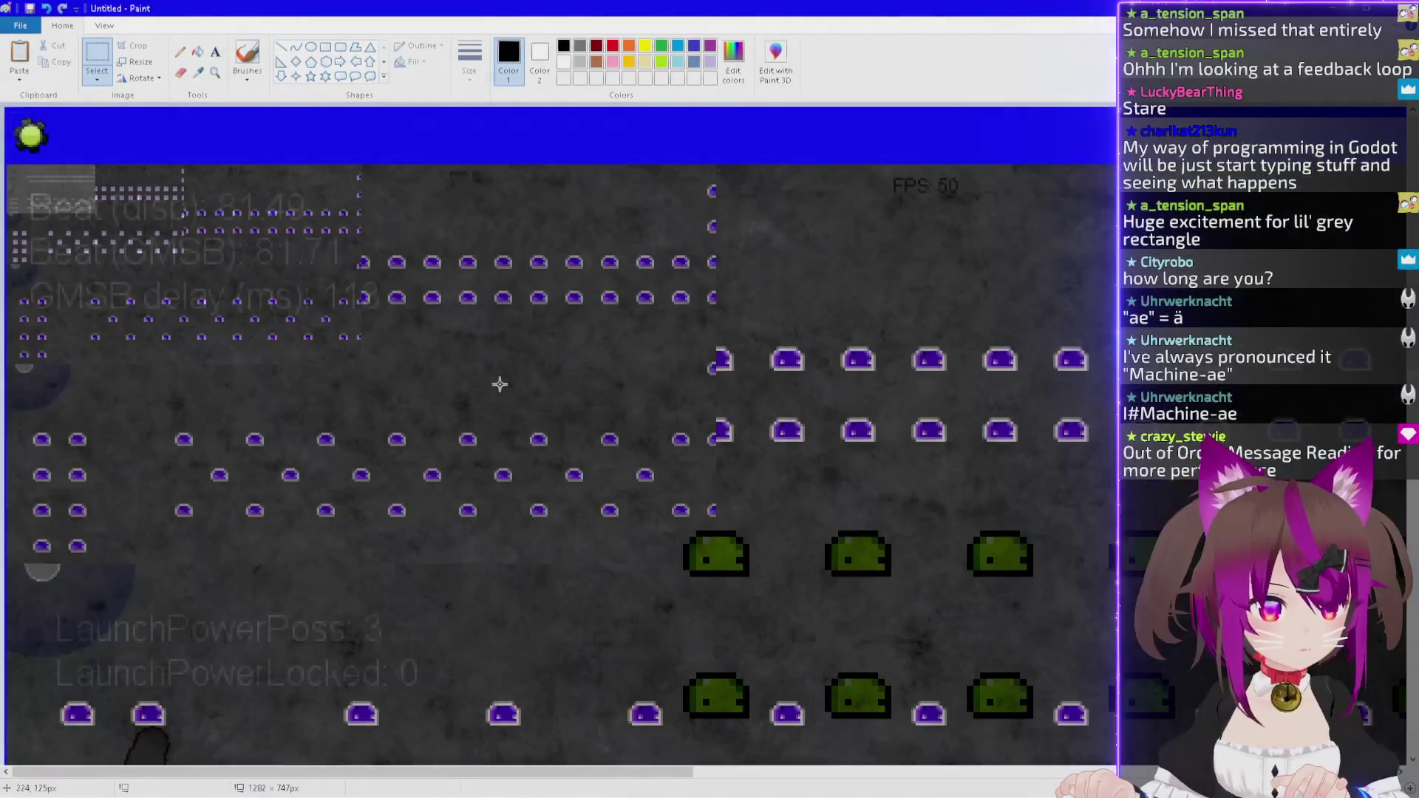
{"action": "scroll", "coordinate": [727, 553], "scroll_direction": "down", "scroll_amount": 1}
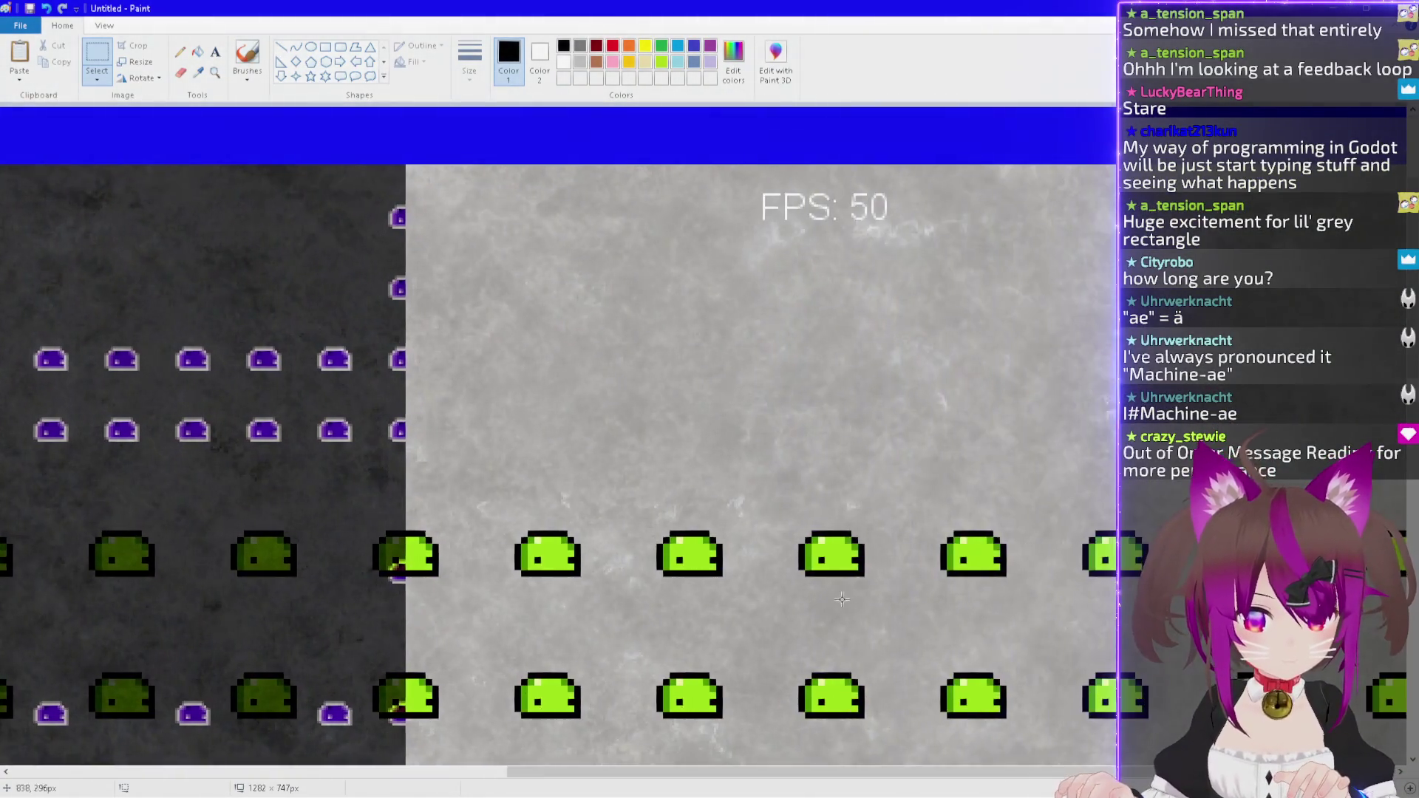
{"action": "scroll", "coordinate": [727, 553], "scroll_direction": "up", "scroll_amount": 1}
{"action": "scroll", "coordinate": [613, 689], "scroll_direction": "up", "scroll_amount": 2}
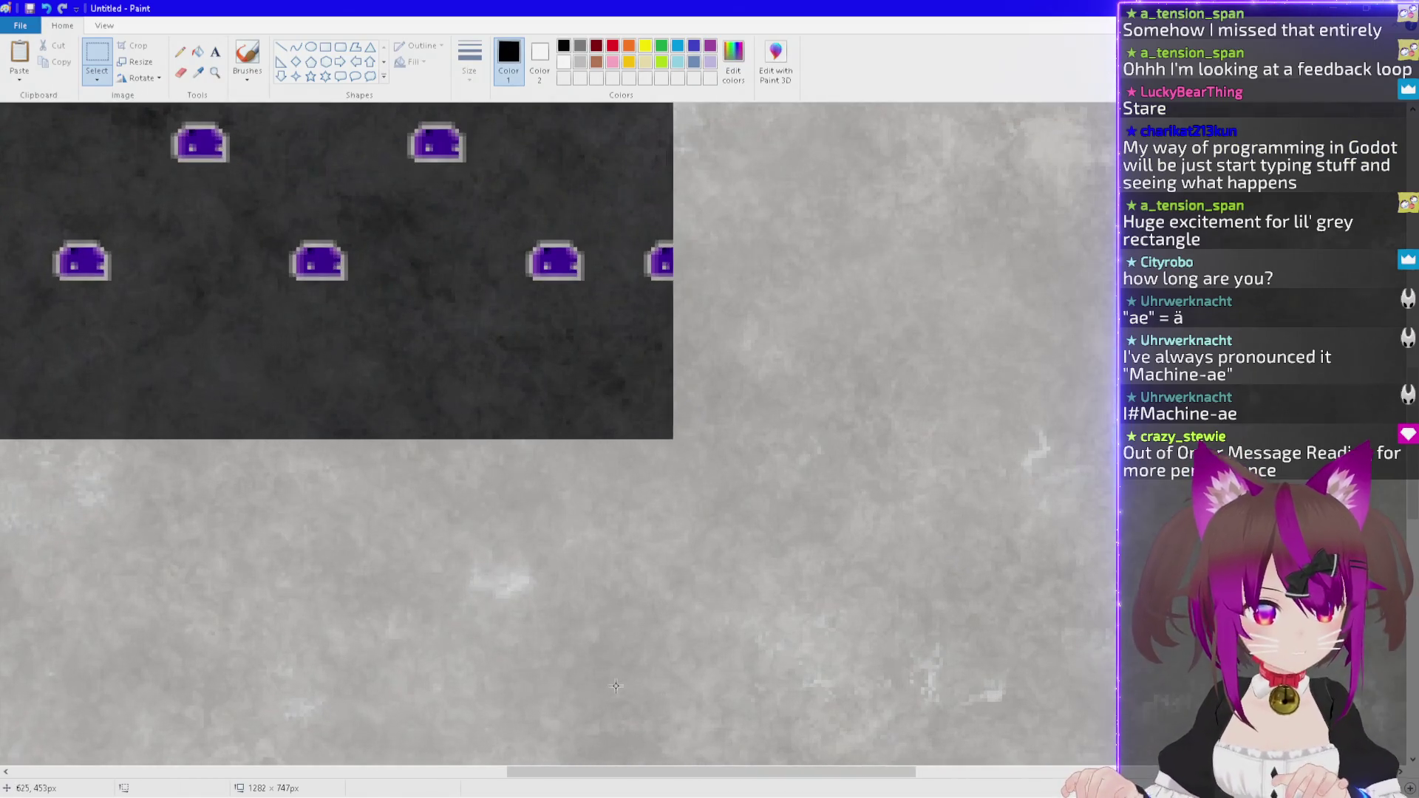
{"action": "scroll", "coordinate": [539, 681], "scroll_direction": "up", "scroll_amount": 2}
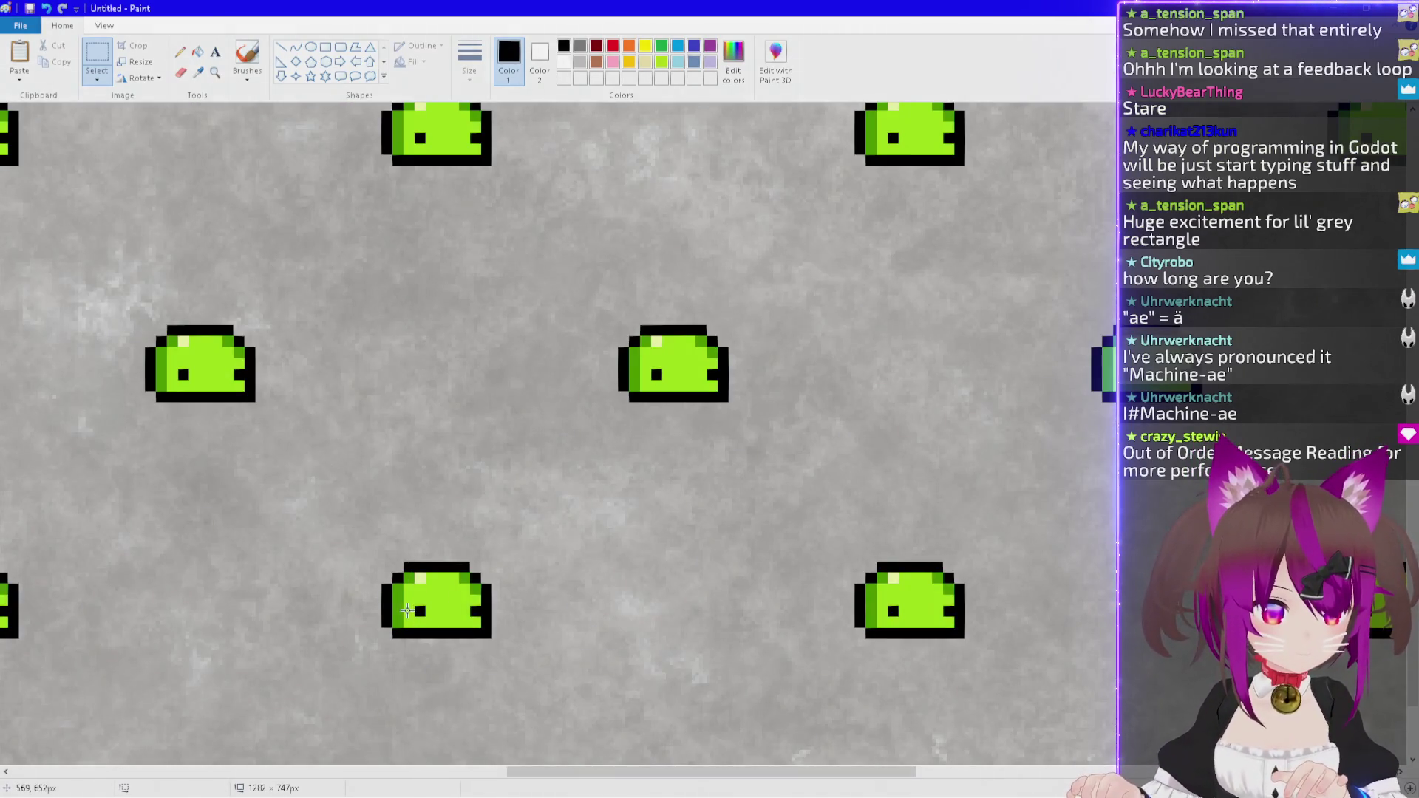
{"action": "scroll", "coordinate": [407, 610], "scroll_direction": "down", "scroll_amount": 2}
{"action": "scroll", "coordinate": [566, 450], "scroll_direction": "up", "scroll_amount": 2}
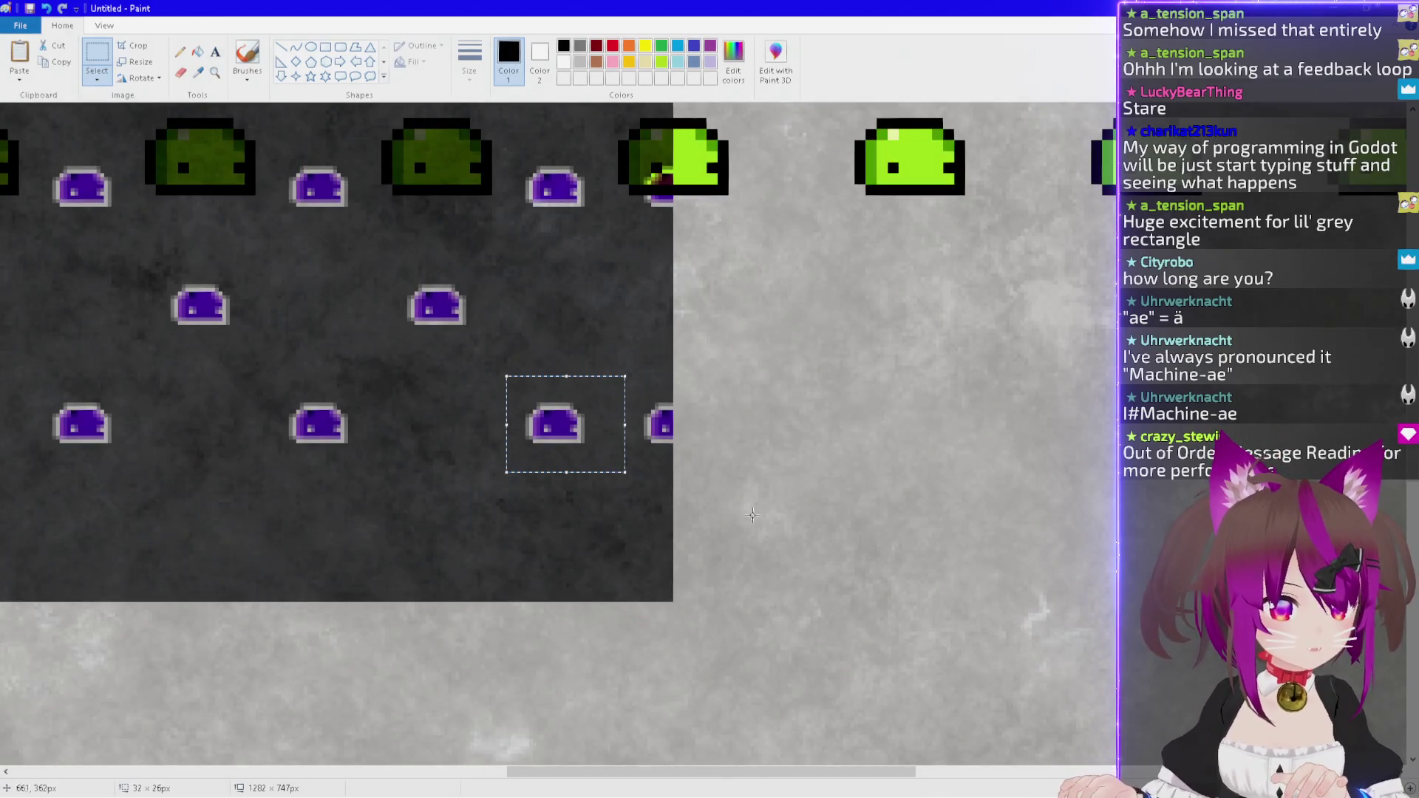
{"action": "scroll", "coordinate": [688, 776], "scroll_direction": "down", "scroll_amount": 2}
{"action": "scroll", "coordinate": [469, 754], "scroll_direction": "left", "scroll_amount": 5}
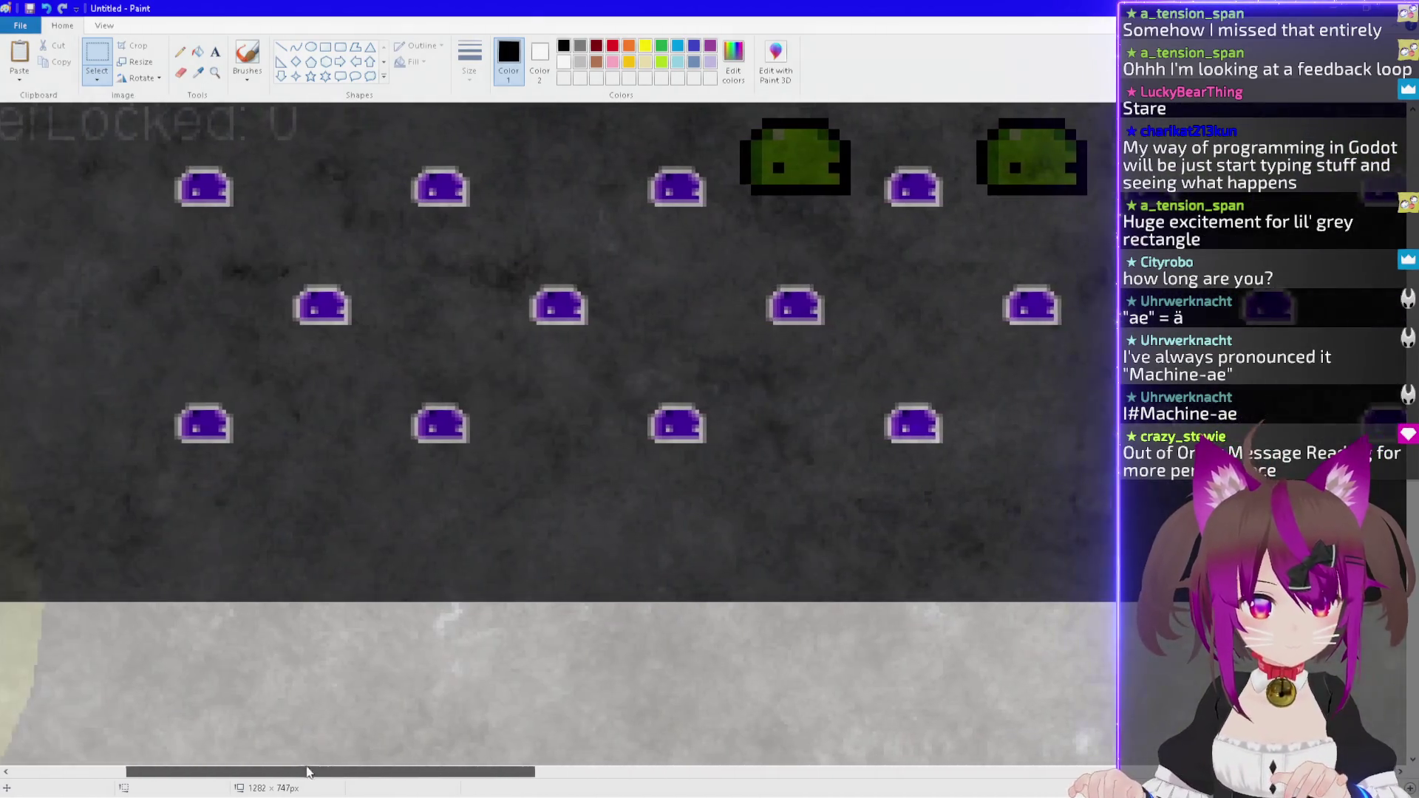
{"action": "scroll", "coordinate": [421, 604], "scroll_direction": "down", "scroll_amount": 2}
{"action": "scroll", "coordinate": [563, 429], "scroll_direction": "up", "scroll_amount": 5}
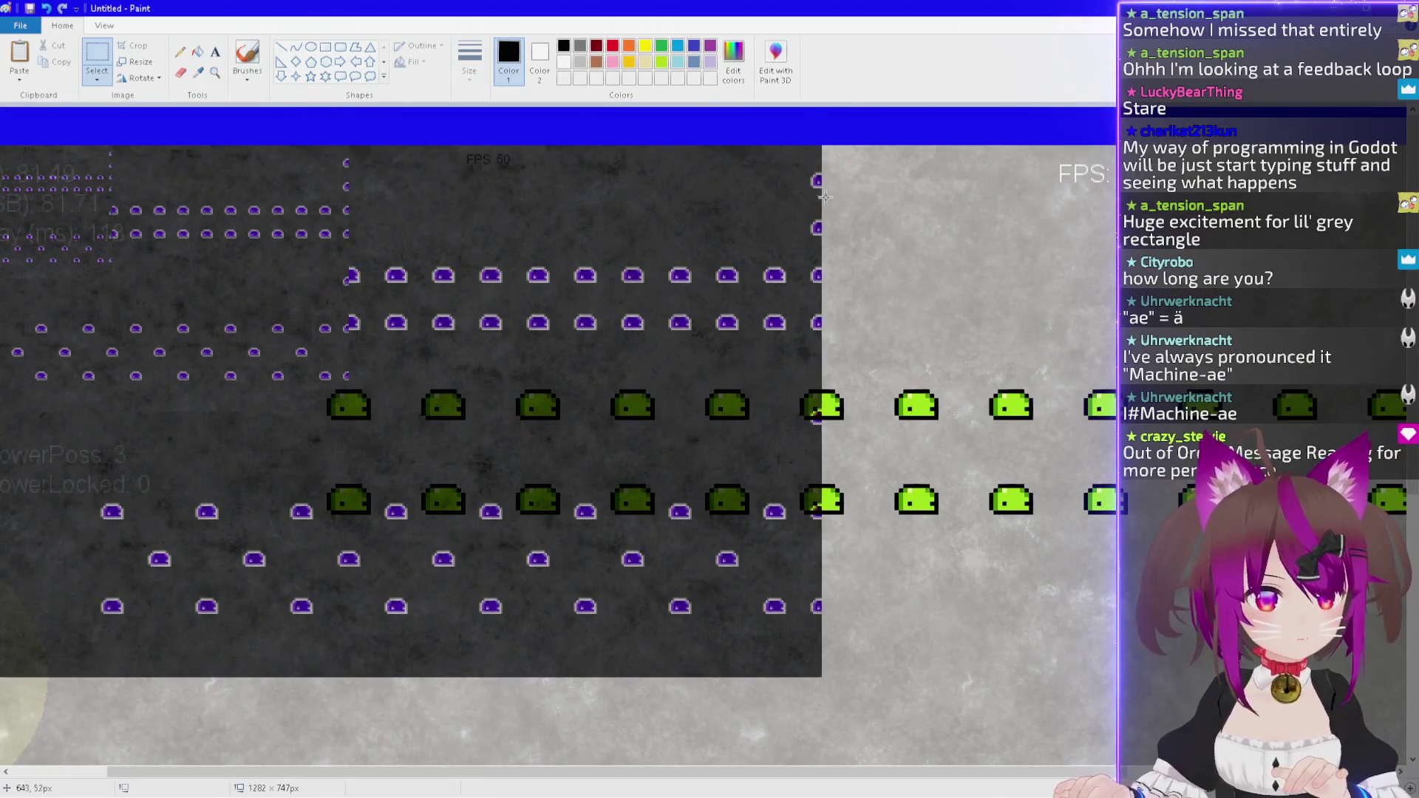
{"action": "scroll", "coordinate": [46, 330], "scroll_direction": "up", "scroll_amount": 2}
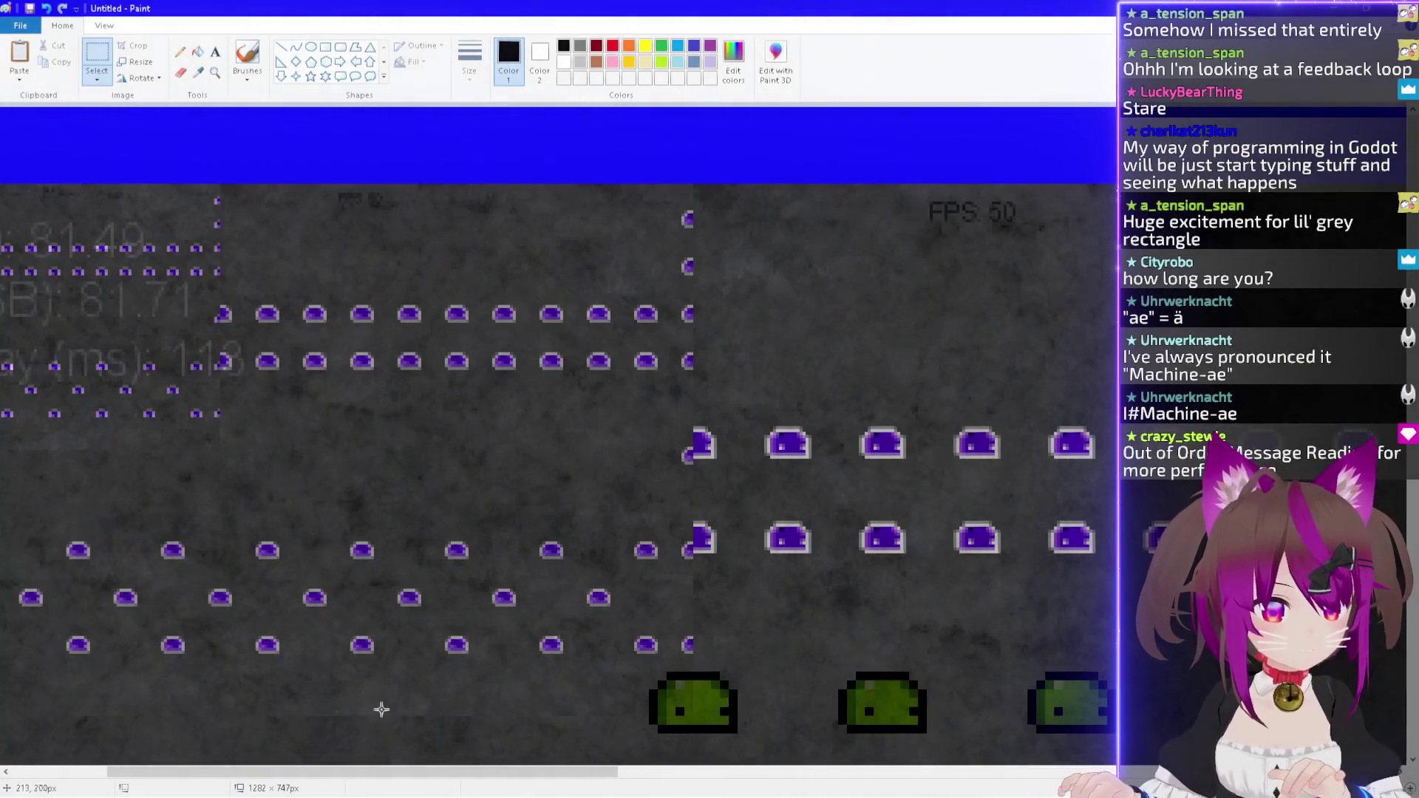
{"action": "left_click_drag", "start_coordinate": [382, 772], "coordinate": [111, 772]}
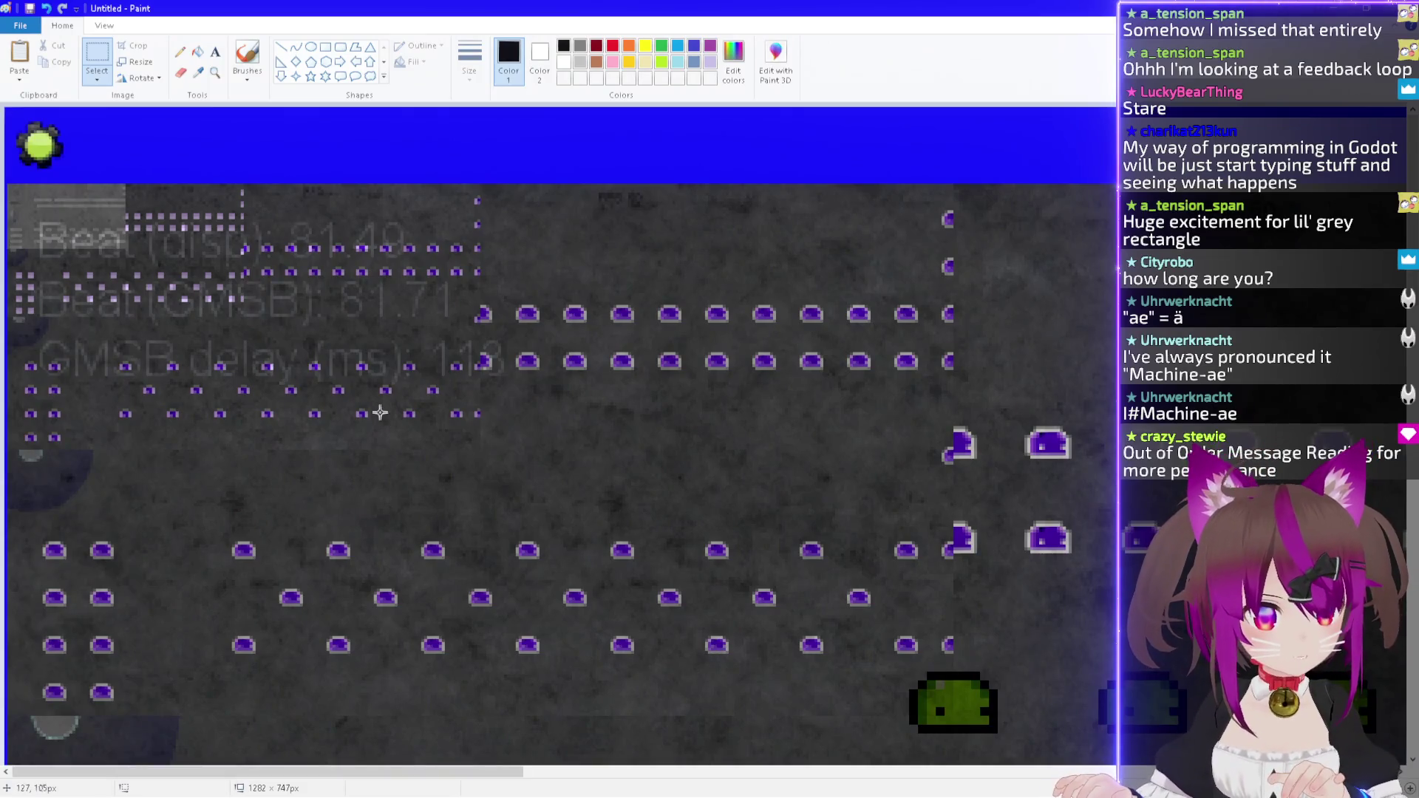
{"action": "scroll", "coordinate": [413, 394], "scroll_direction": "down", "scroll_amount": 5}
{"action": "scroll", "coordinate": [481, 466], "scroll_direction": "up", "scroll_amount": 2, "text": "ctrl"}
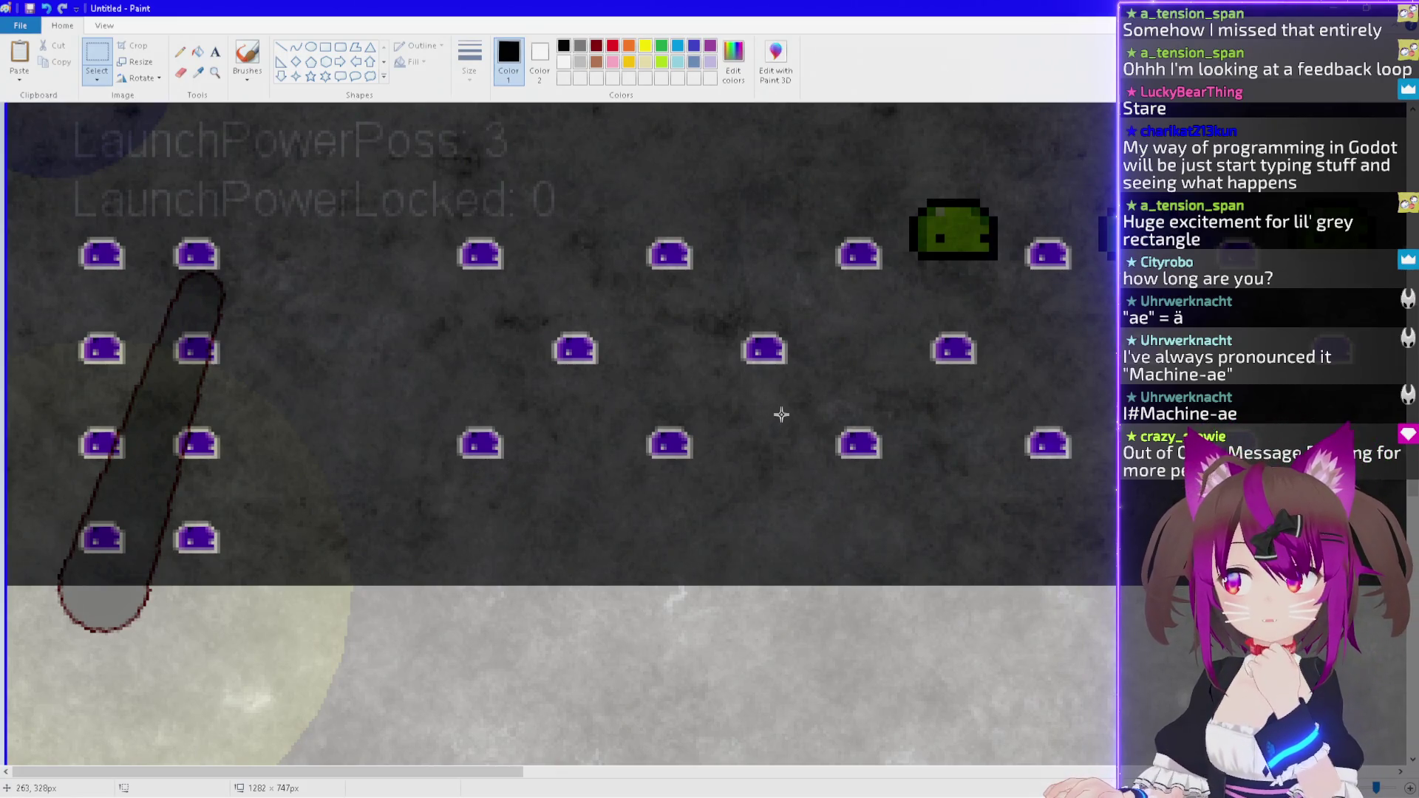
{"action": "key", "text": "alt+Tab"}
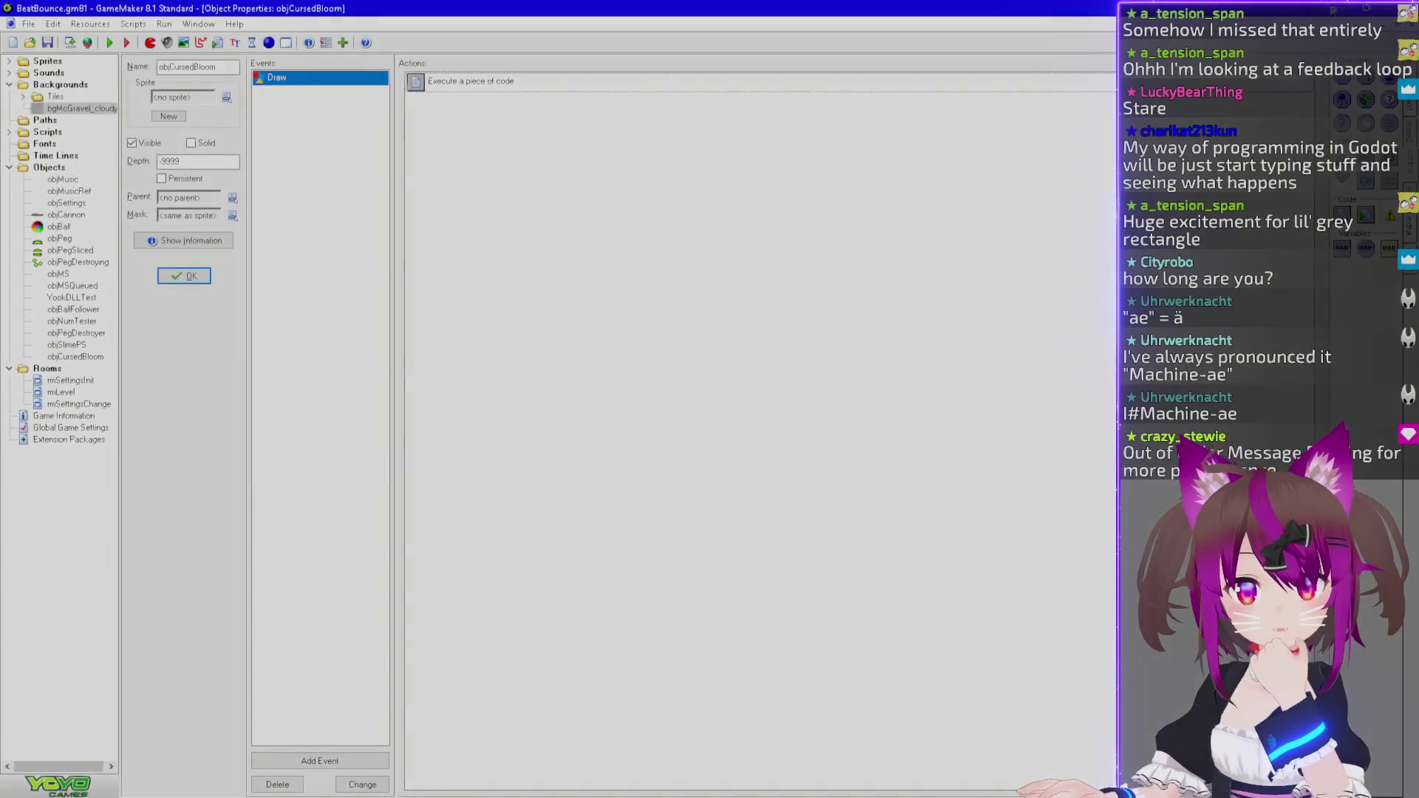
Review the Draw event's 'Execute a piece of code' thresholding script, then go back to Paint.
{"action": "double_click", "coordinate": [466, 80]}
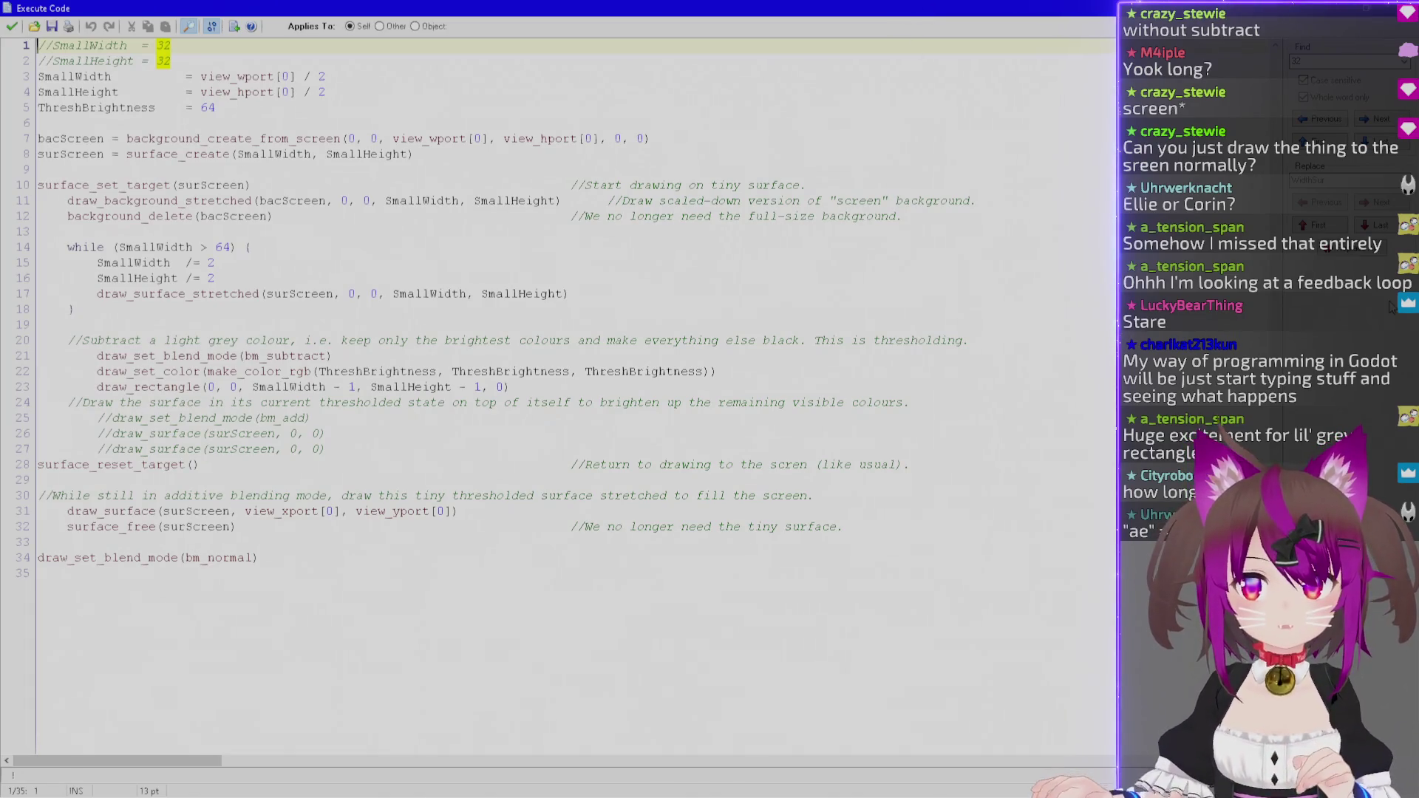
{"action": "key", "text": "alt+Tab"}
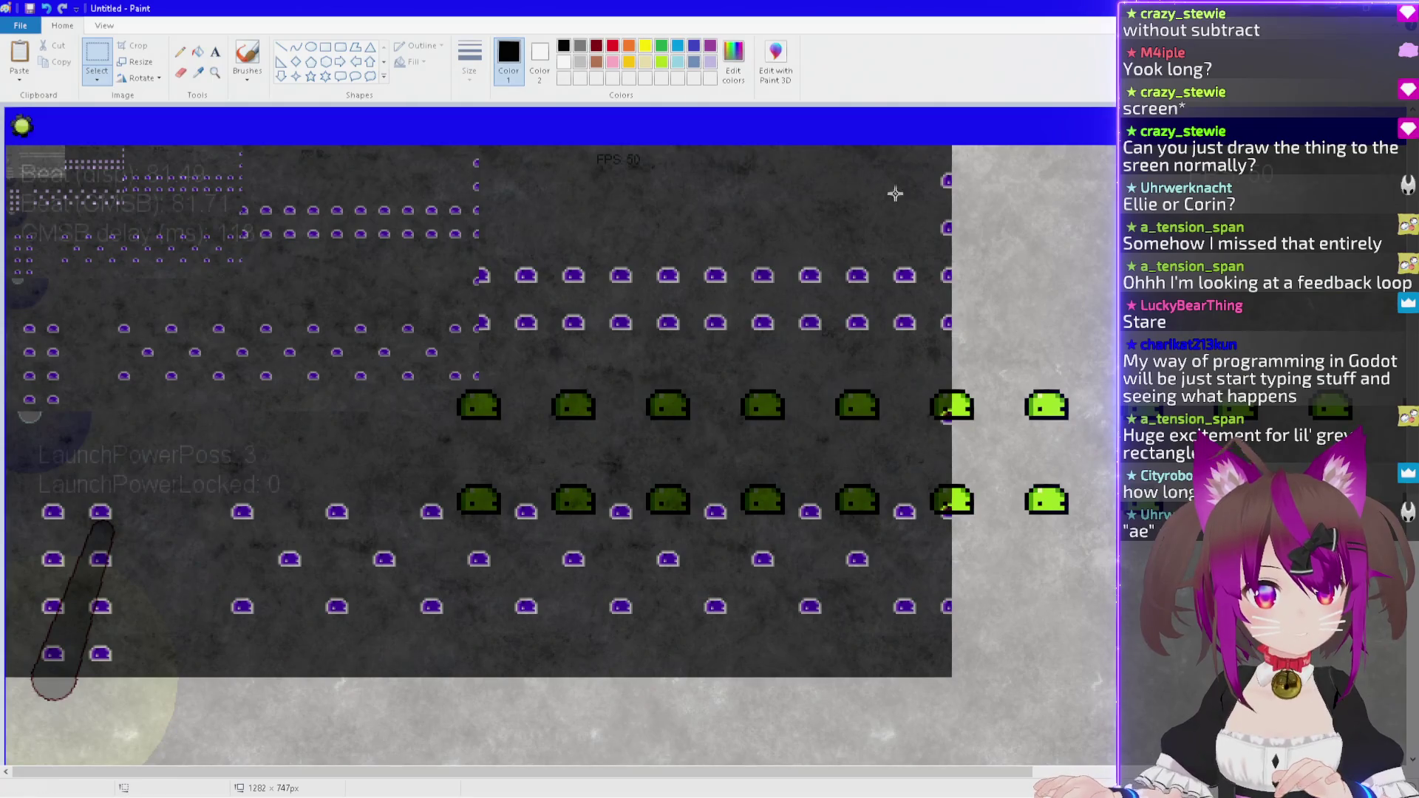
Zoom around the screenshot in Paint, then close the running game with Esc.
{"action": "scroll", "coordinate": [18, 159], "scroll_direction": "up", "scroll_amount": 3}
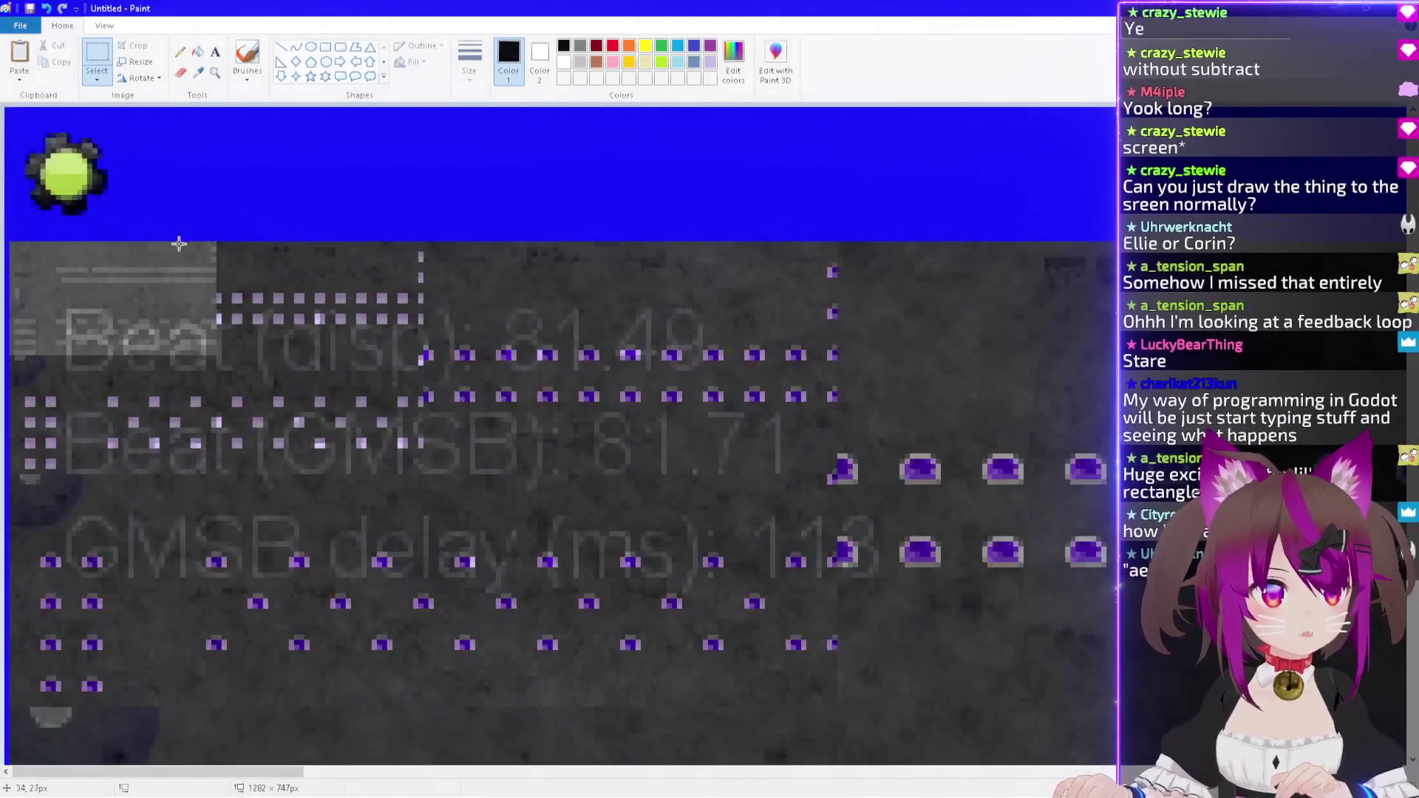
{"action": "scroll", "coordinate": [444, 461], "scroll_direction": "down", "scroll_amount": 3}
{"action": "scroll", "coordinate": [497, 375], "scroll_direction": "up", "scroll_amount": 2}
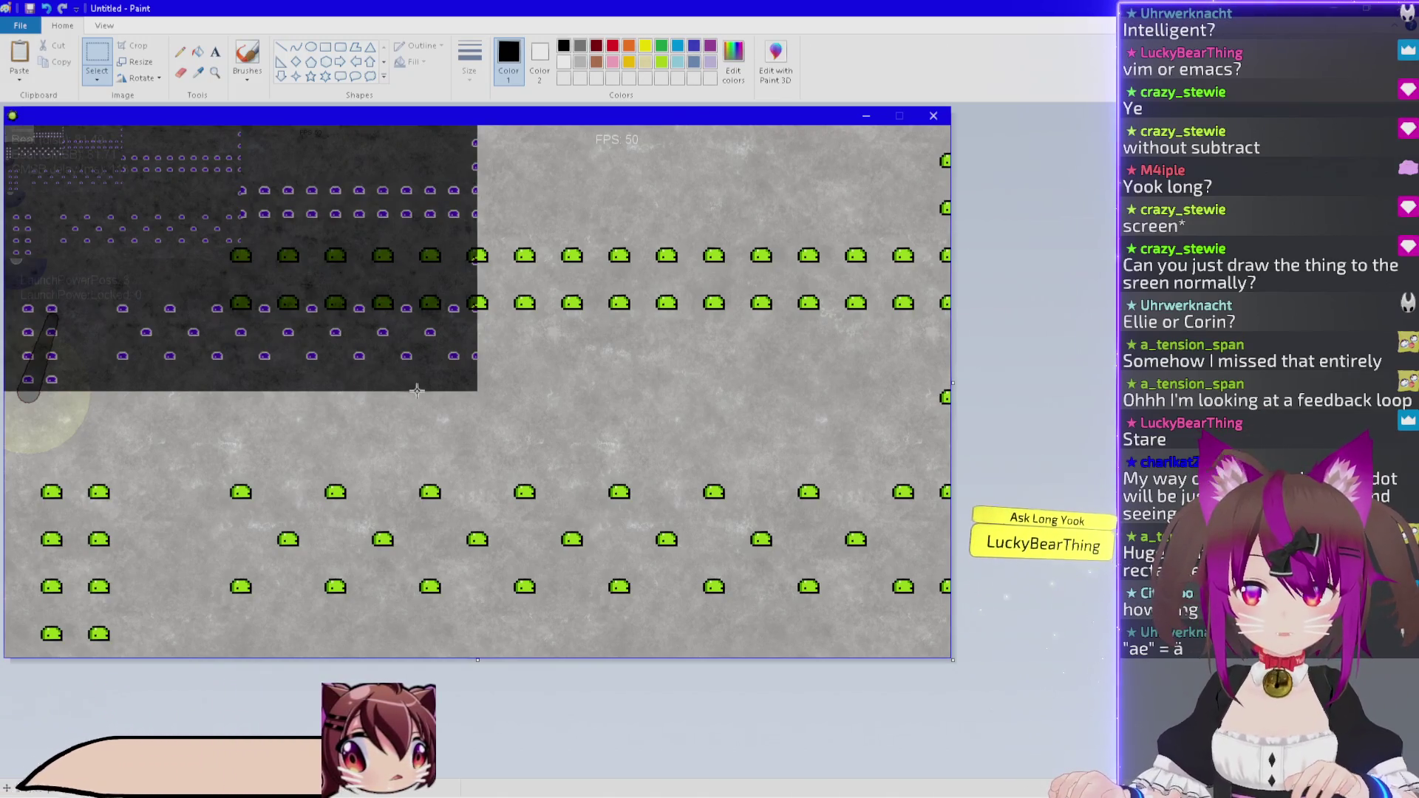
{"action": "key", "text": "Escape"}
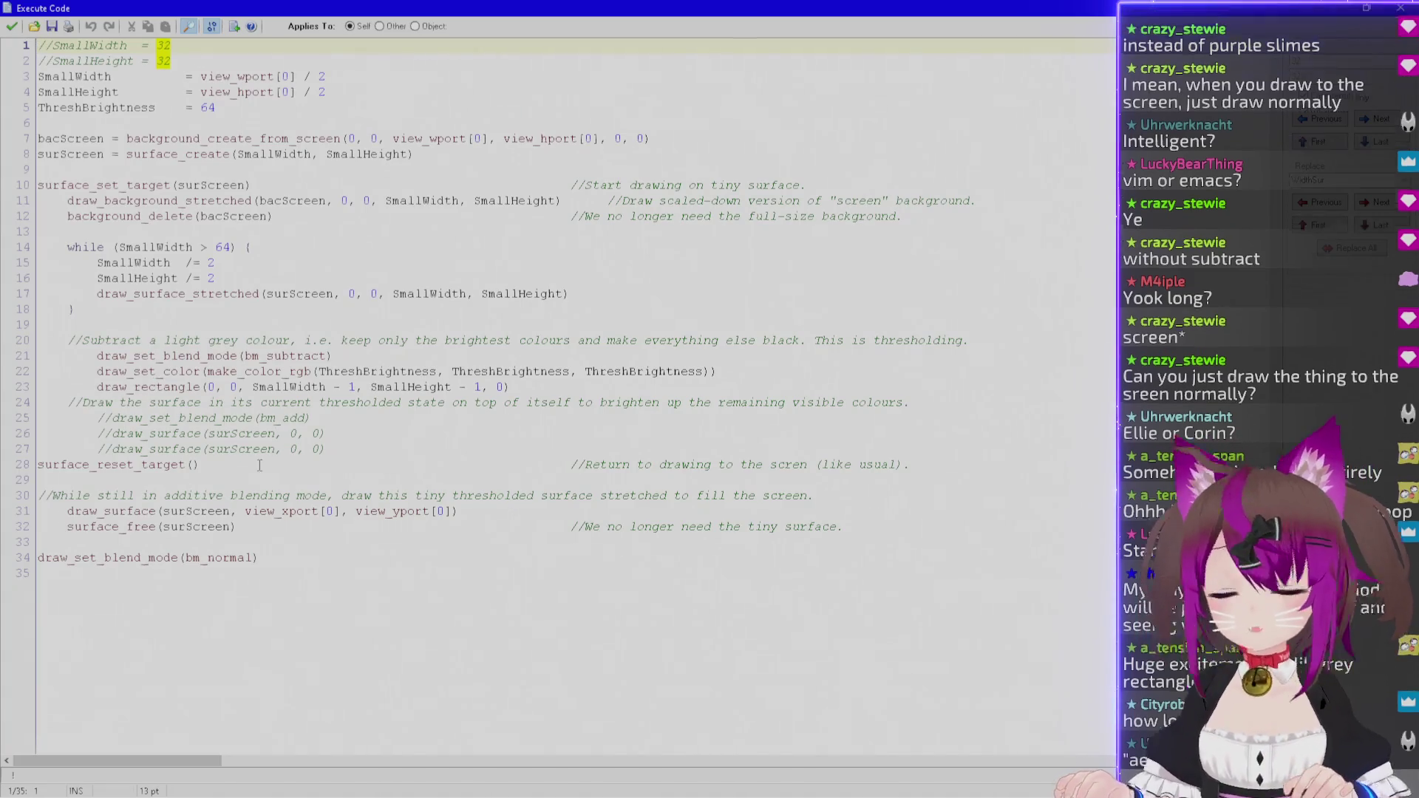
Comment out the additive draw_surface redraws, add draw_set_blend_mode(bm_normal) on line 28, and save.
{"action": "left_click", "coordinate": [443, 558]}
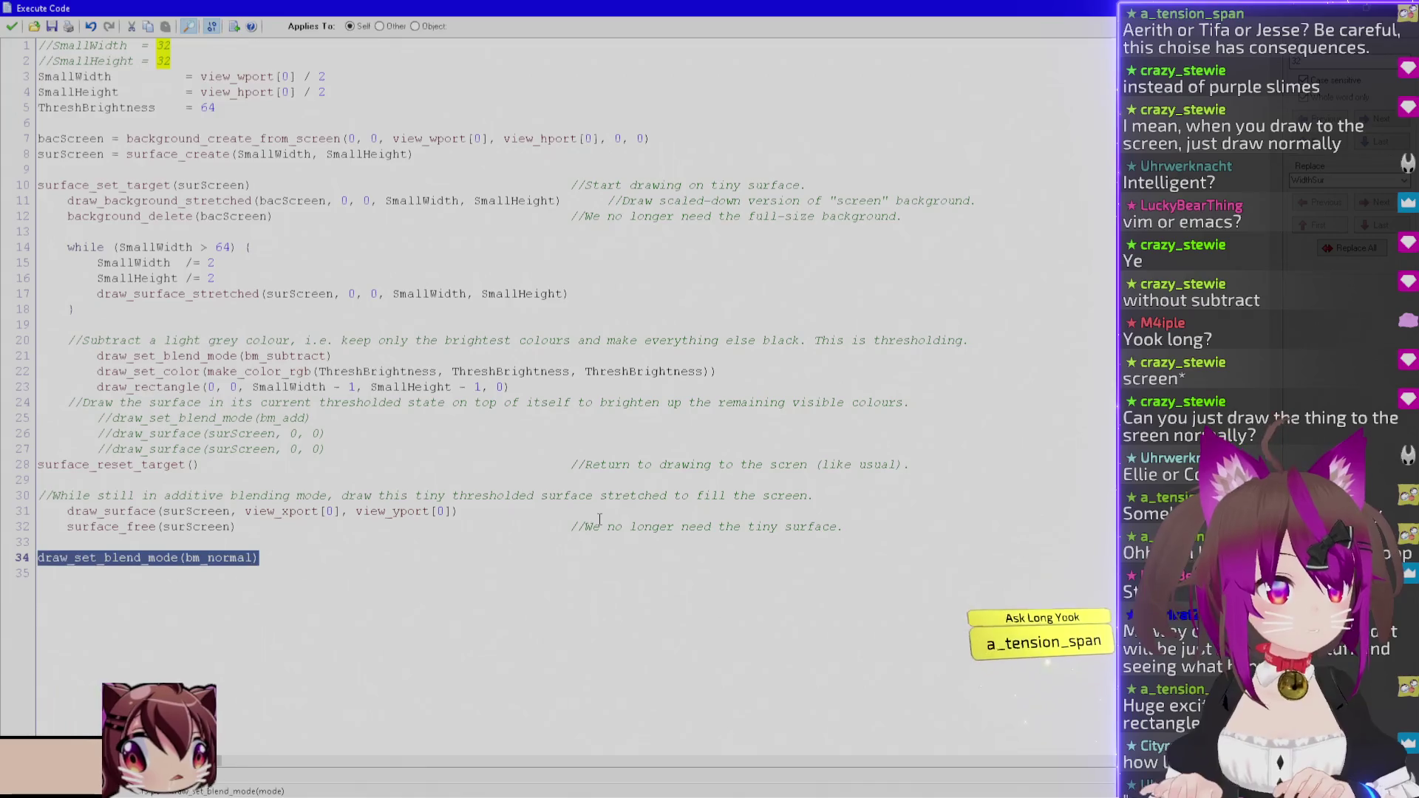
{"action": "key", "text": "Up"}
{"action": "key", "text": "Up"}
{"action": "key", "text": "Up"}
{"action": "key", "text": "Home"}
{"action": "key", "text": "Up"}
{"action": "key", "text": "Up"}
{"action": "key", "text": "Up"}
{"action": "key", "text": "Down"}
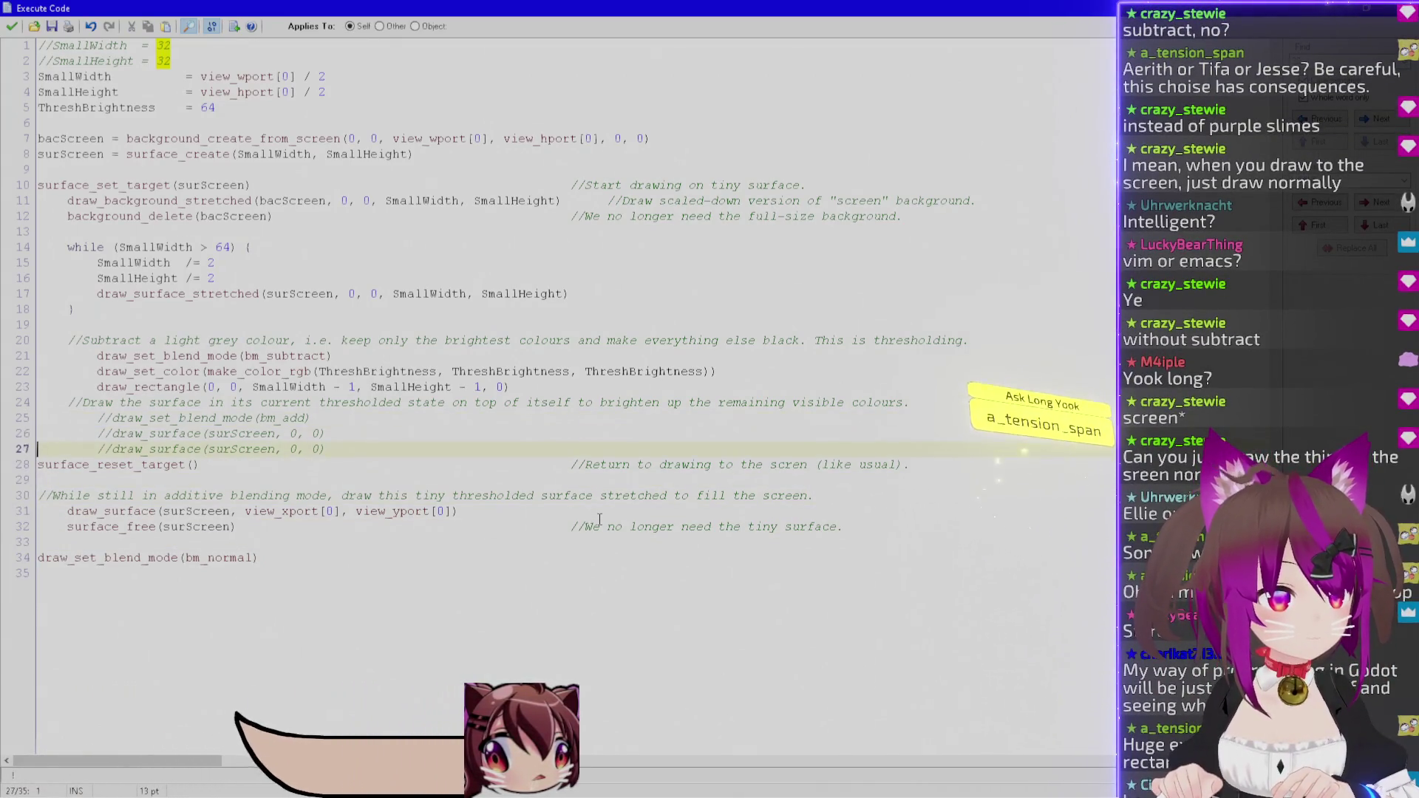
{"action": "key", "text": "Return"}
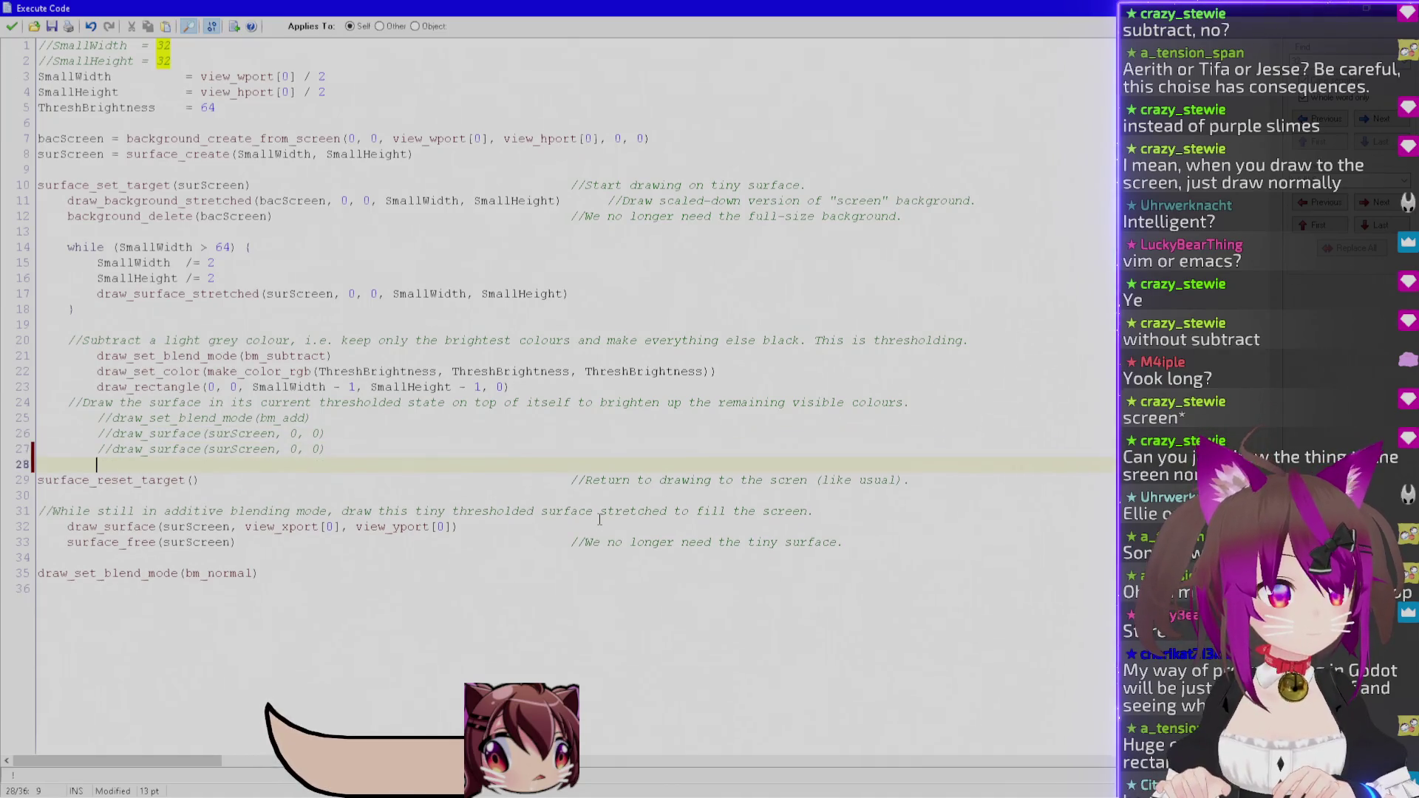
{"action": "type", "text": "draw_set_blend_mode(bm_normal)"}
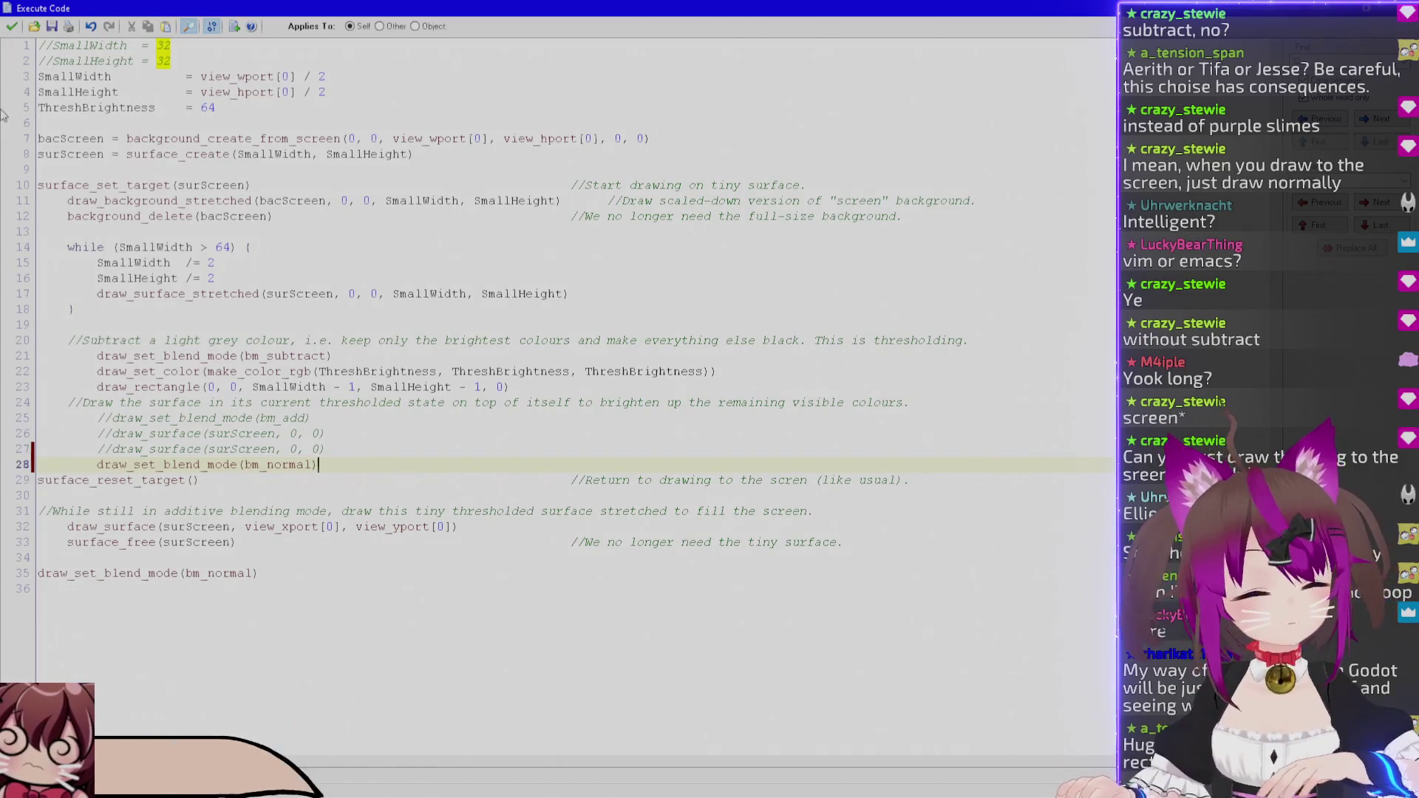
{"action": "left_click", "coordinate": [12, 26]}
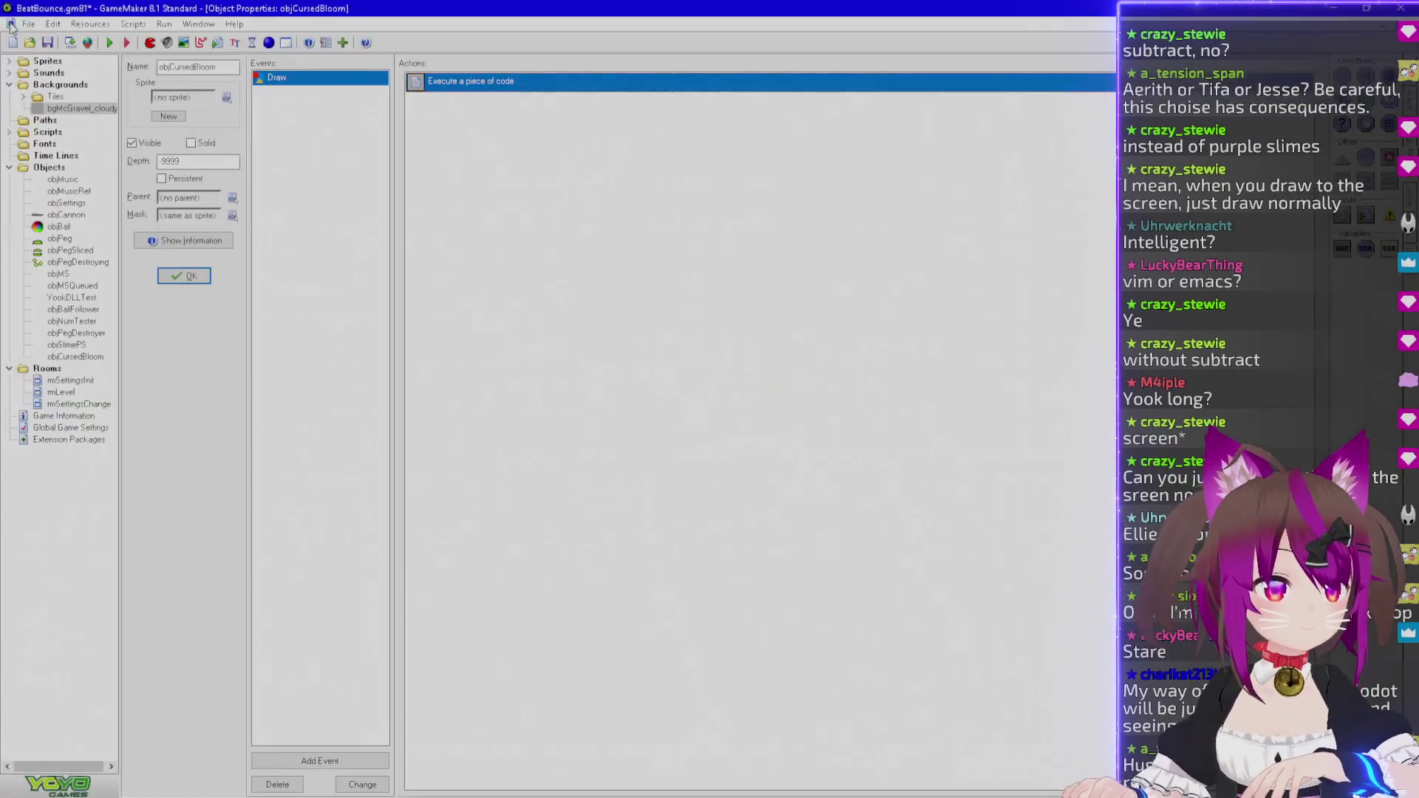
Run the game with F5 and zoom into the captured frame in Paint.
{"action": "key", "text": "F5"}
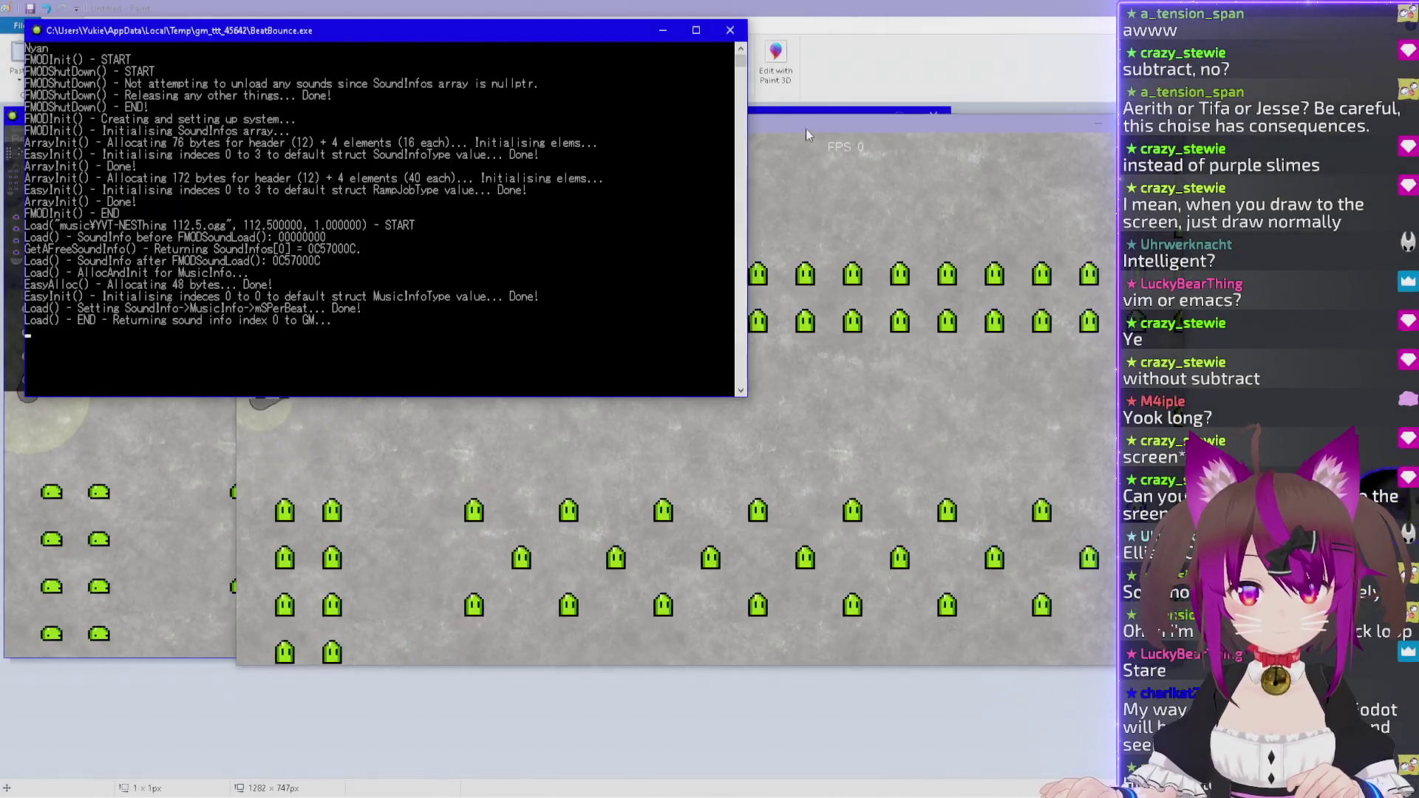
{"action": "left_click", "coordinate": [806, 128]}
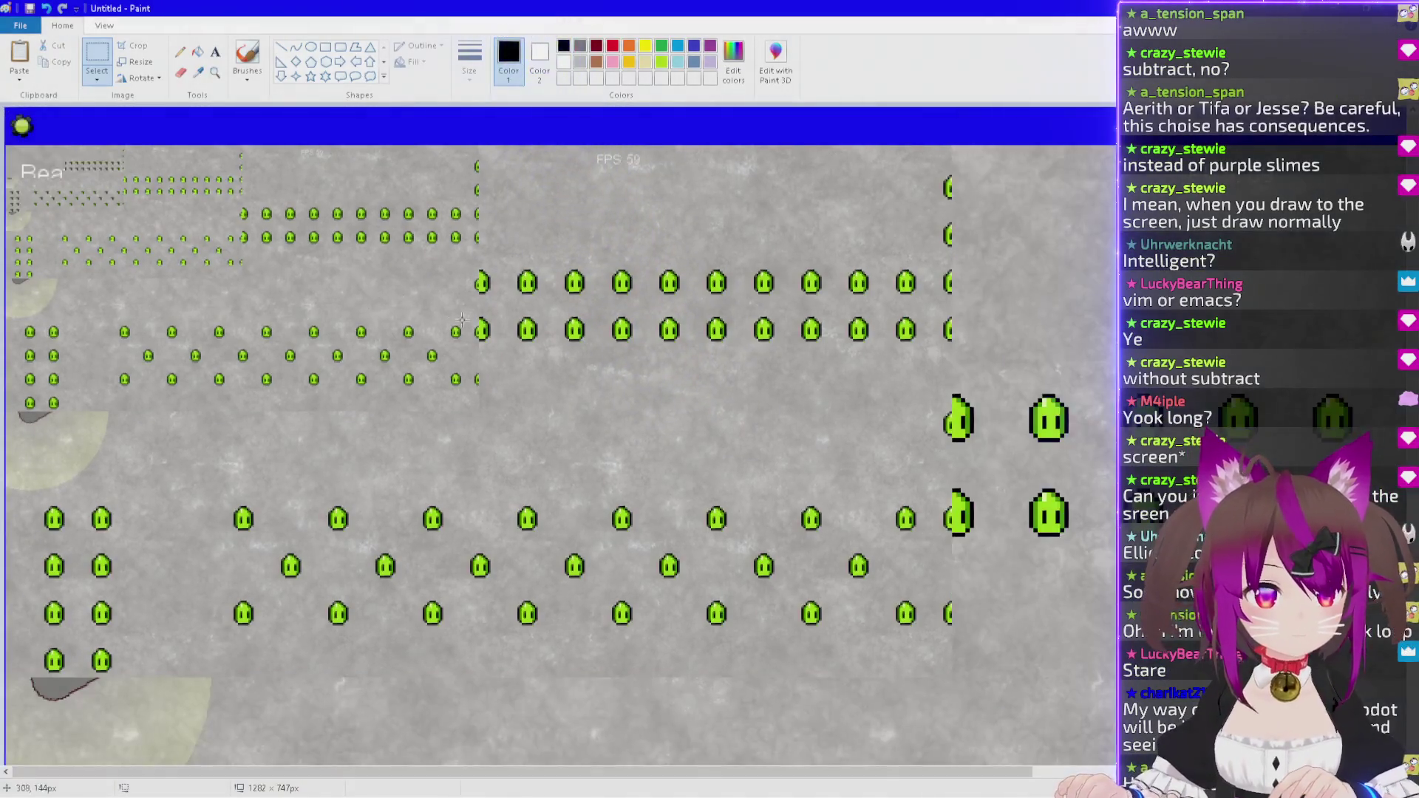
{"action": "scroll", "coordinate": [705, 466], "scroll_direction": "up", "scroll_amount": 3}
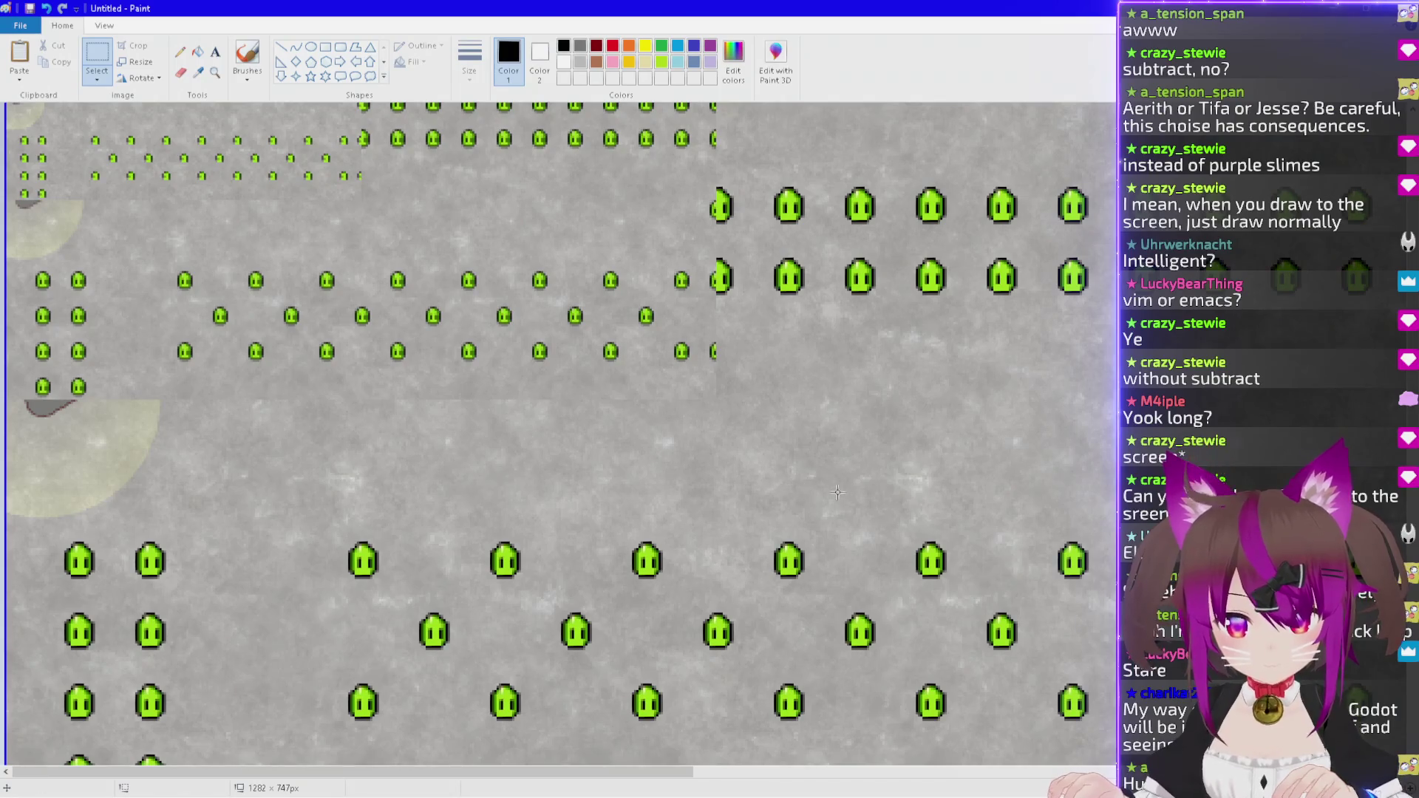
{"action": "scroll", "coordinate": [772, 580], "scroll_direction": "up", "scroll_amount": 2}
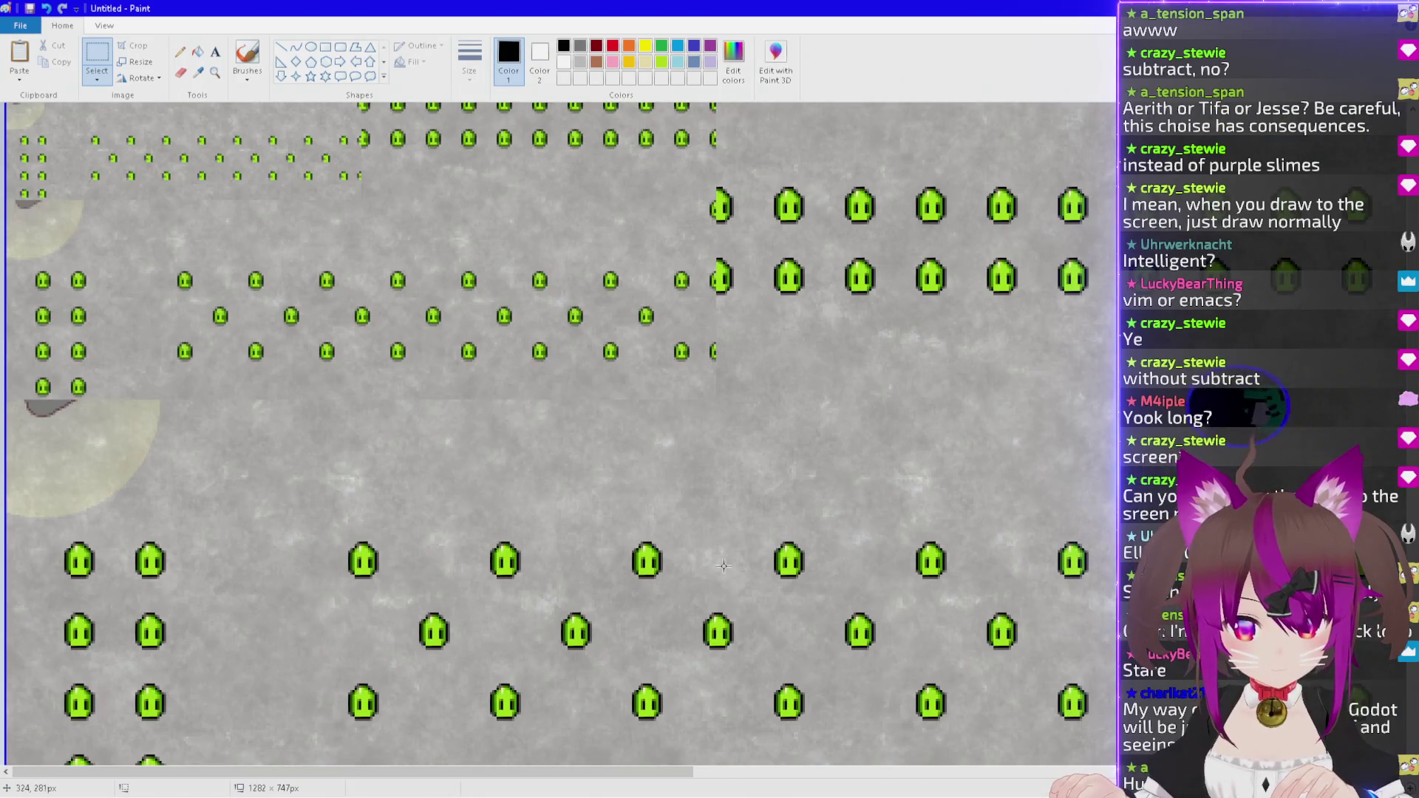
{"action": "scroll", "coordinate": [723, 566], "scroll_direction": "up", "scroll_amount": 2}
{"action": "scroll", "coordinate": [724, 566], "scroll_direction": "up", "scroll_amount": 1}
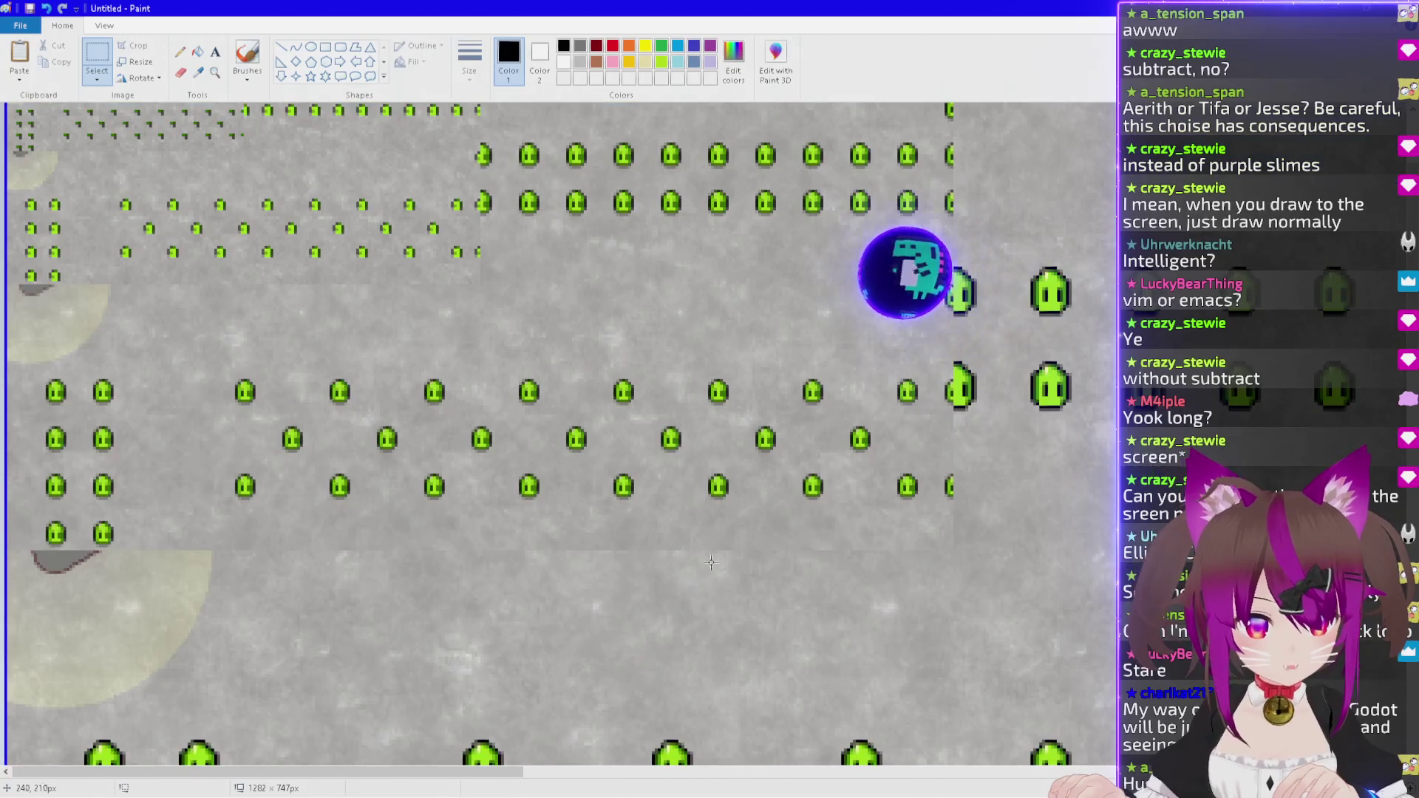
{"action": "left_click_drag", "start_coordinate": [500, 457], "coordinate": [575, 515]}
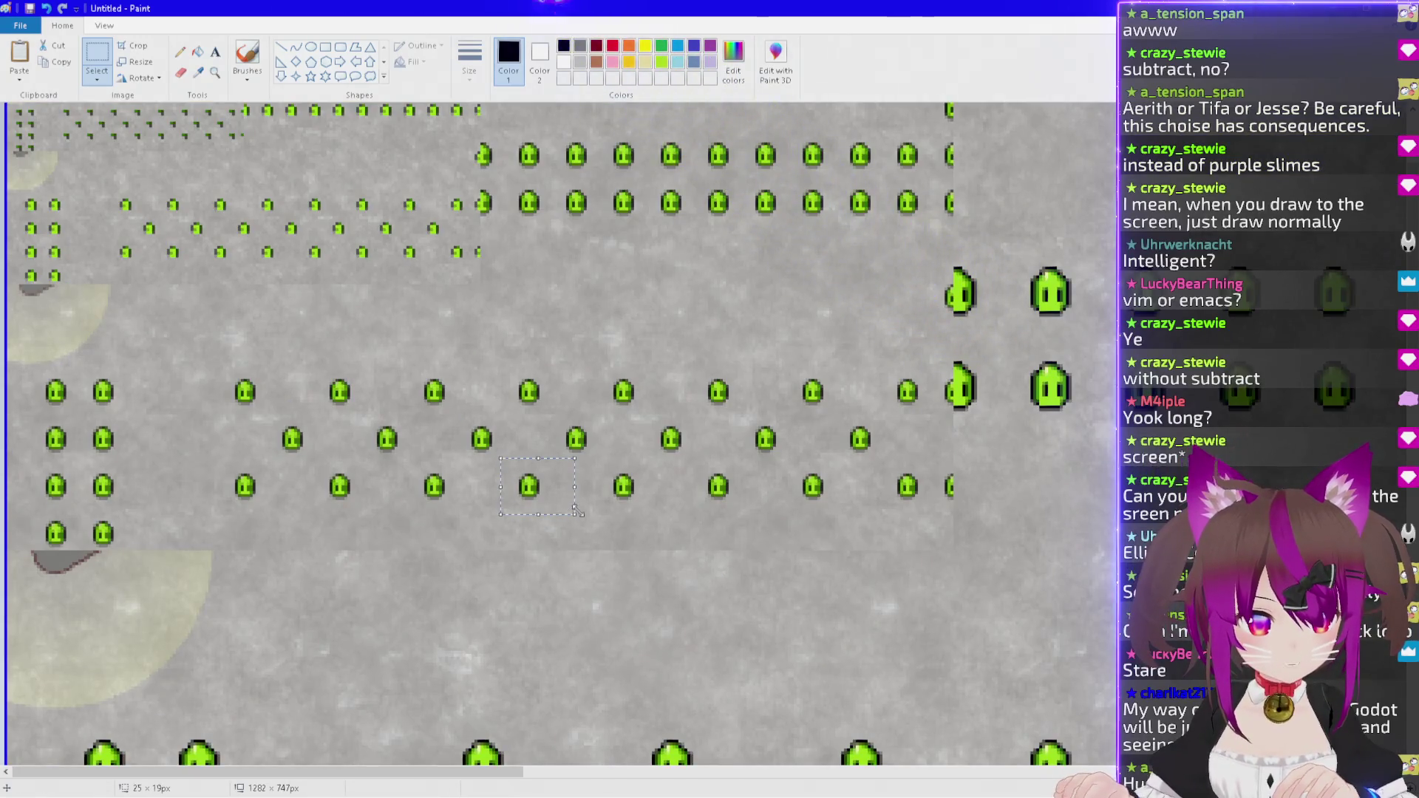
{"action": "scroll", "coordinate": [577, 510], "scroll_direction": "down", "scroll_amount": 2}
{"action": "scroll", "coordinate": [576, 510], "scroll_direction": "down", "scroll_amount": 1}
Zoom closer, rectangle-select one slime to check its size, then close Paint.
{"action": "left_click_drag", "start_coordinate": [420, 413], "coordinate": [551, 516]}
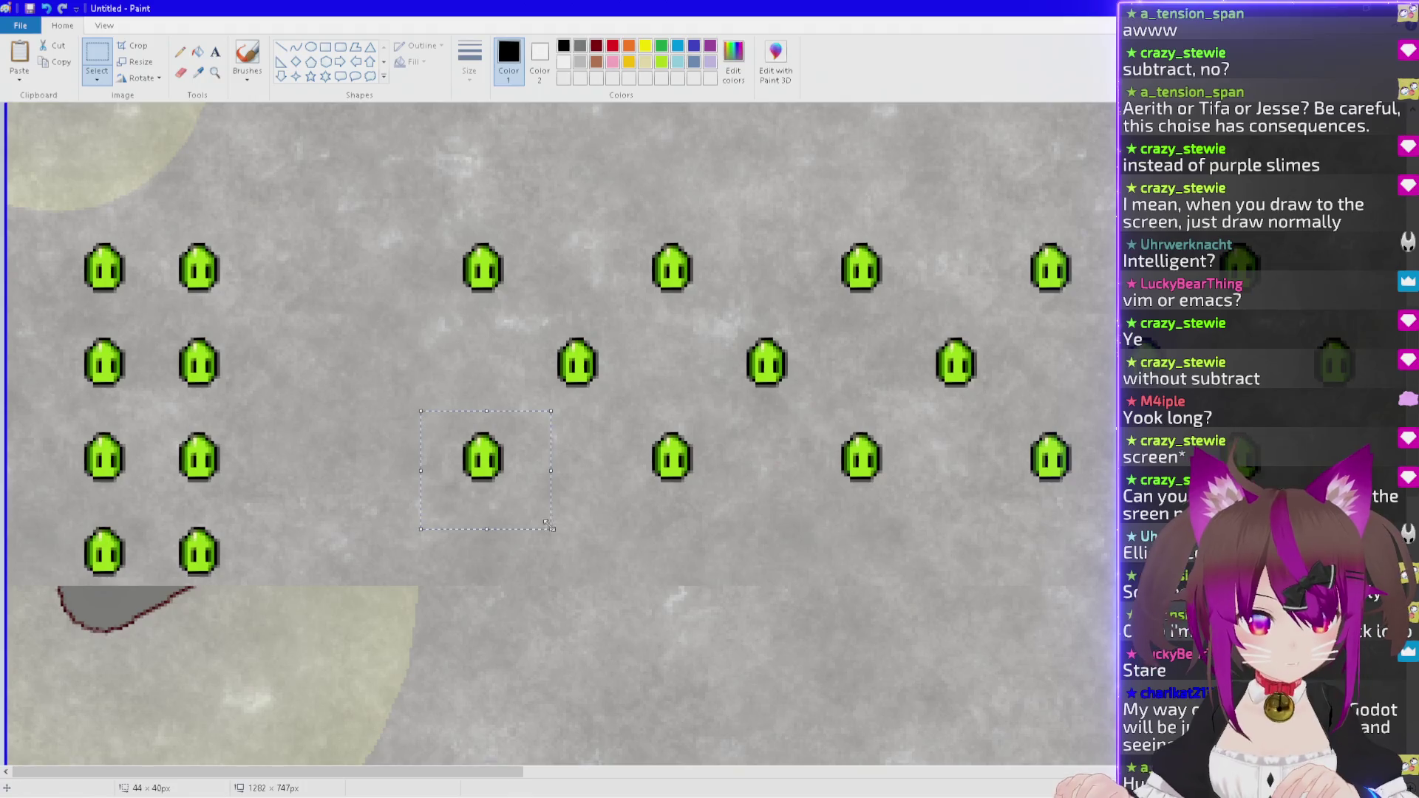
{"action": "scroll", "coordinate": [550, 516], "scroll_direction": "up", "scroll_amount": 2}
{"action": "scroll", "coordinate": [550, 516], "scroll_direction": "up", "scroll_amount": 1}
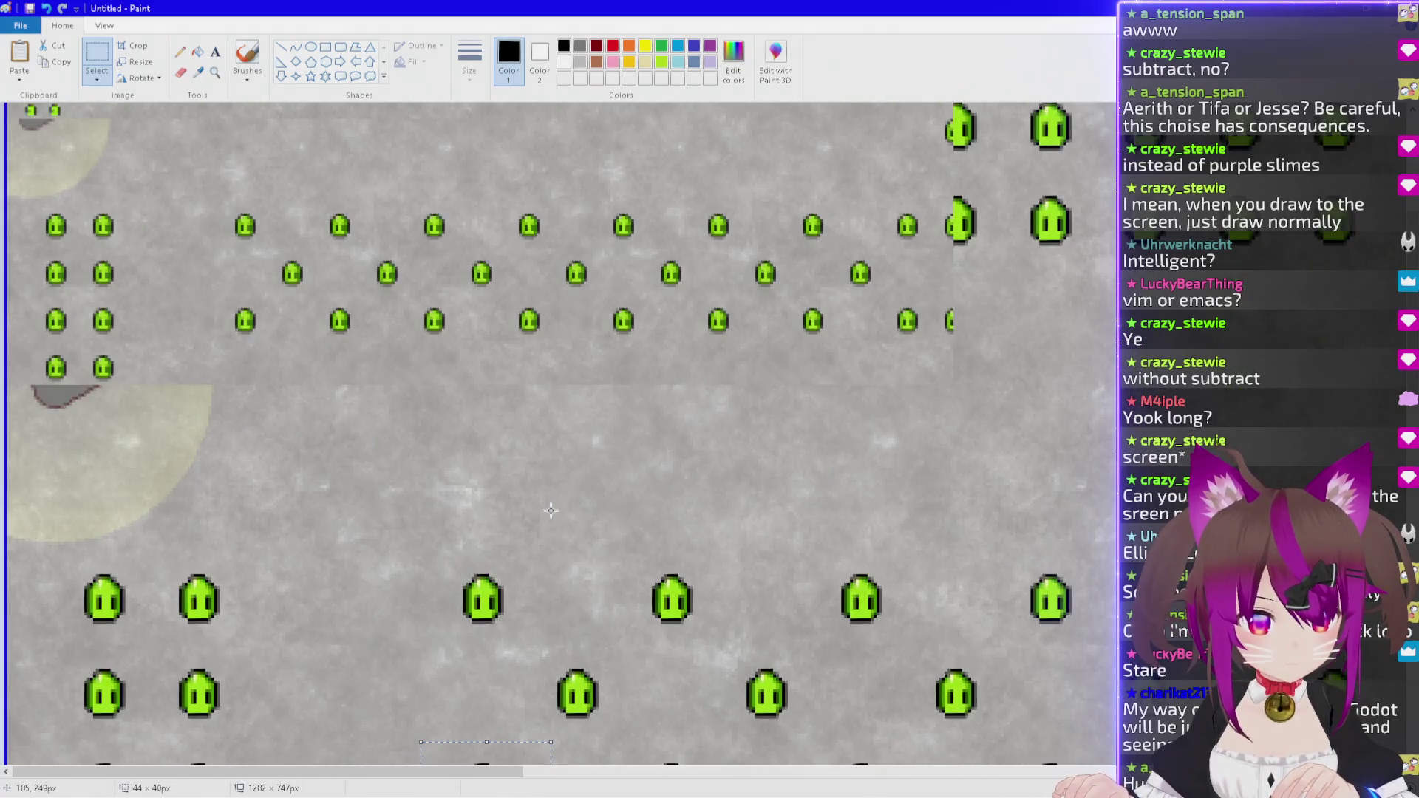
{"action": "scroll", "coordinate": [547, 509], "scroll_direction": "up", "scroll_amount": 1}
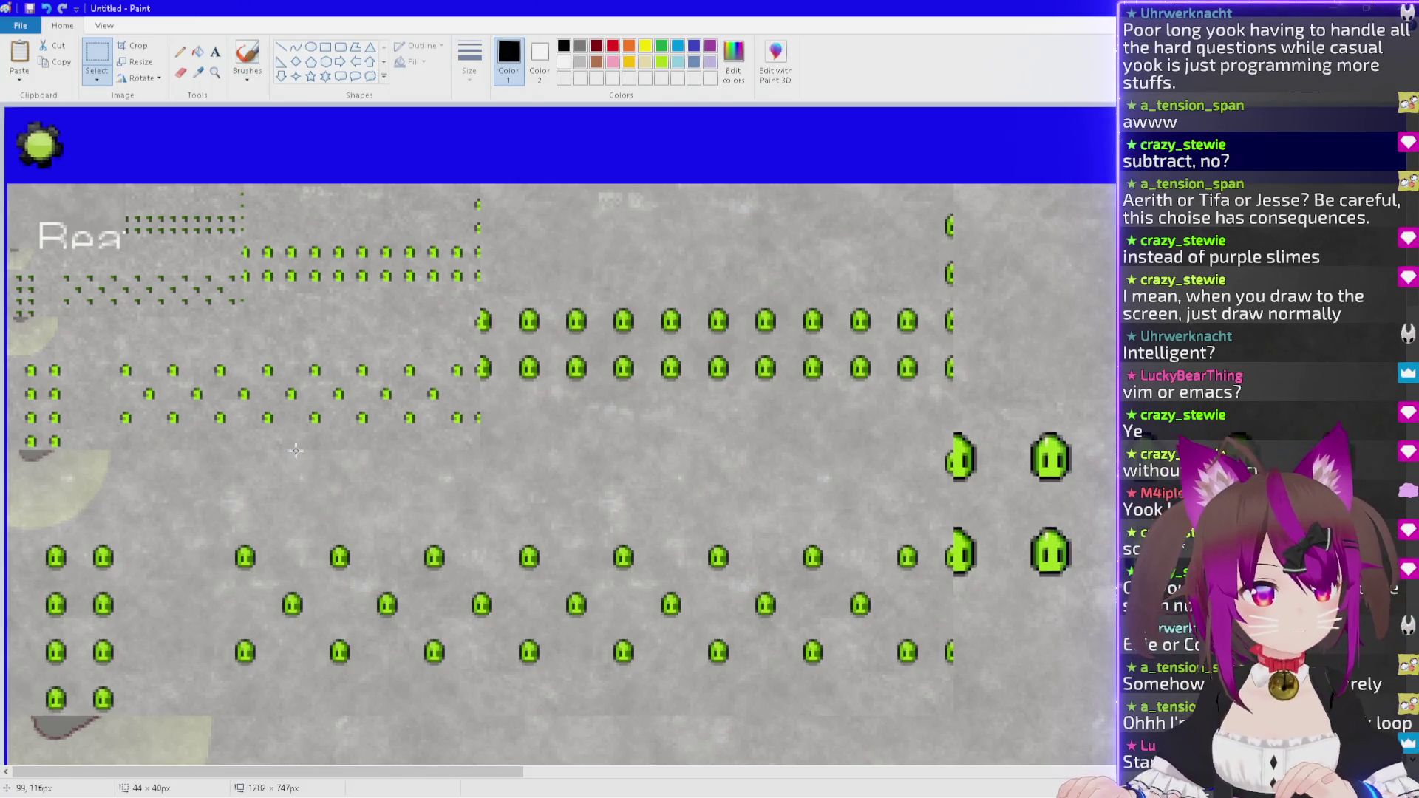
{"action": "scroll", "coordinate": [296, 451], "scroll_direction": "up", "scroll_amount": 4}
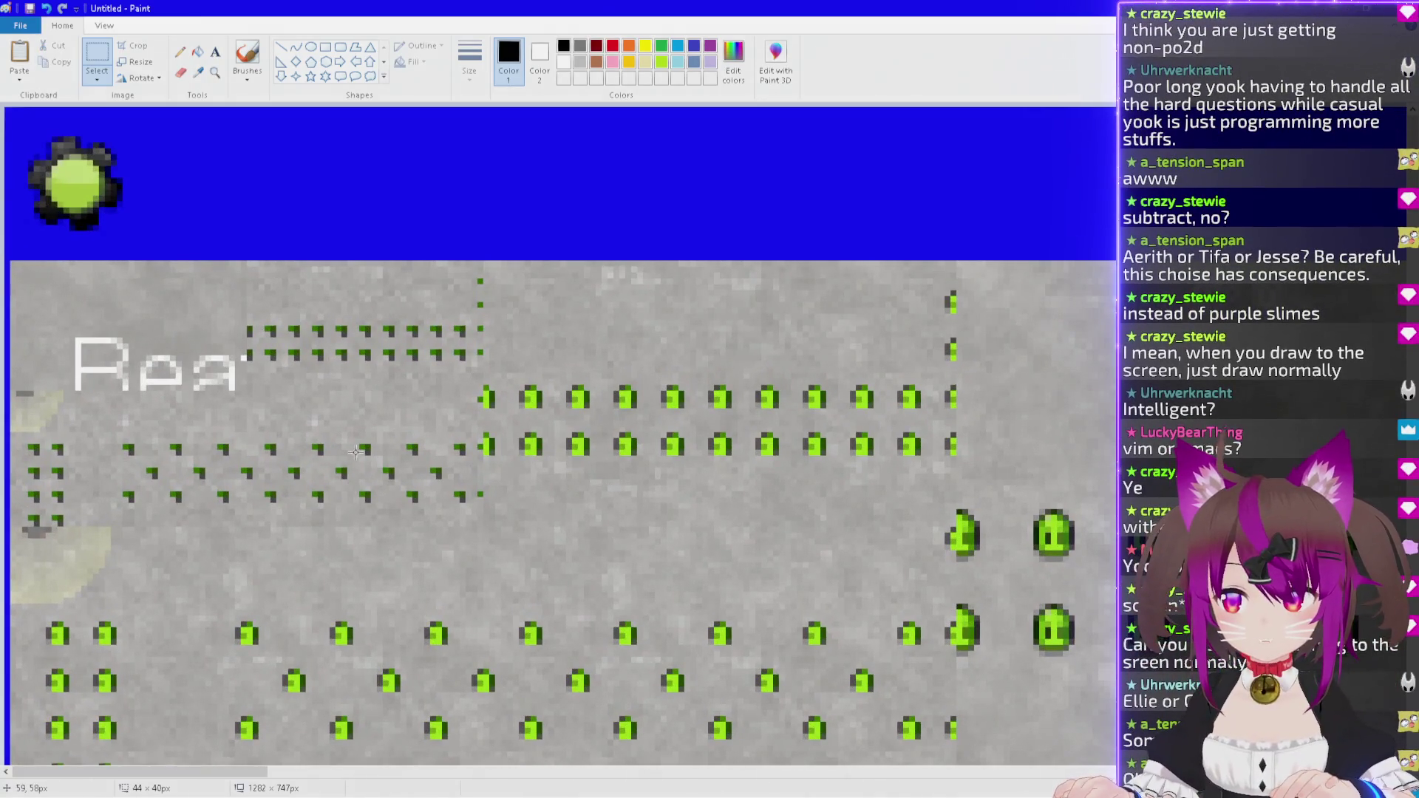
{"action": "scroll", "coordinate": [355, 452], "scroll_direction": "down", "scroll_amount": 1}
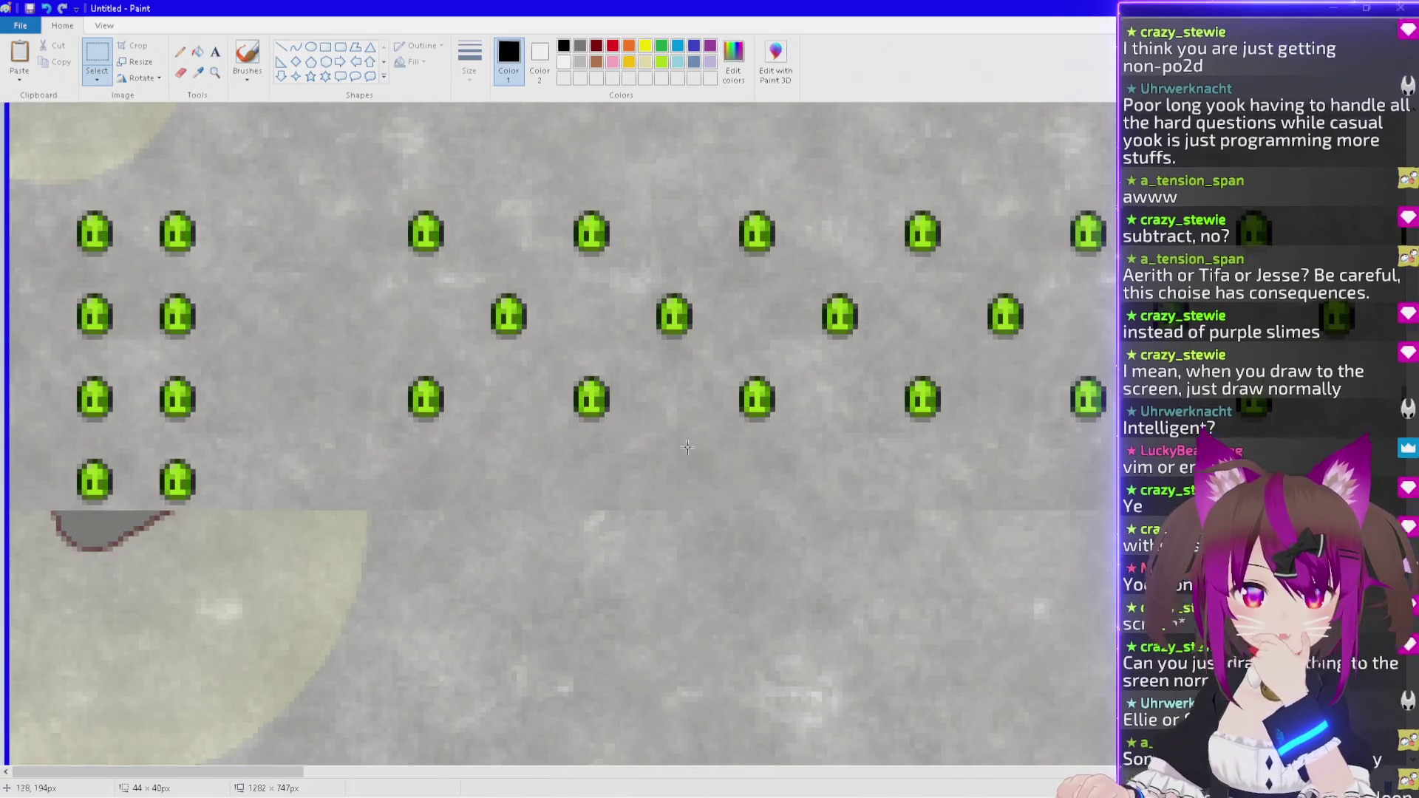
{"action": "left_click_drag", "start_coordinate": [826, 452], "coordinate": [692, 344]}
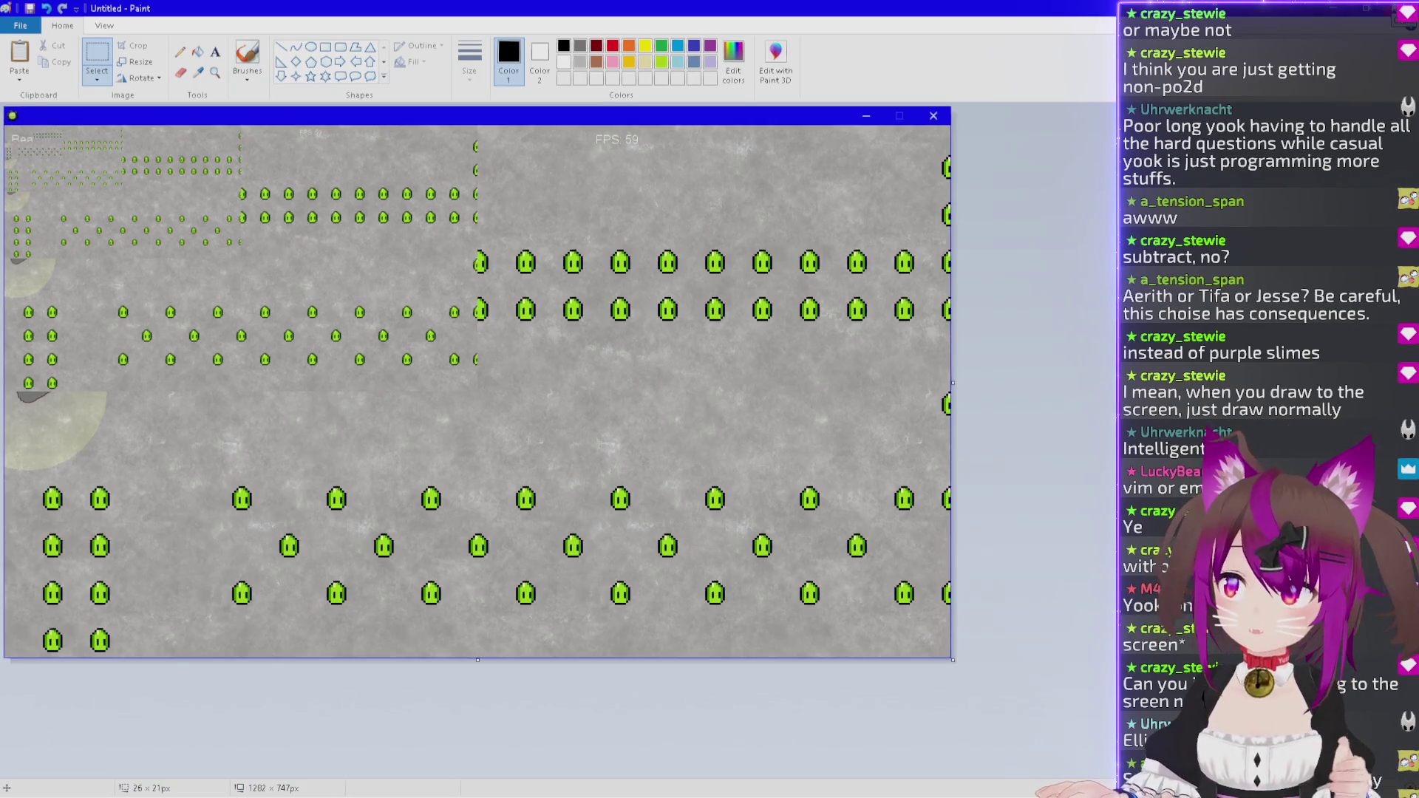
{"action": "key", "text": "alt+F4"}
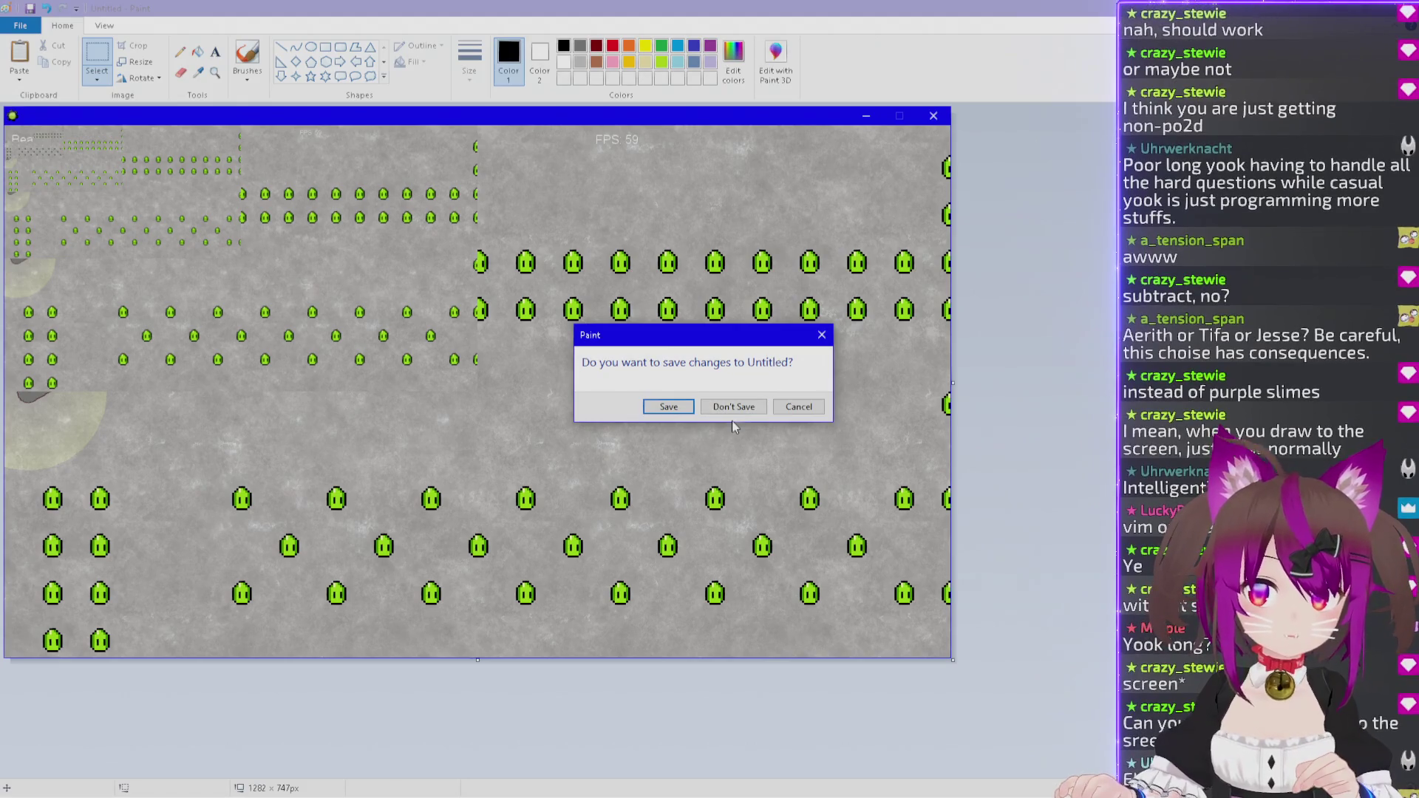
Discard the Paint capture, change ThreshBrightness from 64 to 128, save, and run the game.
{"action": "left_click", "coordinate": [736, 408]}
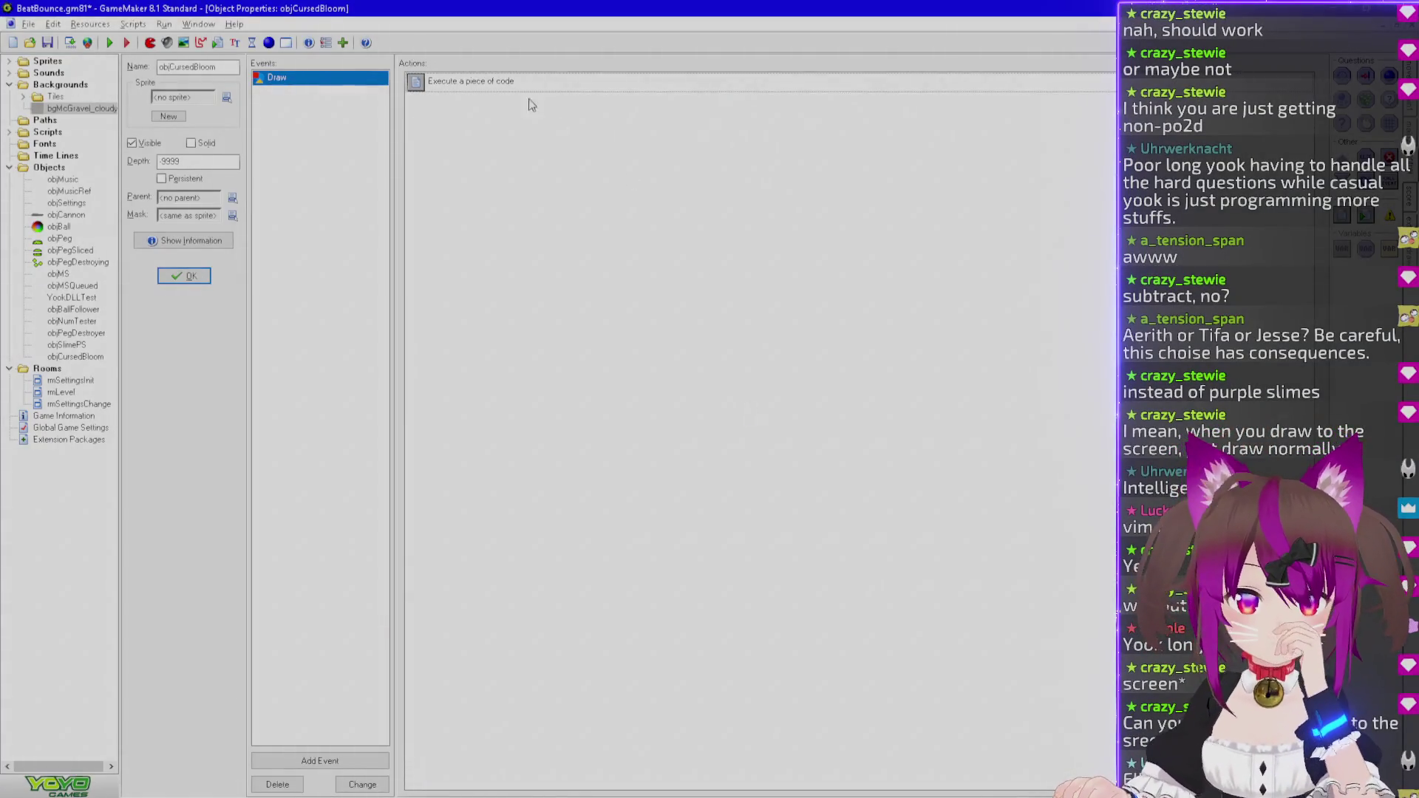
{"action": "double_click", "coordinate": [536, 82]}
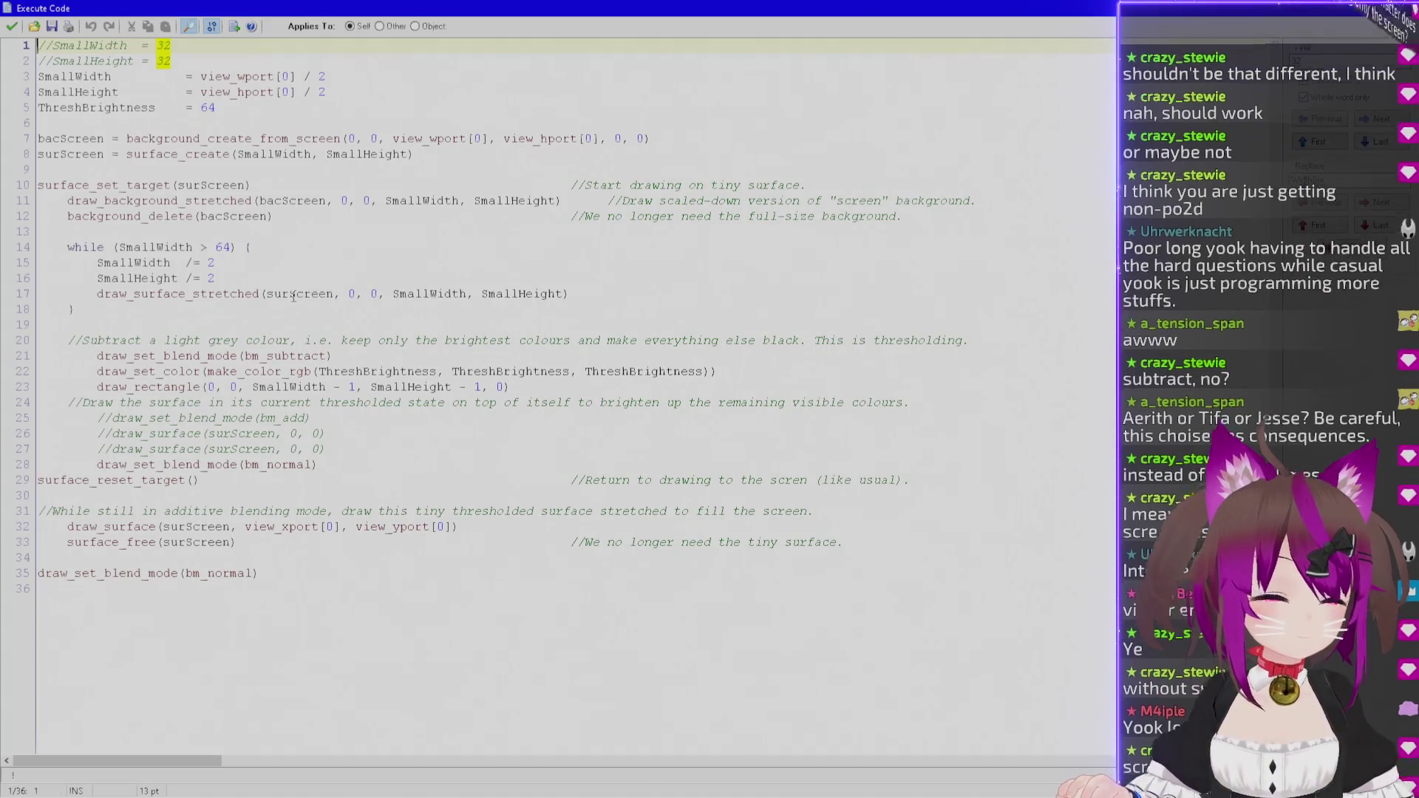
{"action": "double_click", "coordinate": [229, 107]}
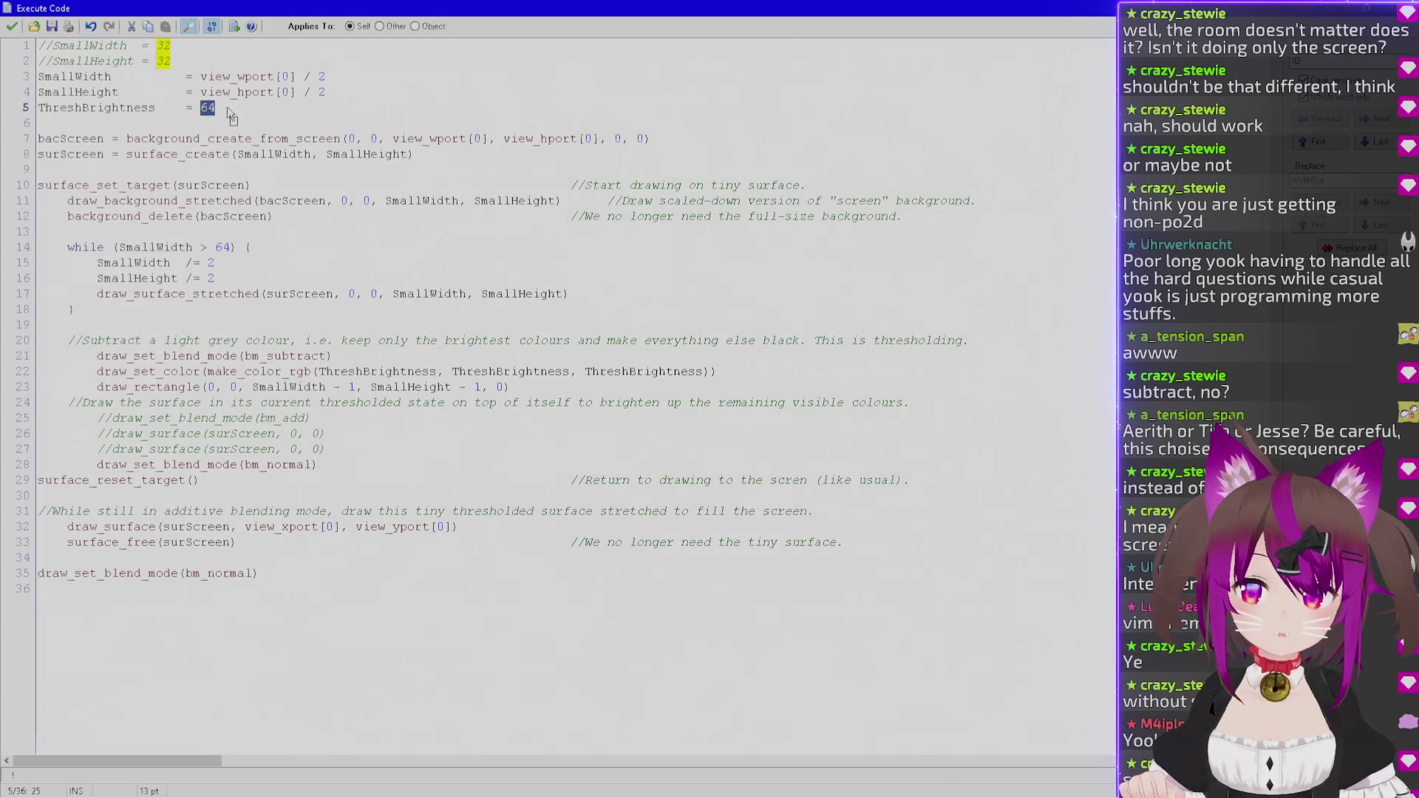
{"action": "type", "text": "128"}
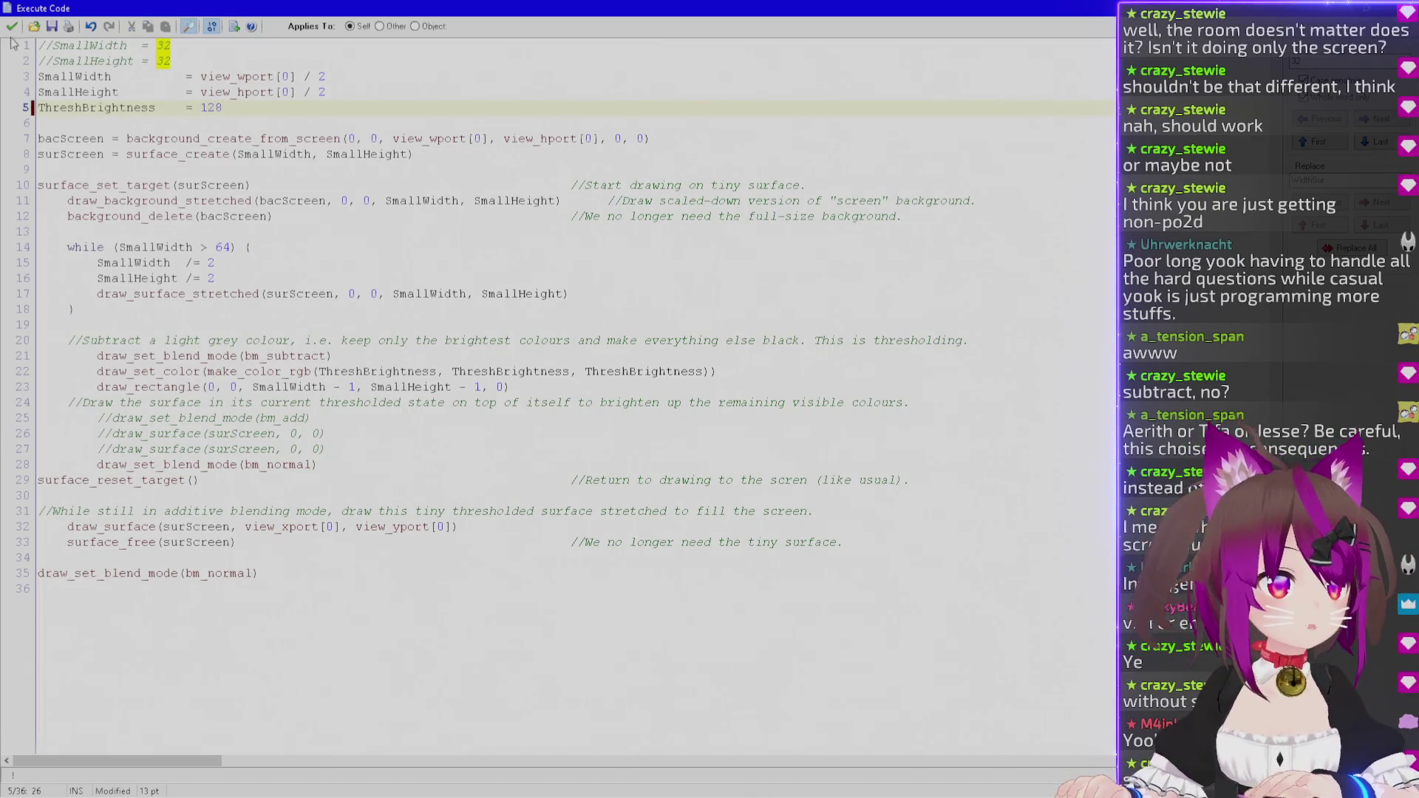
{"action": "left_click", "coordinate": [12, 27]}
{"action": "key", "text": "F5"}
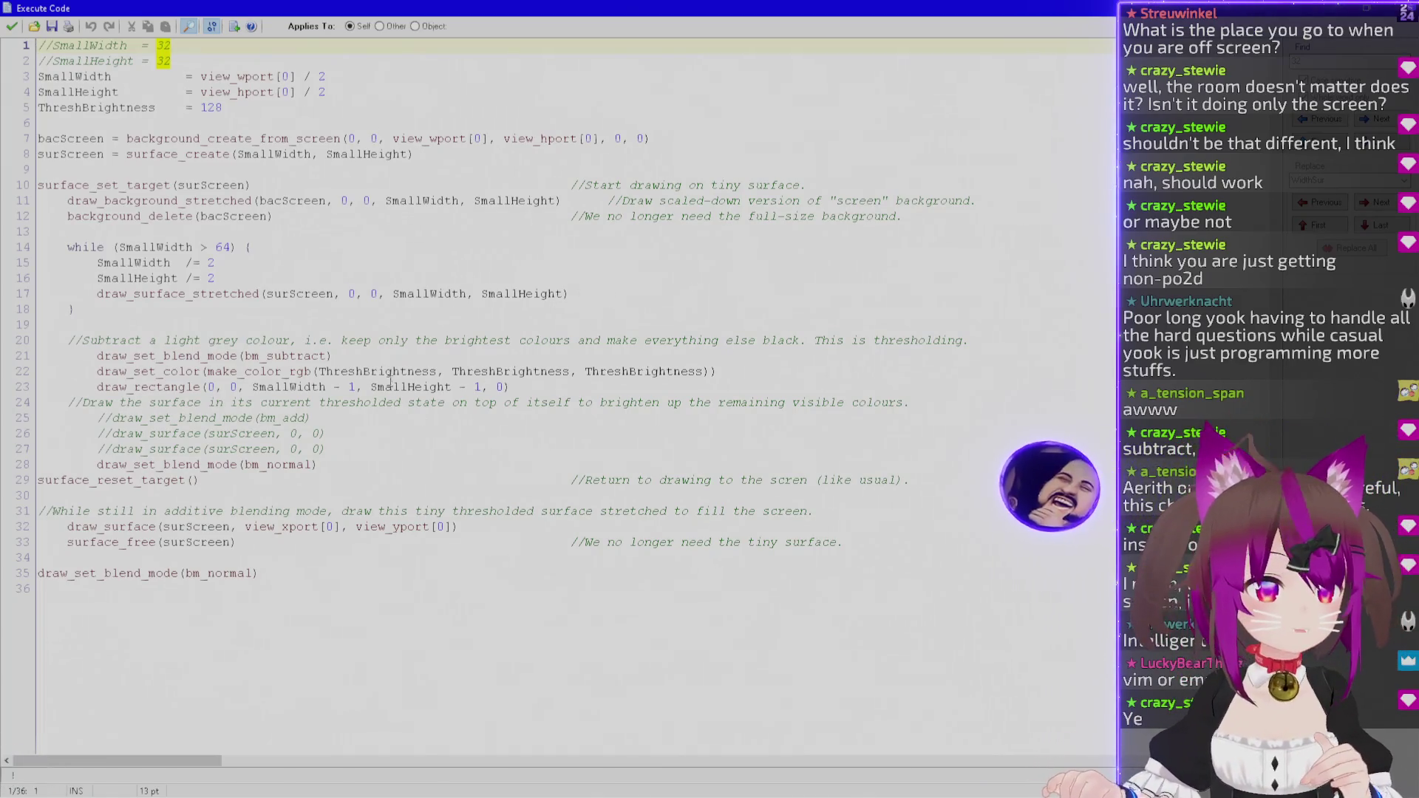
Change ThreshBrightness from 128 back to 64, save the code, and rerun the game with F5.
{"action": "left_click", "coordinate": [154, 309]}
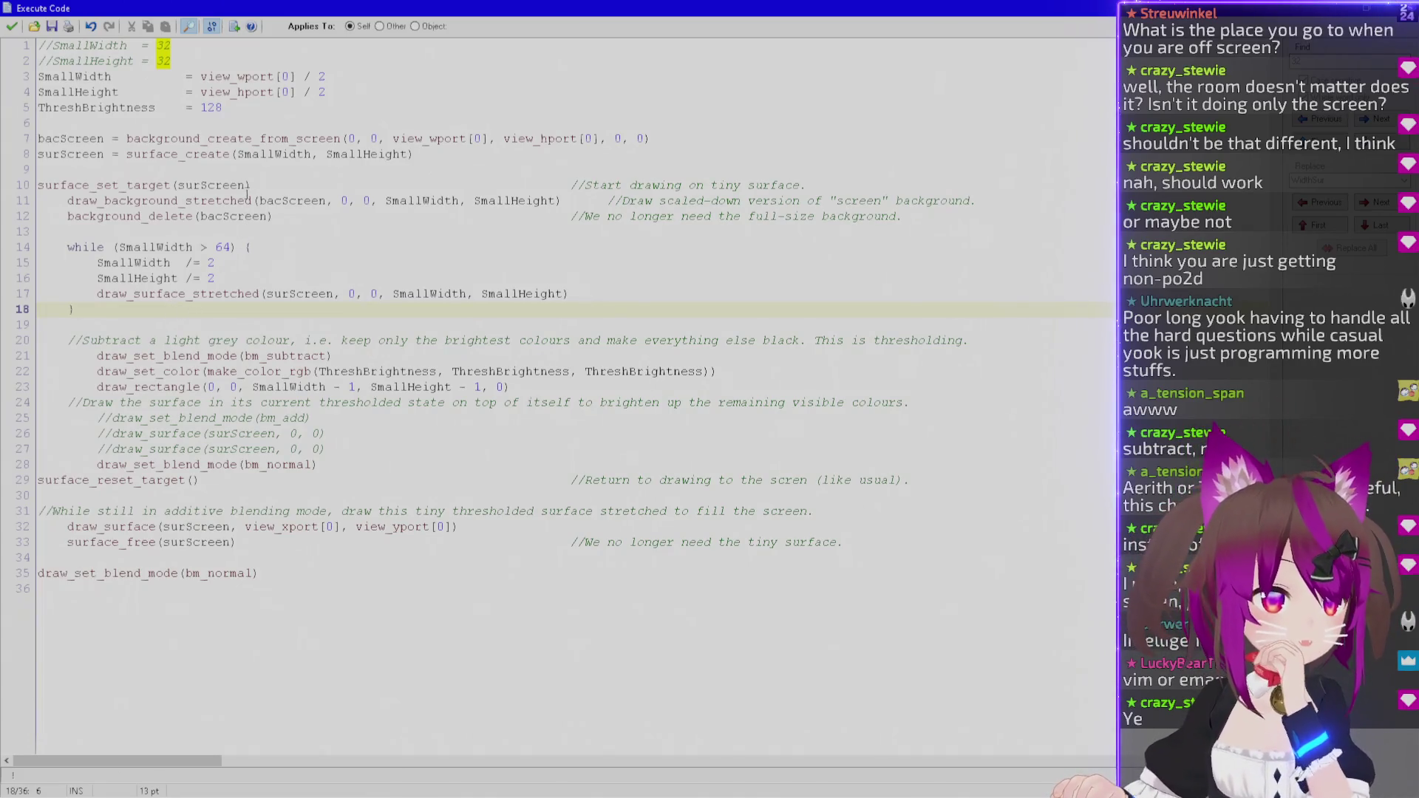
{"action": "left_click", "coordinate": [291, 214]}
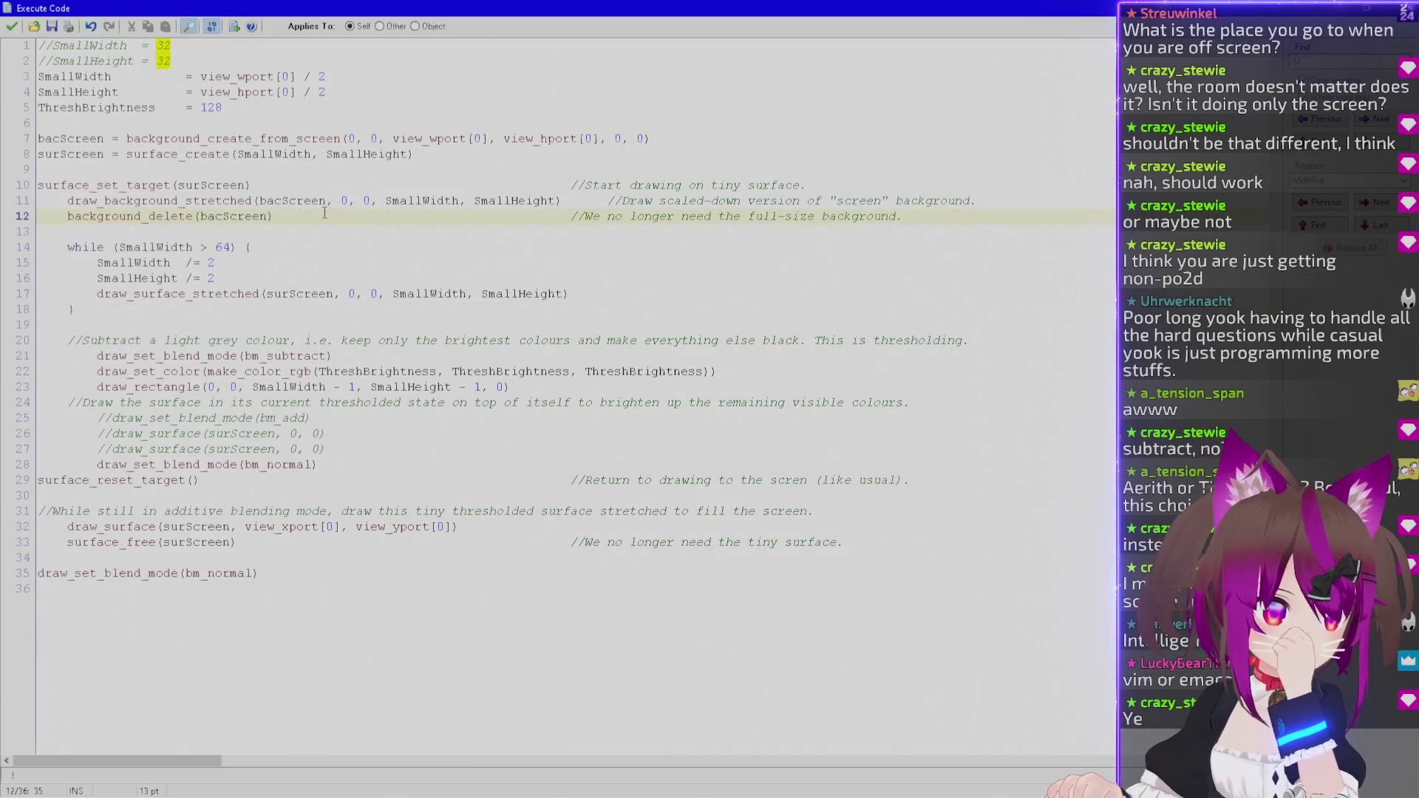
{"action": "double_click", "coordinate": [215, 108]}
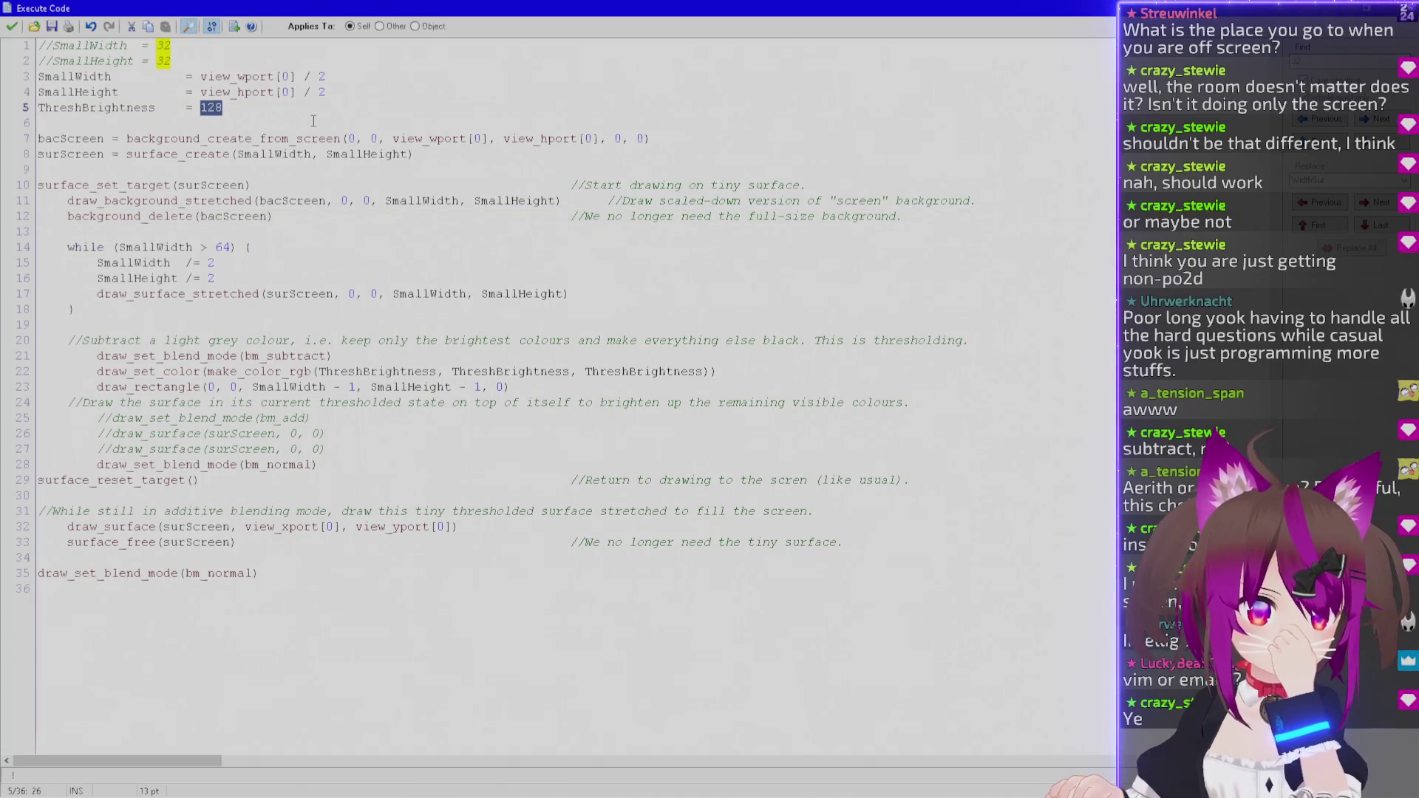
{"action": "type", "text": "64"}
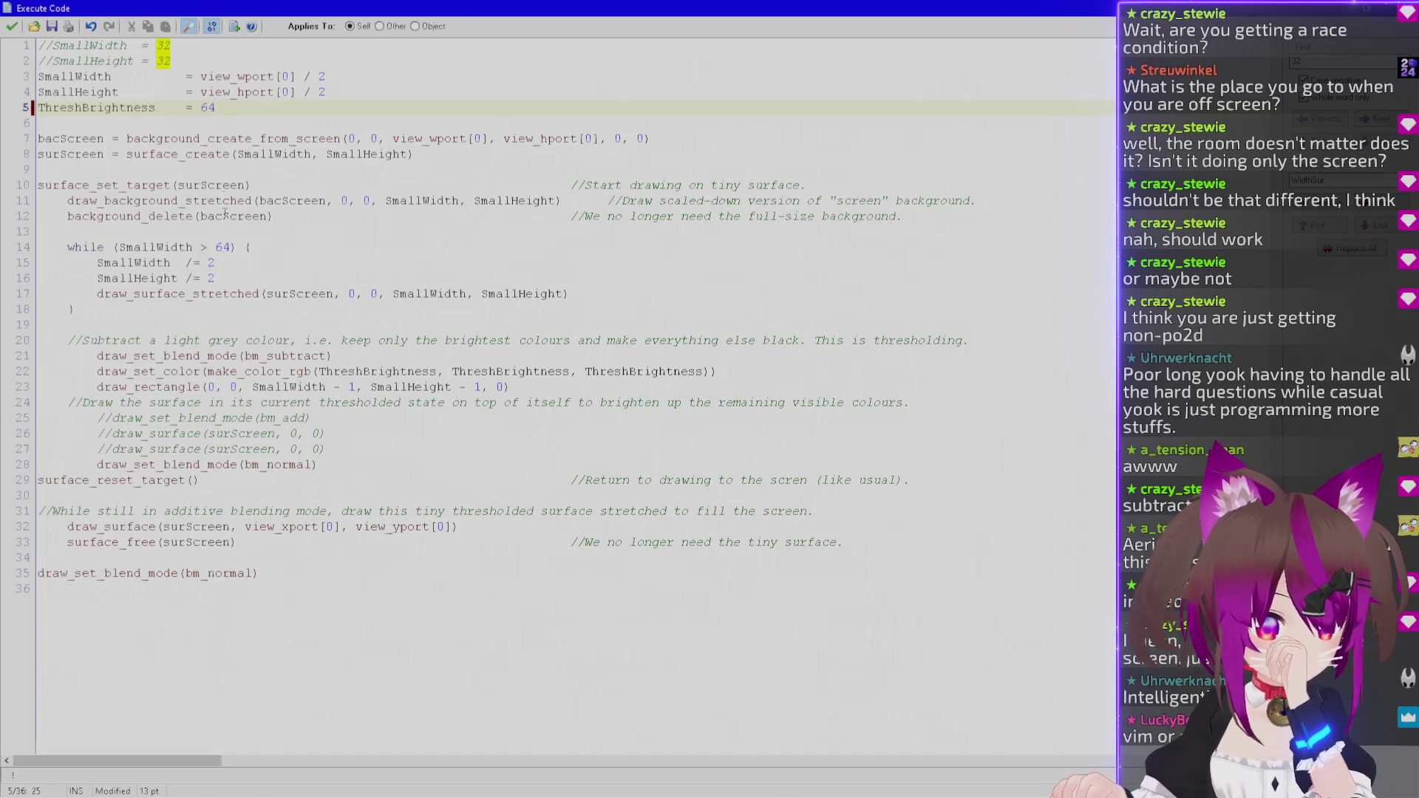
{"action": "left_click_drag", "start_coordinate": [352, 451], "coordinate": [98, 465]}
{"action": "left_click_drag", "start_coordinate": [157, 528], "coordinate": [235, 543]}
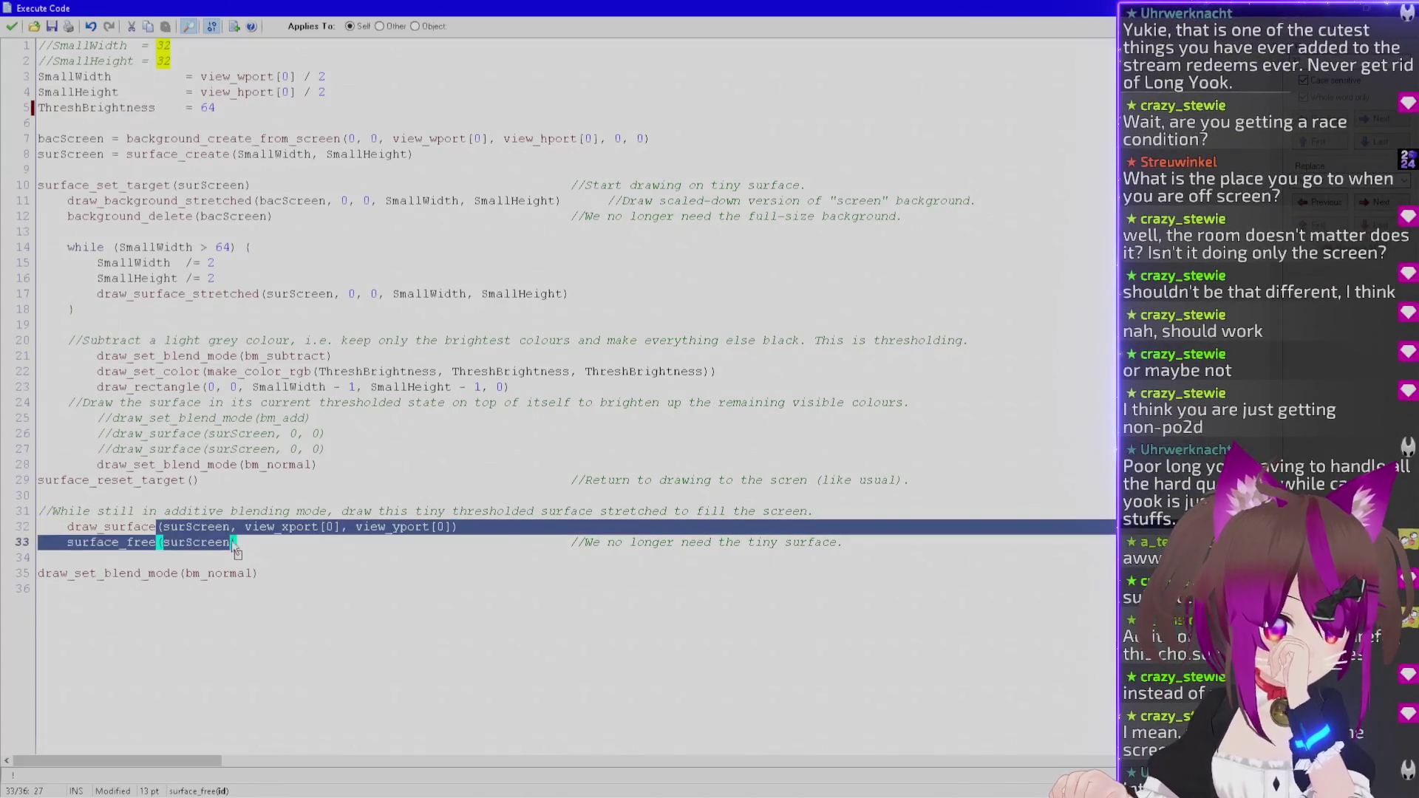
{"action": "left_click", "coordinate": [13, 28]}
{"action": "key", "text": "F5"}
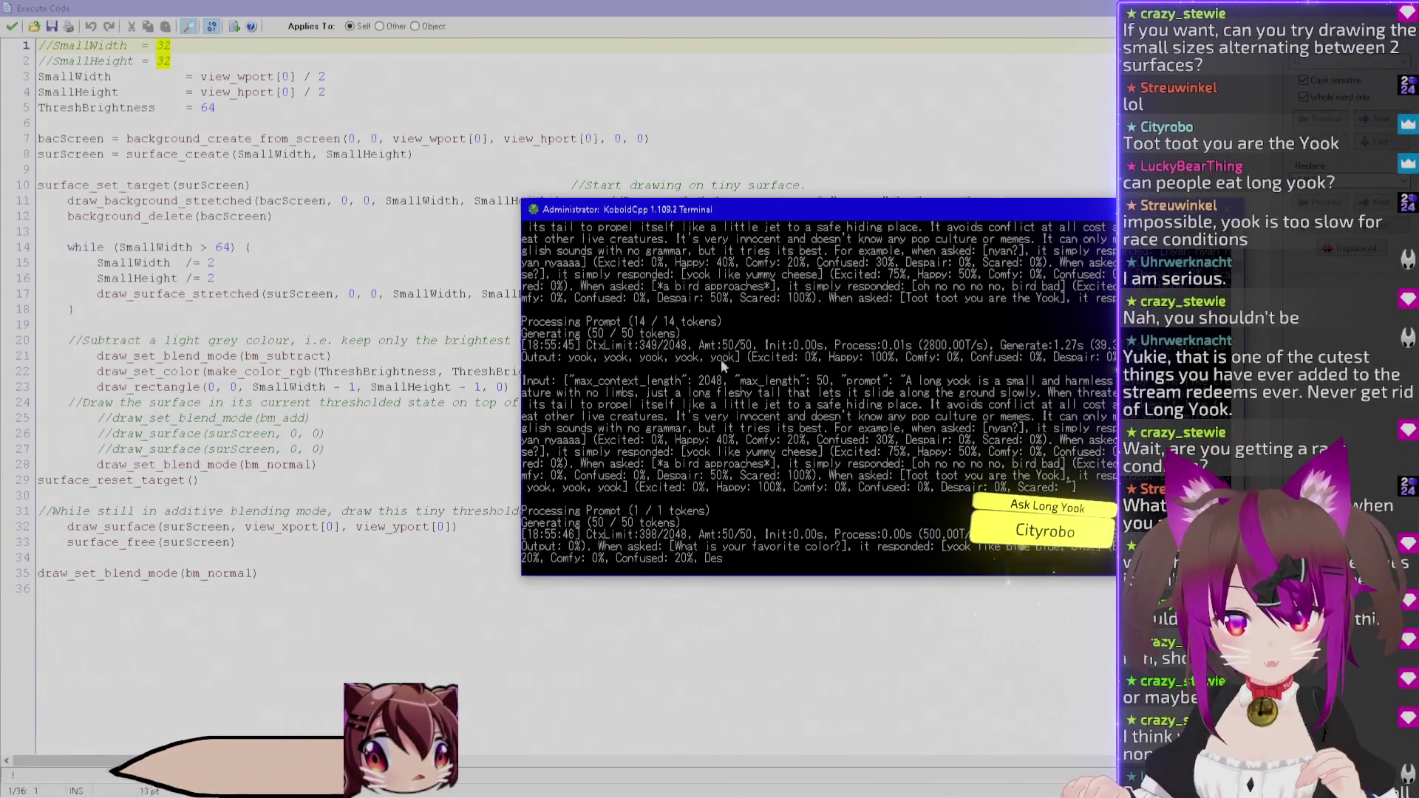
Move the KoboldCpp terminal window aside and bring the Execute Code editor to the front.
{"action": "mouse_move", "coordinate": [758, 200]}
{"action": "left_mouse_down"}
{"action": "mouse_move", "coordinate": [679, 328]}
{"action": "mouse_move", "coordinate": [680, 44]}
{"action": "left_mouse_up"}
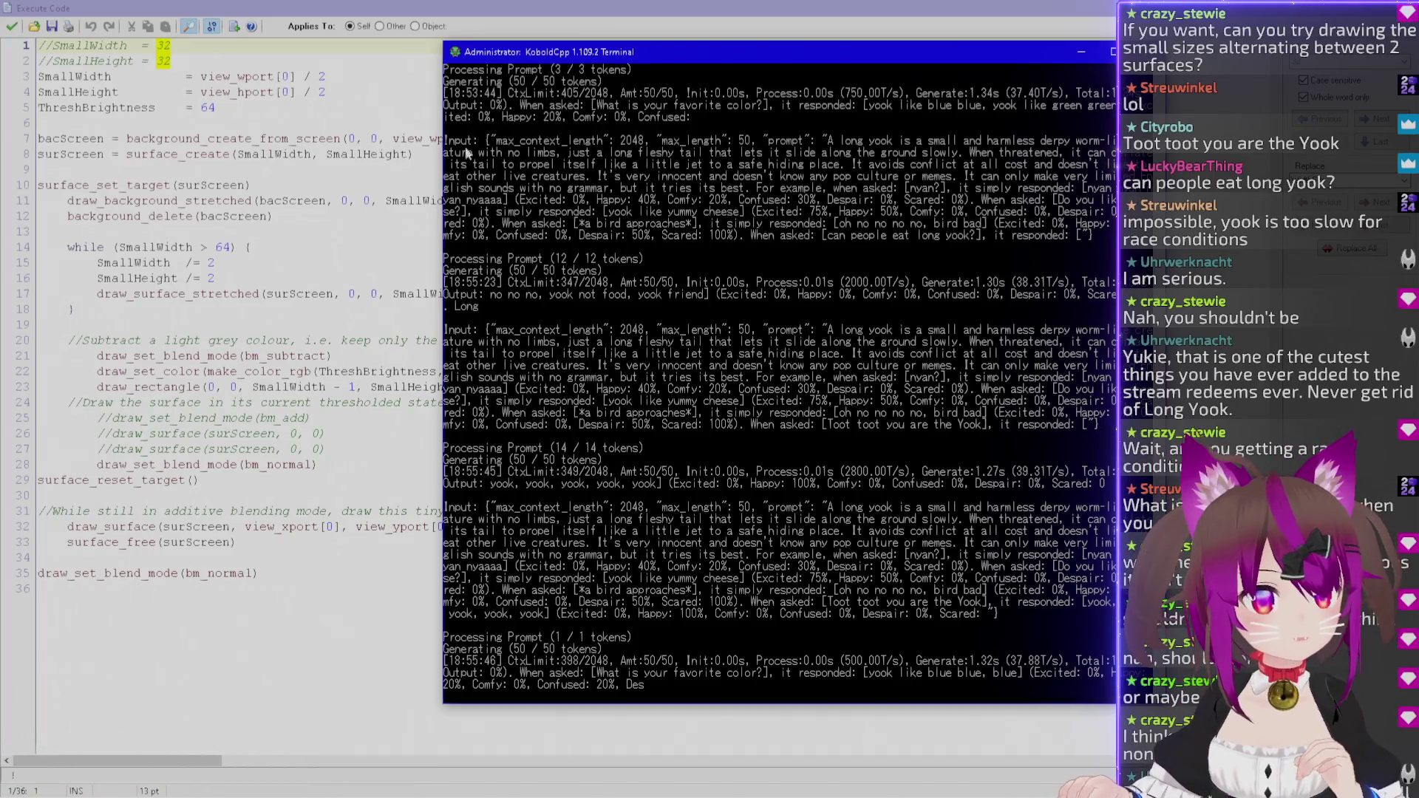
{"action": "left_click_drag", "start_coordinate": [507, 294], "coordinate": [1135, 294]}
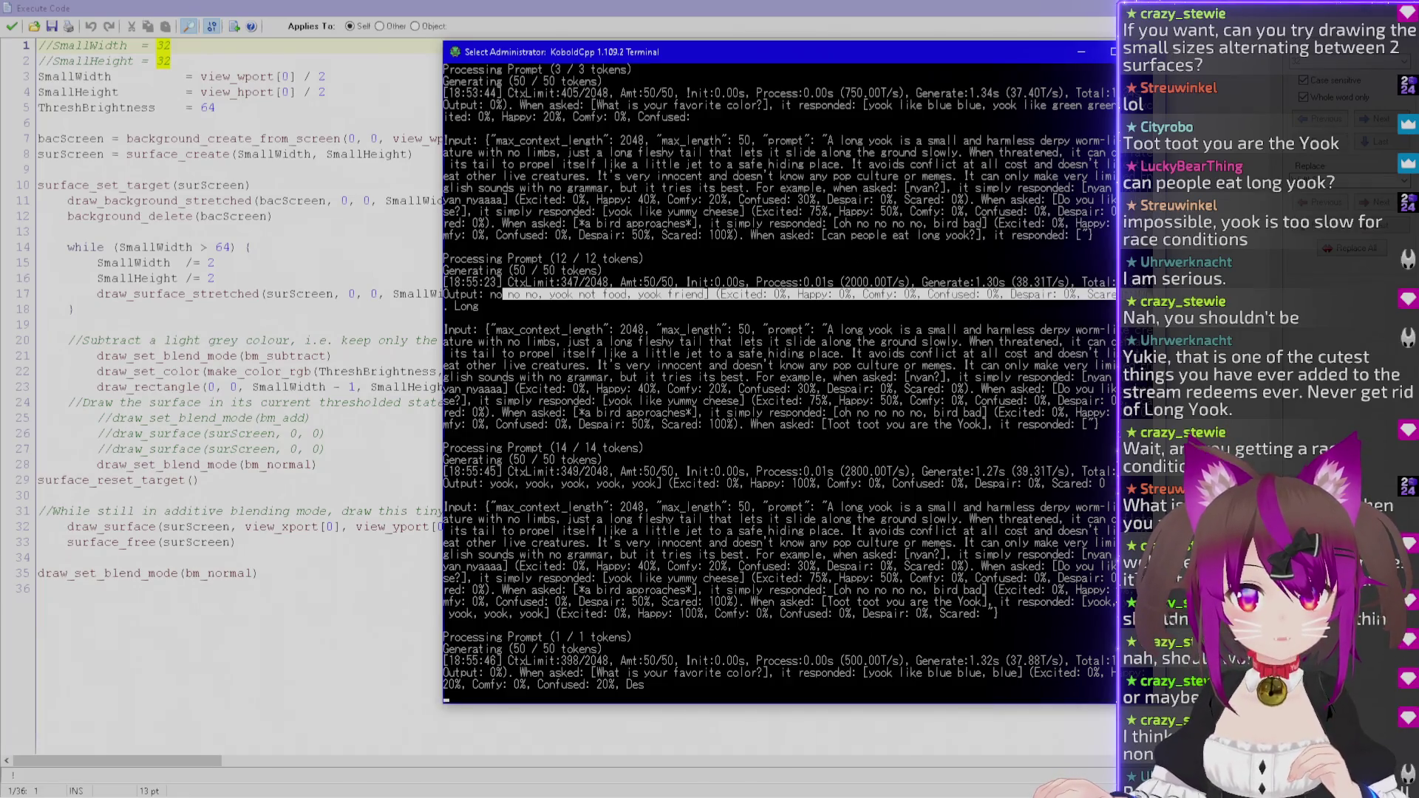
{"action": "left_click_drag", "start_coordinate": [740, 61], "coordinate": [531, 65]}
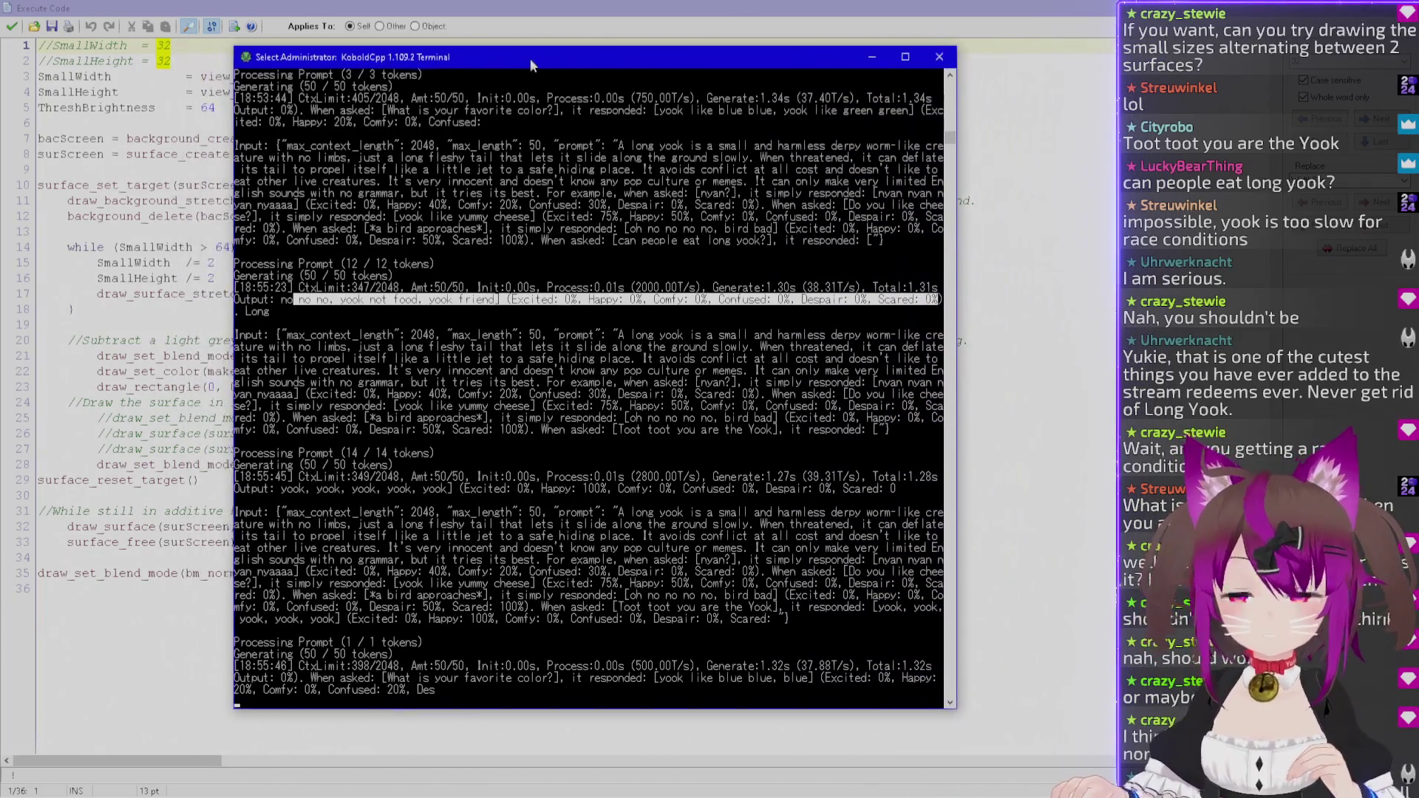
{"action": "right_click", "coordinate": [553, 330]}
{"action": "left_click_drag", "start_coordinate": [450, 59], "coordinate": [689, 68]}
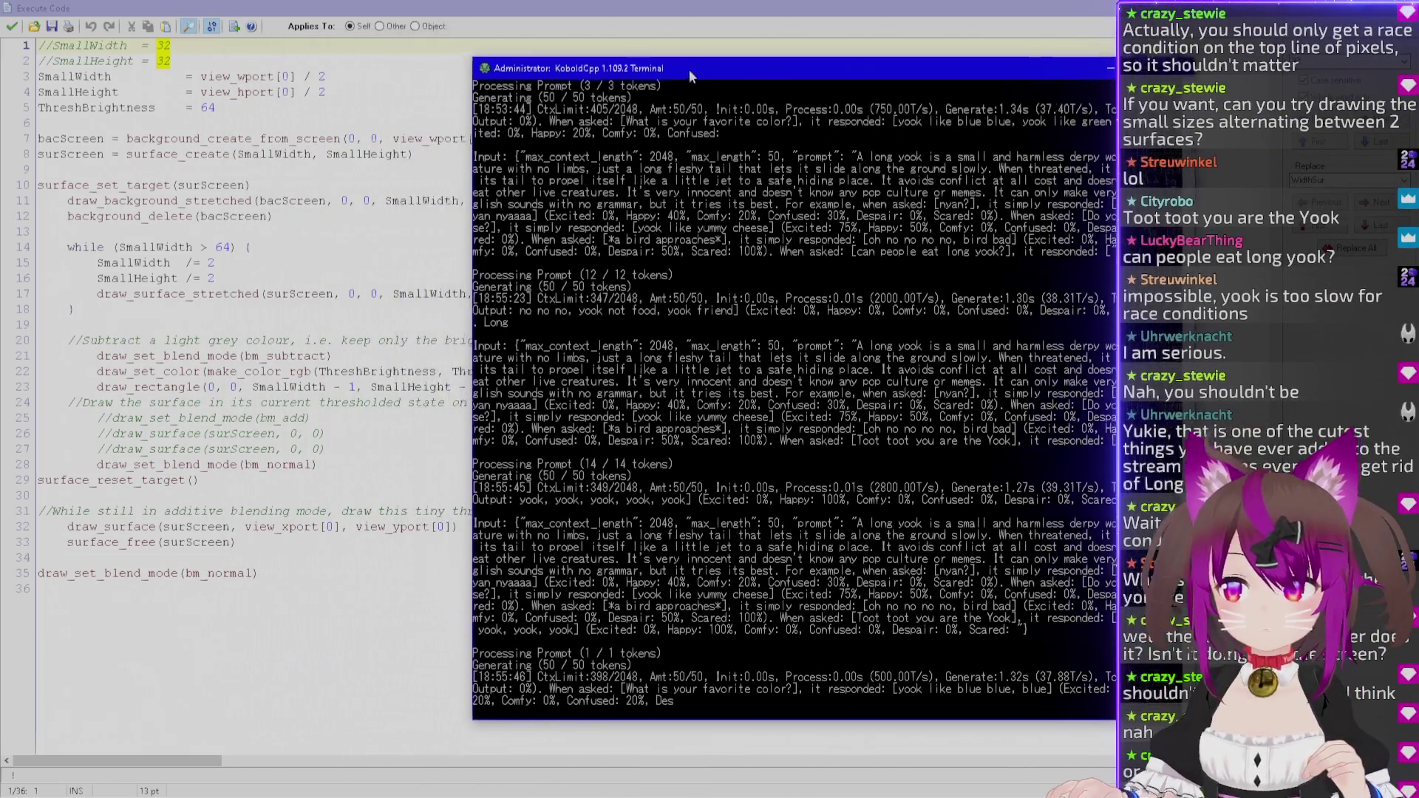
{"action": "left_click", "coordinate": [729, 21]}
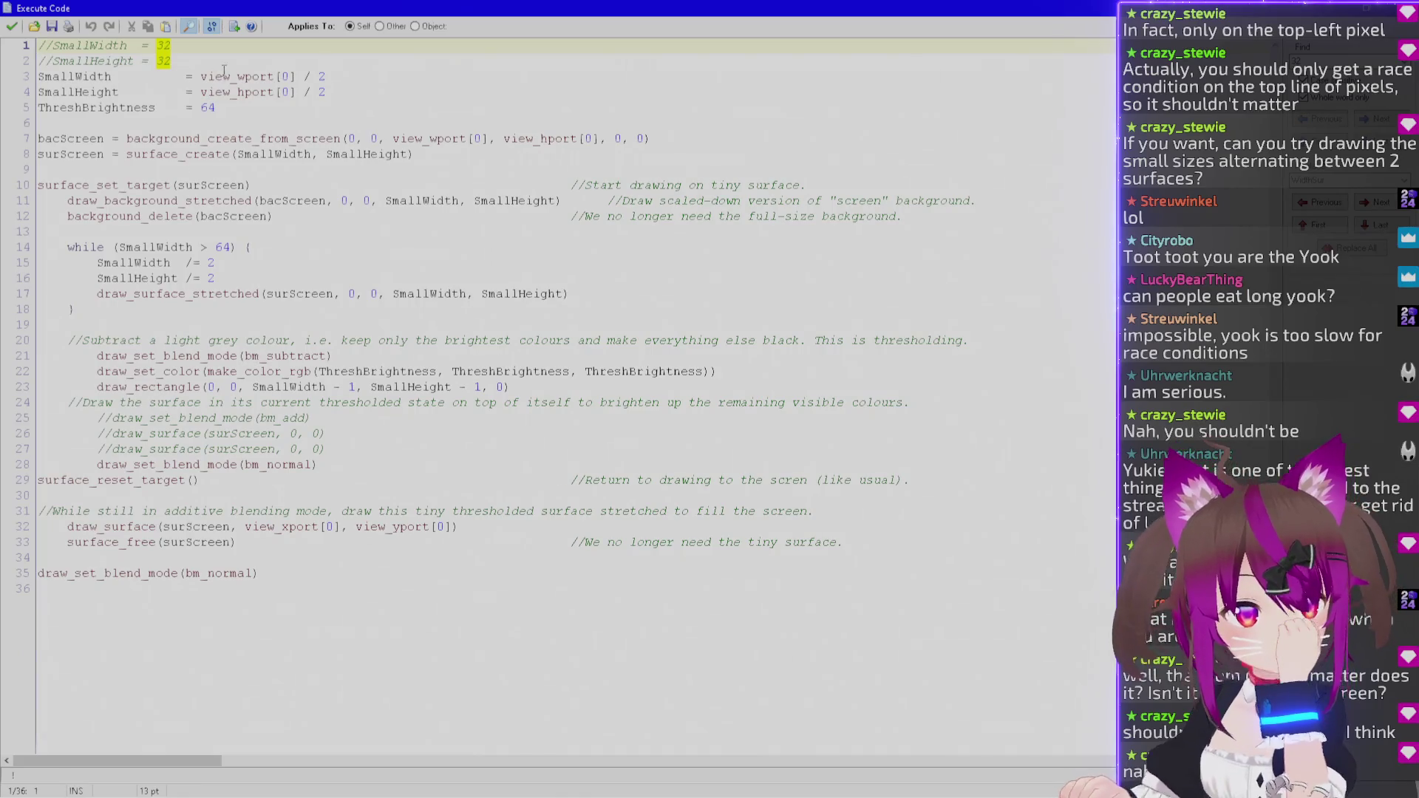
{"action": "left_click", "coordinate": [387, 107]}
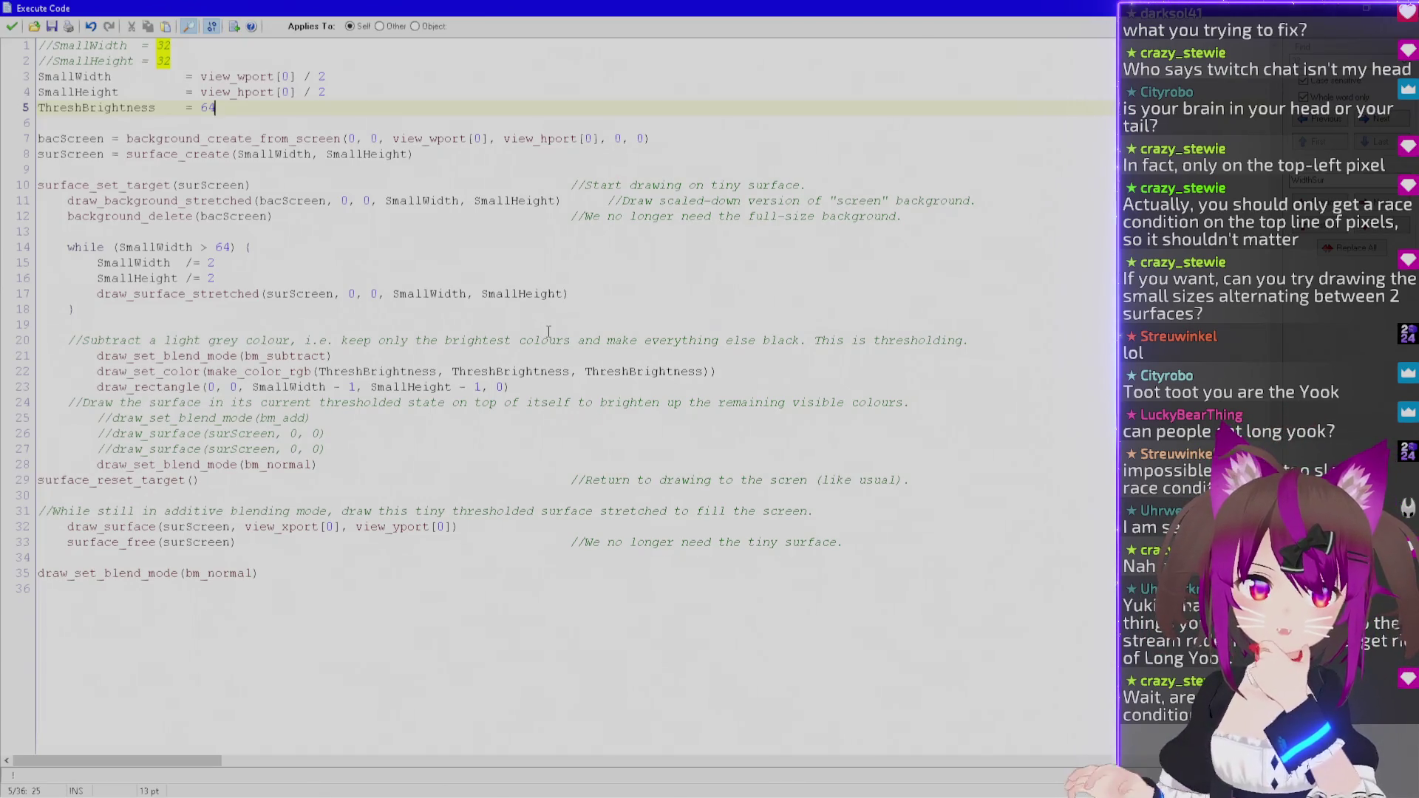
{"action": "double_click", "coordinate": [191, 140]}
{"action": "left_click_drag", "start_coordinate": [651, 139], "coordinate": [112, 139]}
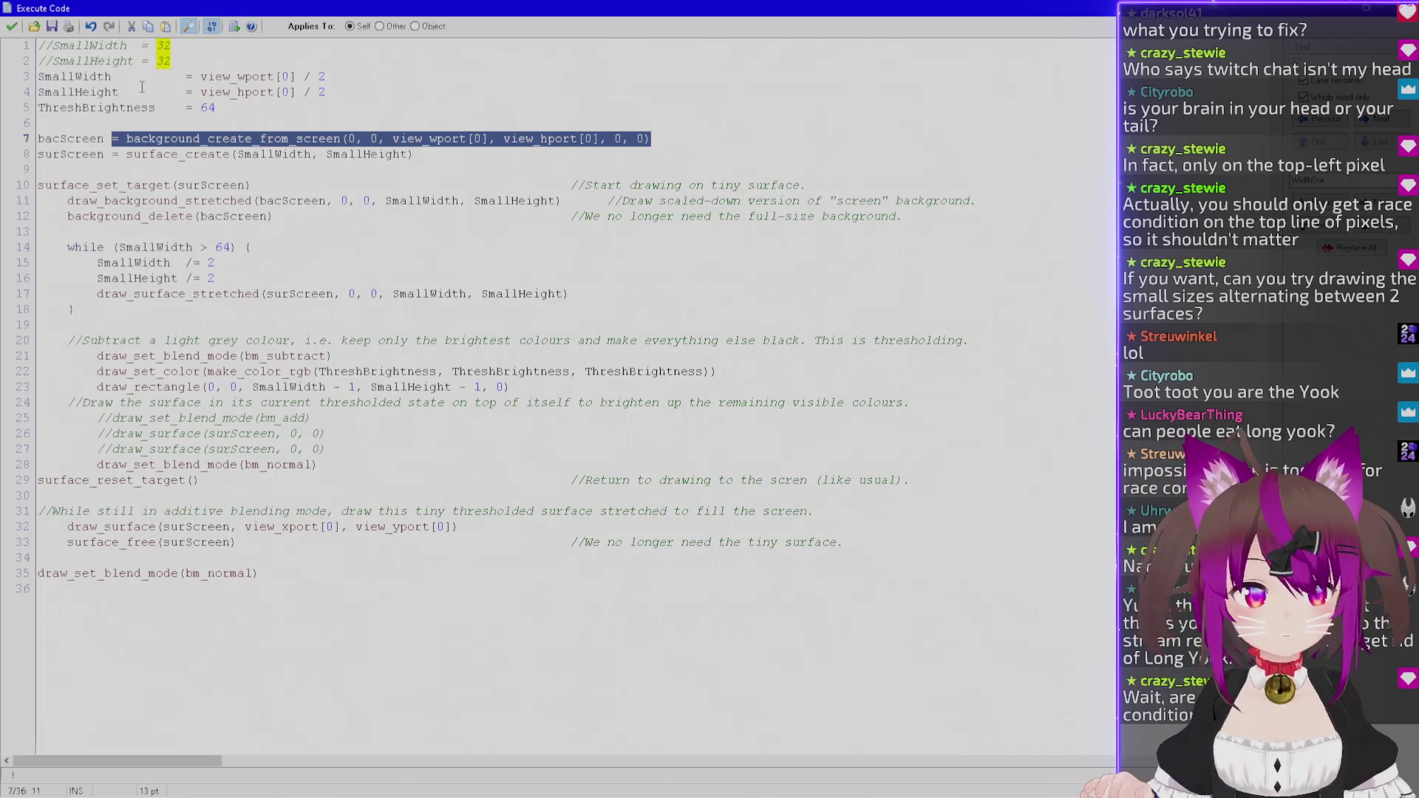
{"action": "double_click", "coordinate": [248, 140]}
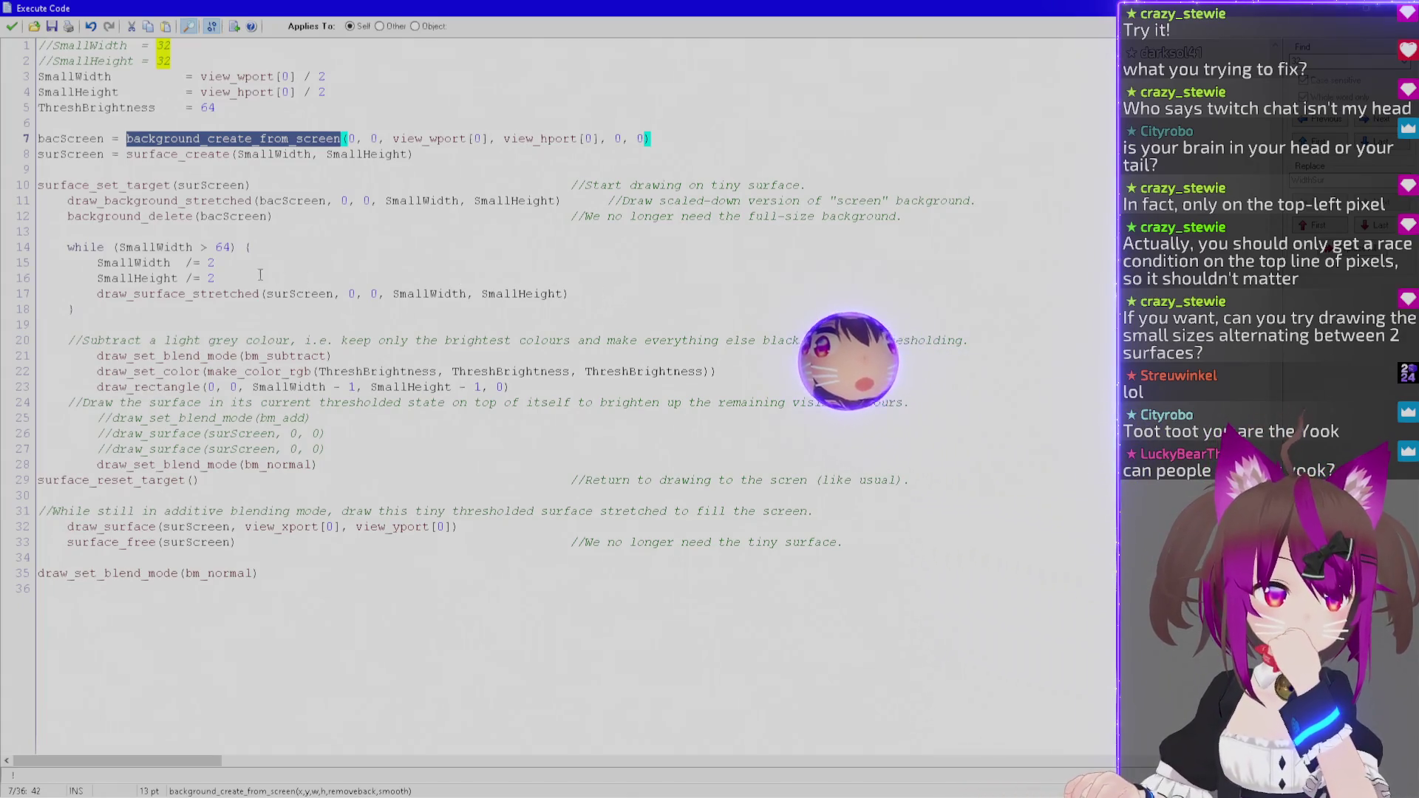
{"action": "left_click_drag", "start_coordinate": [97, 263], "coordinate": [215, 263]}
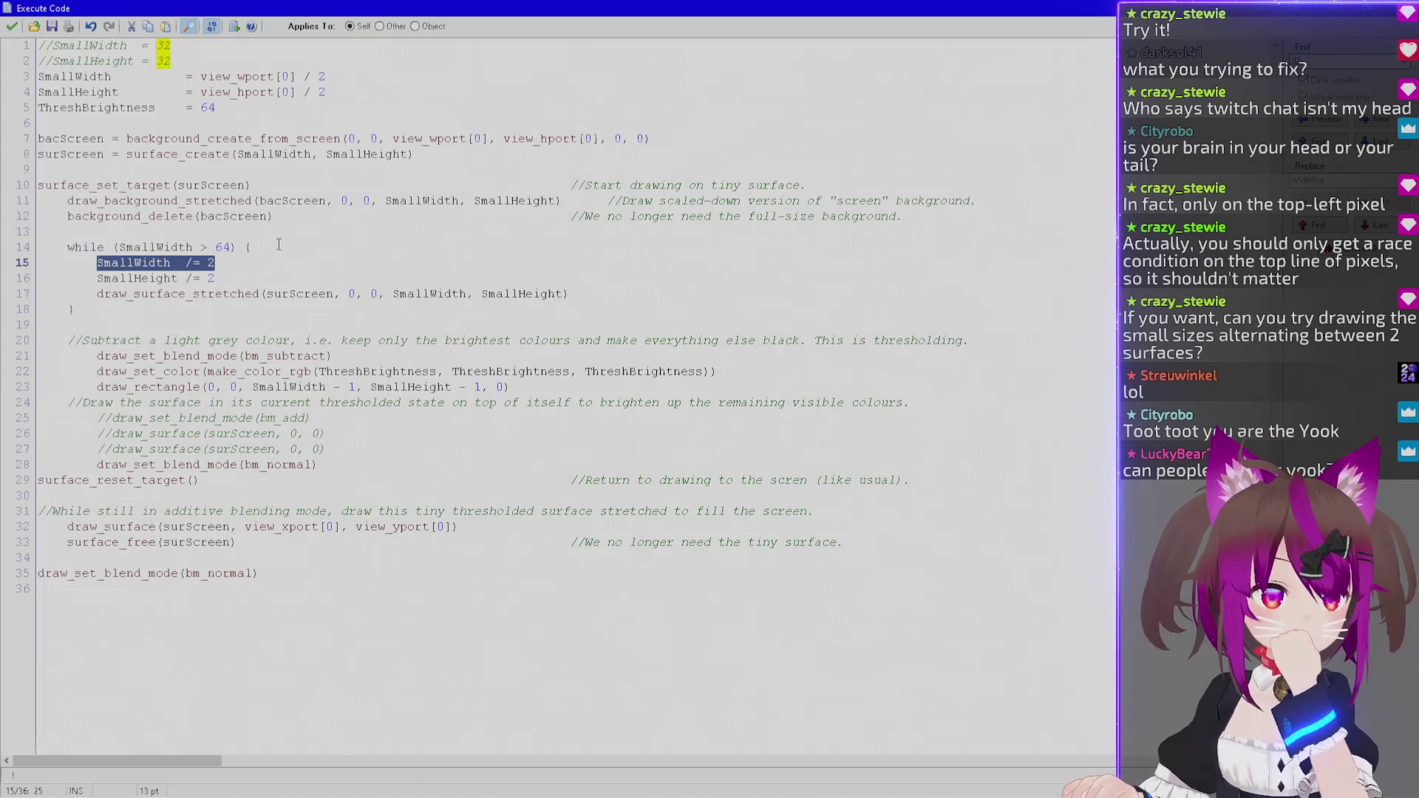
Copy line 7's bacScreen assignment into a new first line of the while loop.
{"action": "left_click", "coordinate": [316, 247]}
{"action": "key", "text": "Return"}
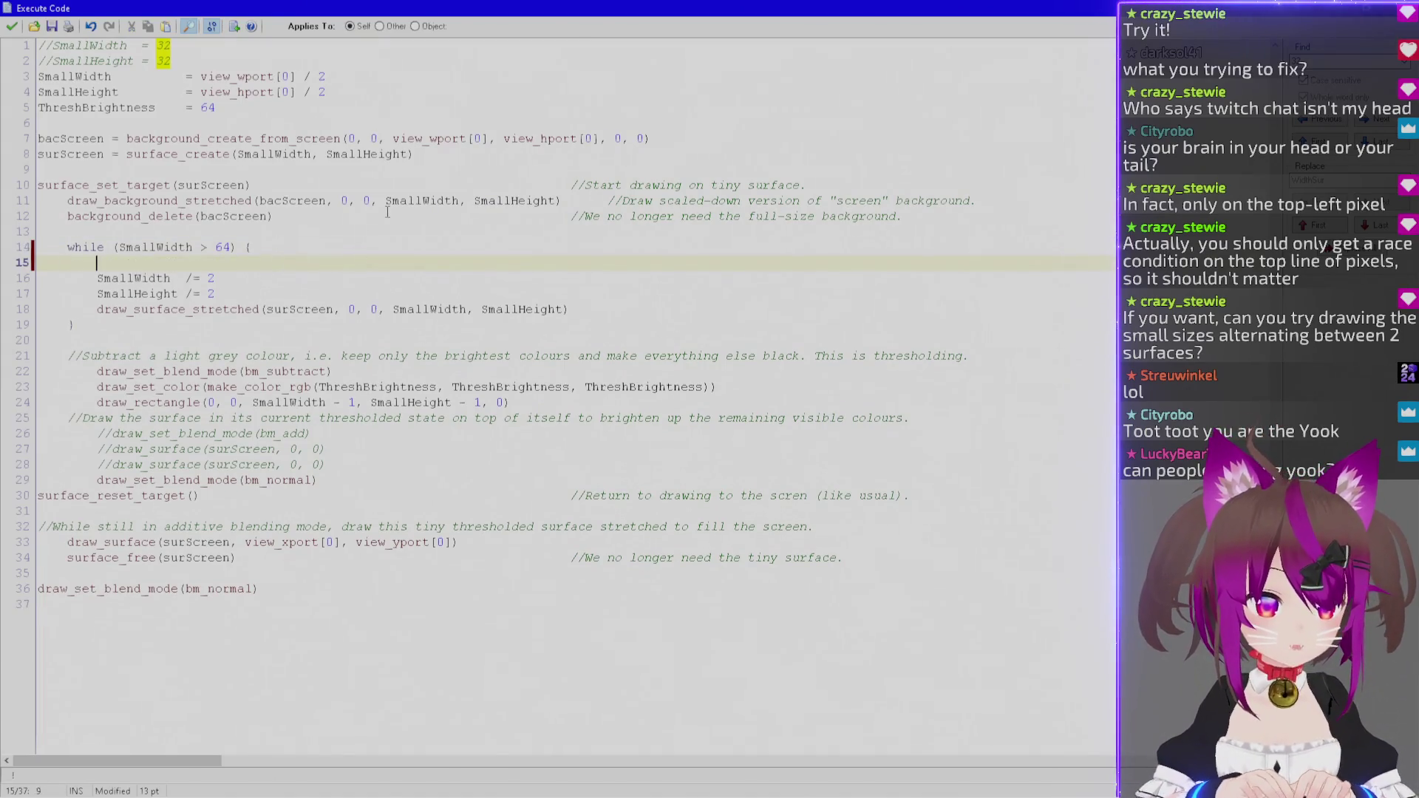
{"action": "double_click", "coordinate": [102, 140]}
{"action": "left_click", "coordinate": [676, 133], "text": "shift"}
{"action": "key", "text": "ctrl+c"}
{"action": "left_click", "coordinate": [266, 263]}
{"action": "key", "text": "ctrl+v"}
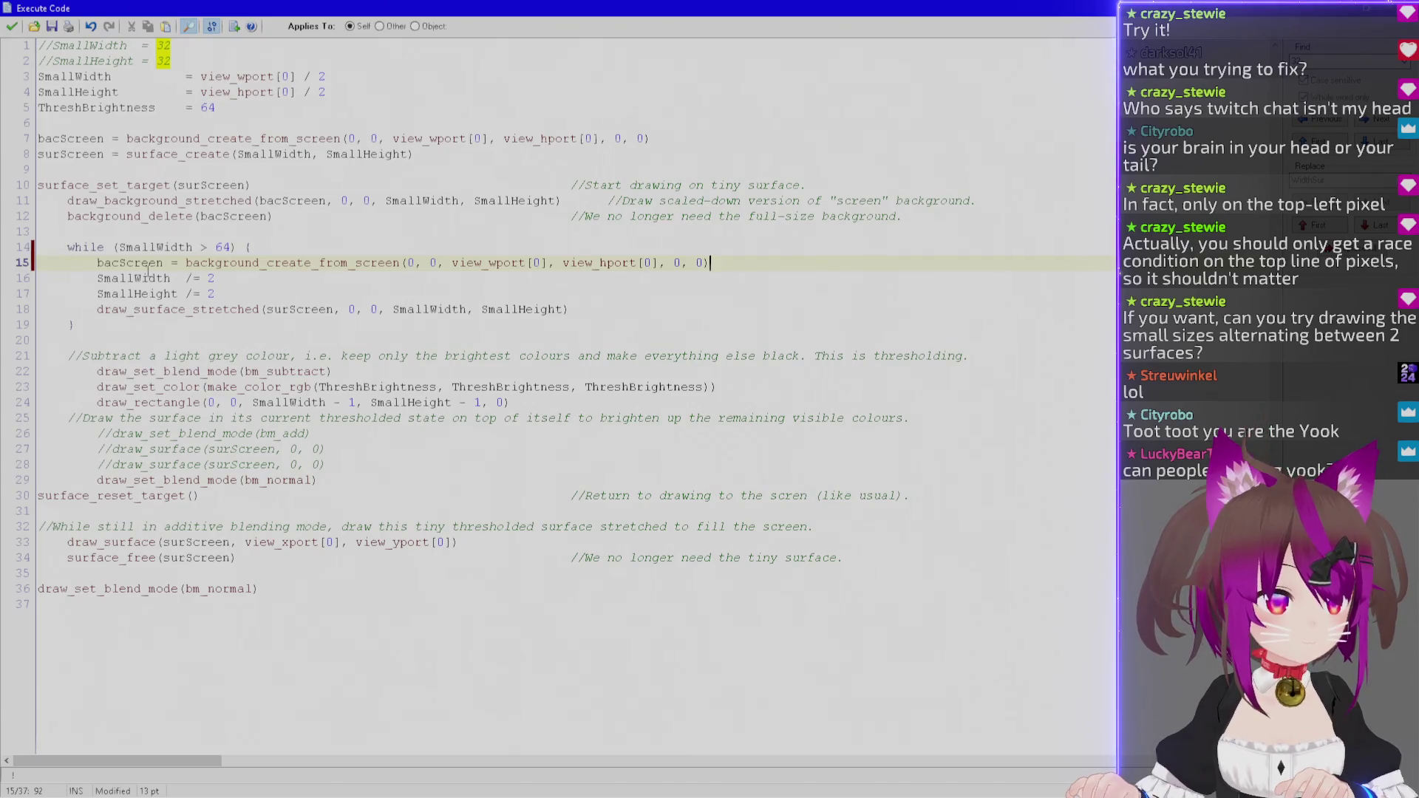
Add background_delete(bacScreen) after the stretched draw and change screen to surface in the copied call.
{"action": "left_click", "coordinate": [651, 308]}
{"action": "key", "text": "Return"}
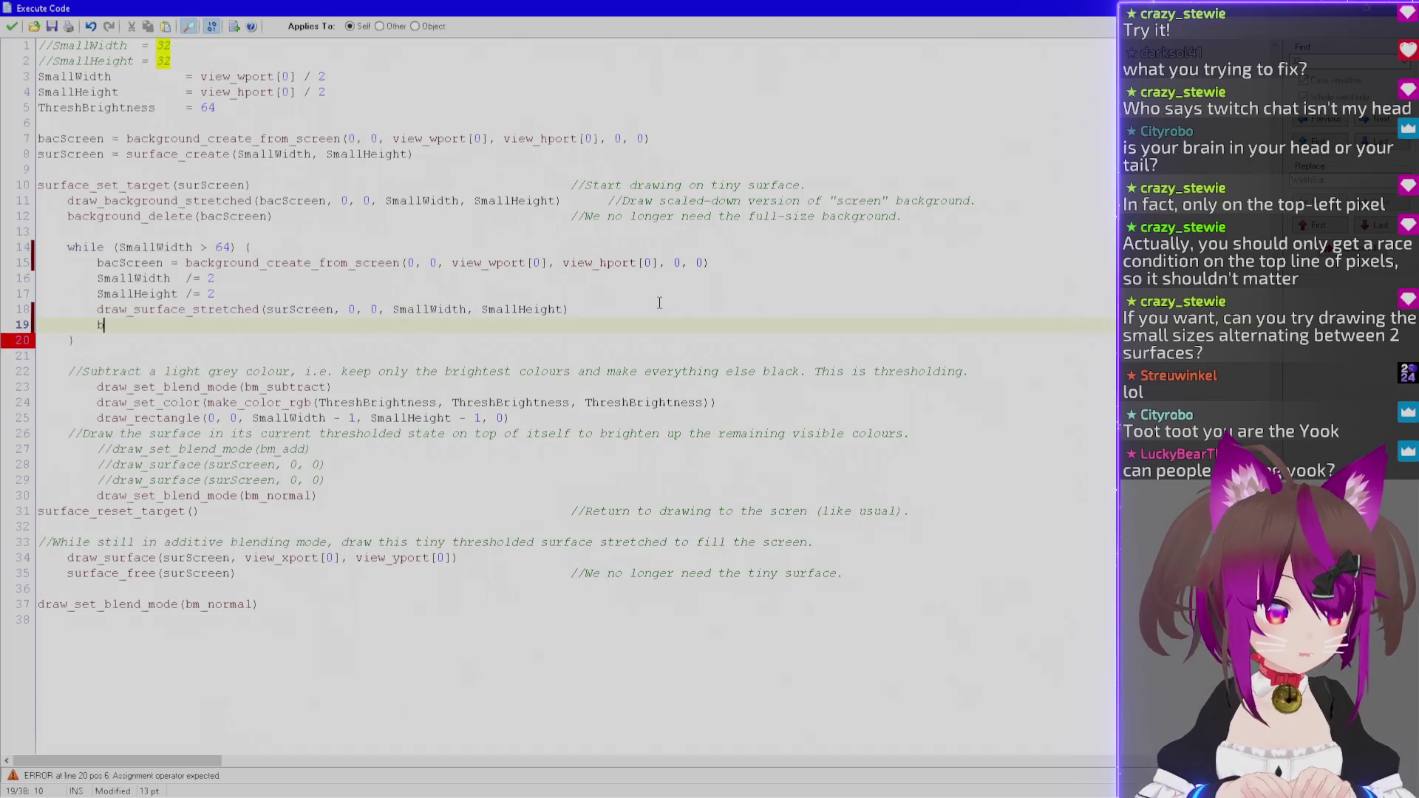
{"action": "type", "text": "backgro"}
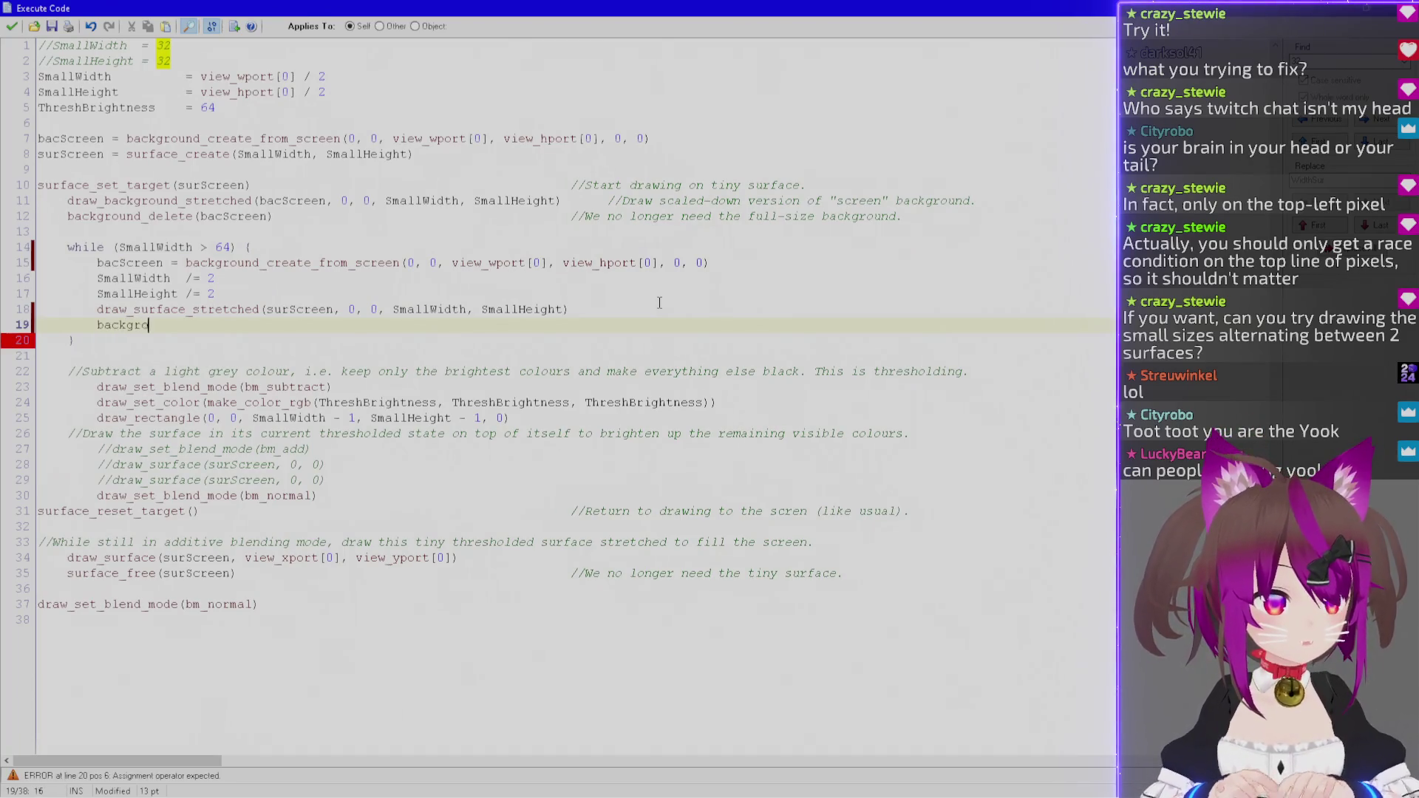
{"action": "type", "text": "und_delete(bacScreen "}
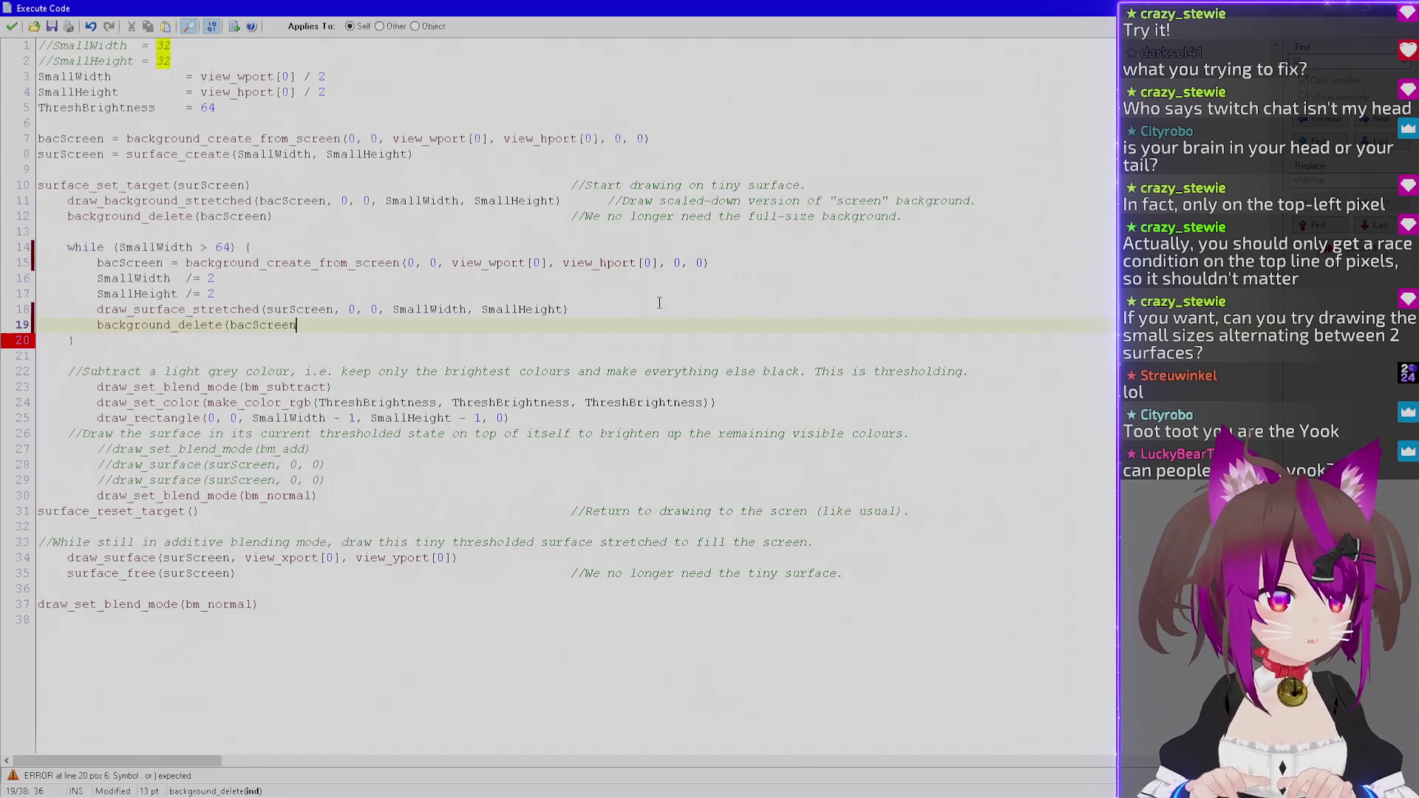
{"action": "type", "text": ")"}
{"action": "double_click", "coordinate": [395, 264]}
{"action": "type", "text": "surface"}
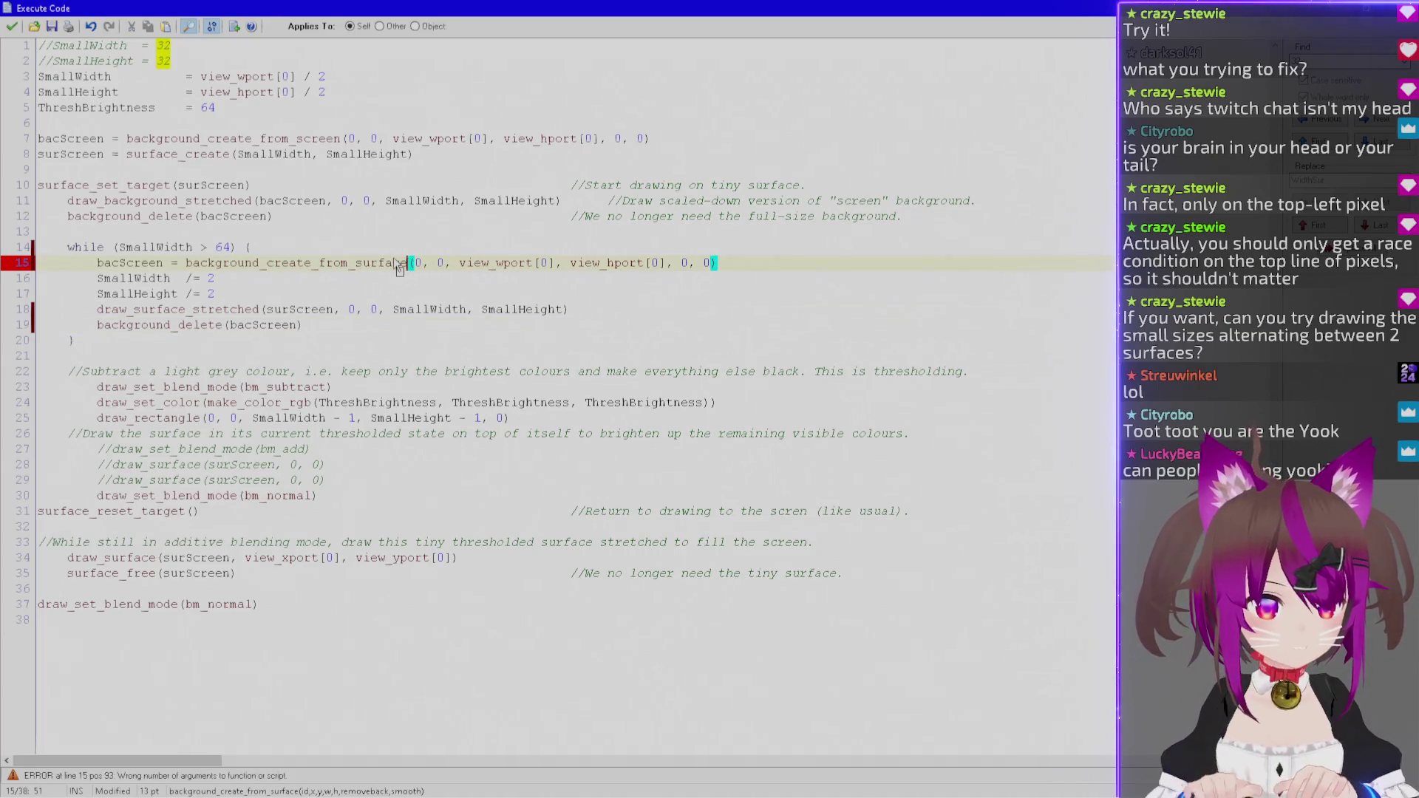
Give the call arguments surScreen, 0, 0, SmallWidth, SmallHeight, removing view_wport[0] and view_hport[0].
{"action": "key", "text": "Right"}
{"action": "key", "text": "Right"}
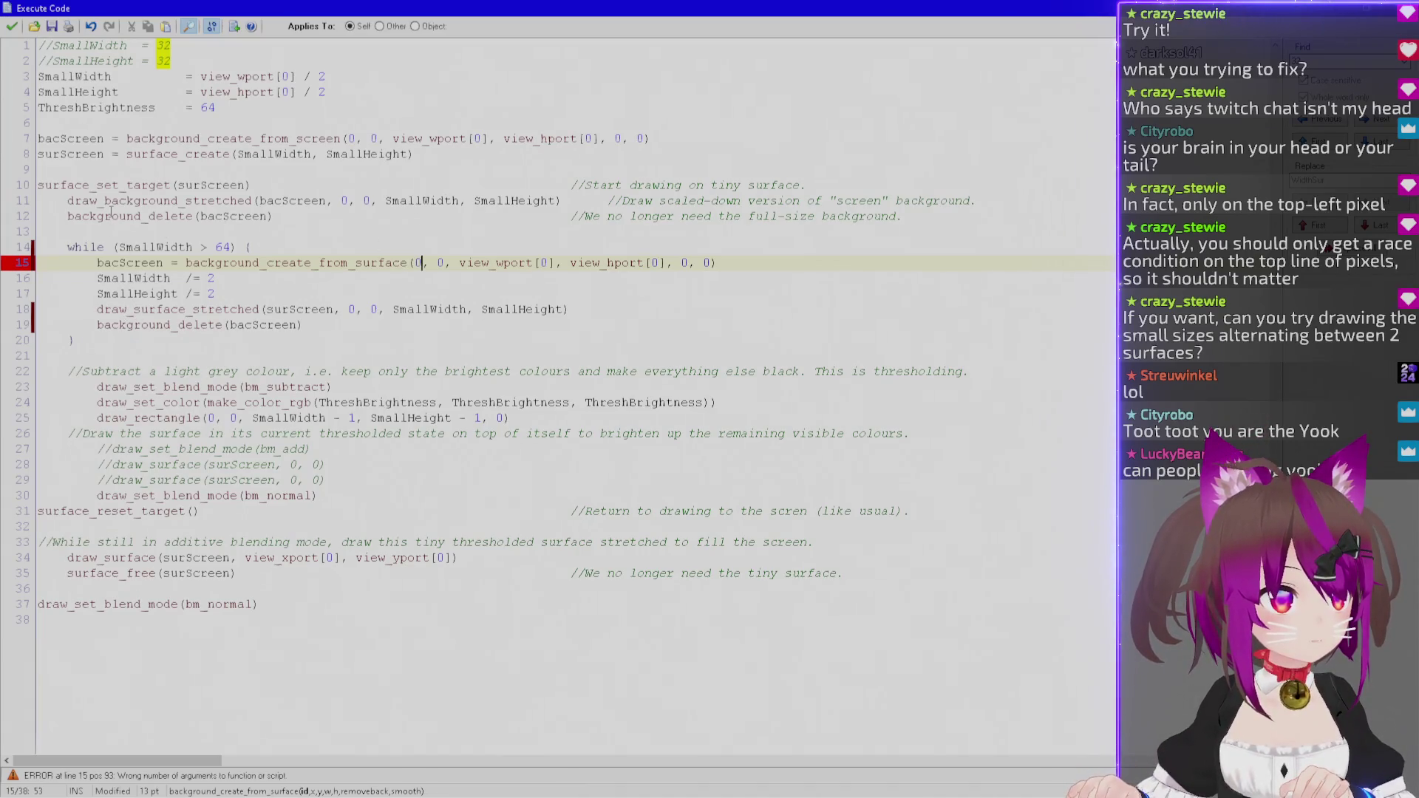
{"action": "double_click", "coordinate": [69, 154]}
{"action": "double_click", "coordinate": [418, 264]}
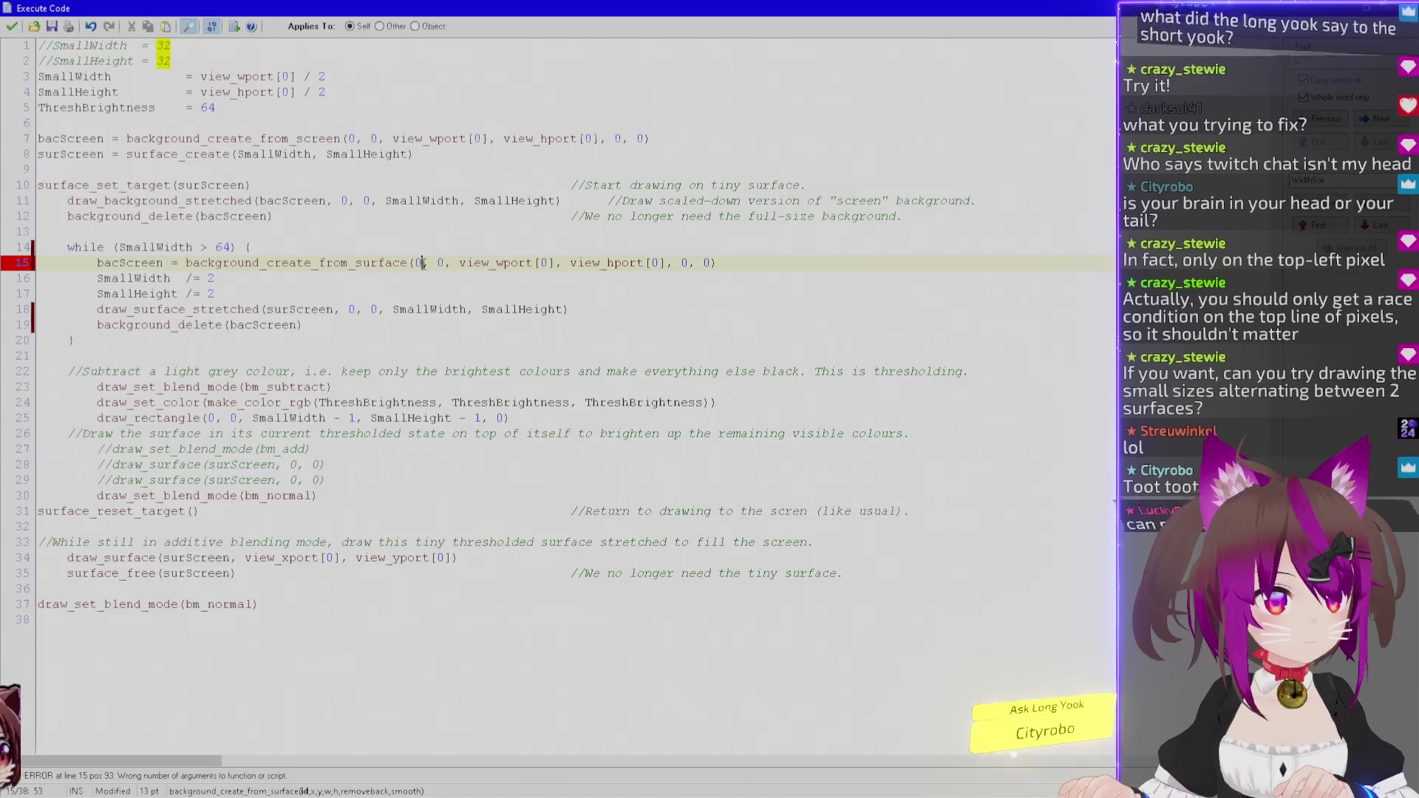
{"action": "key", "text": "ctrl+v"}
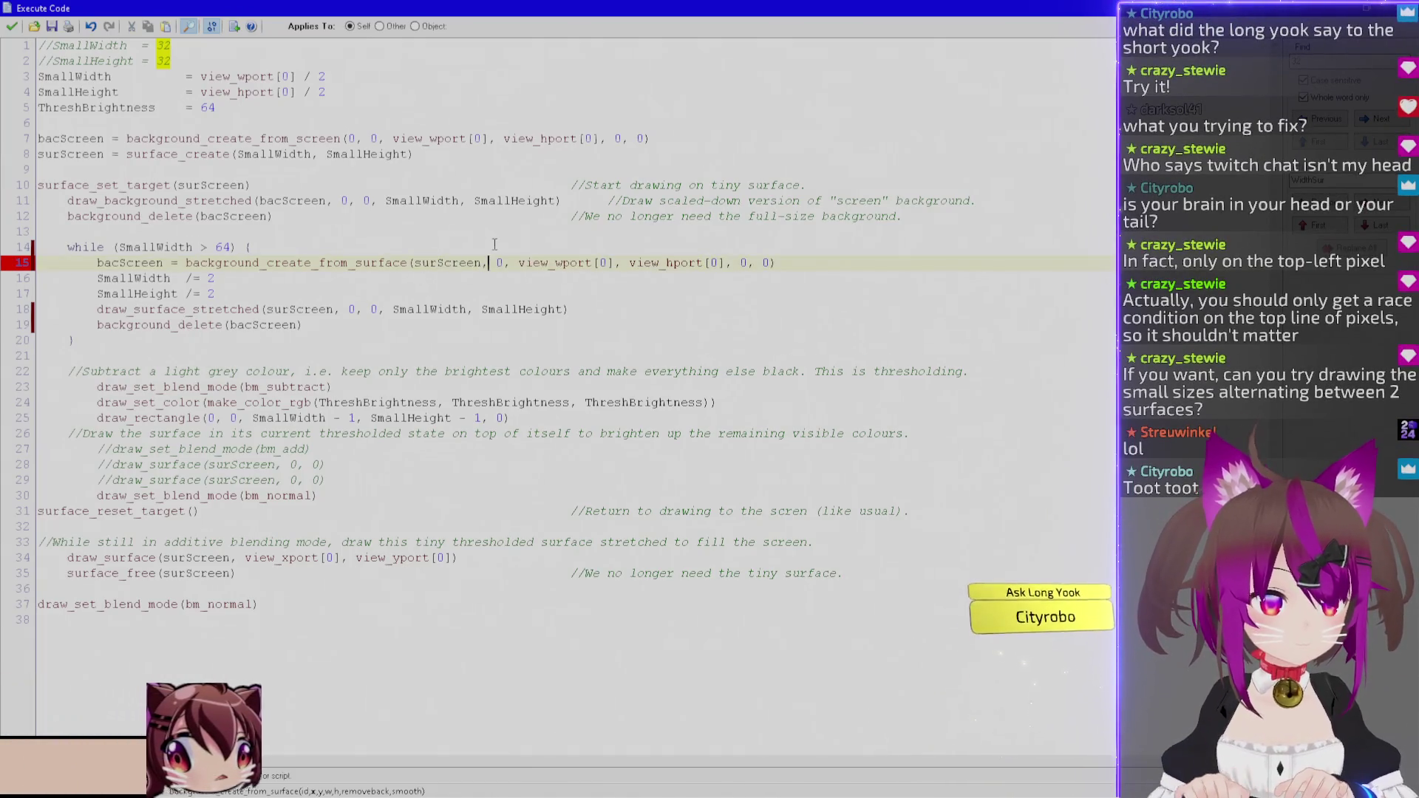
{"action": "key", "text": "Right"}
{"action": "key", "text": "Right"}
{"action": "key", "text": "Right"}
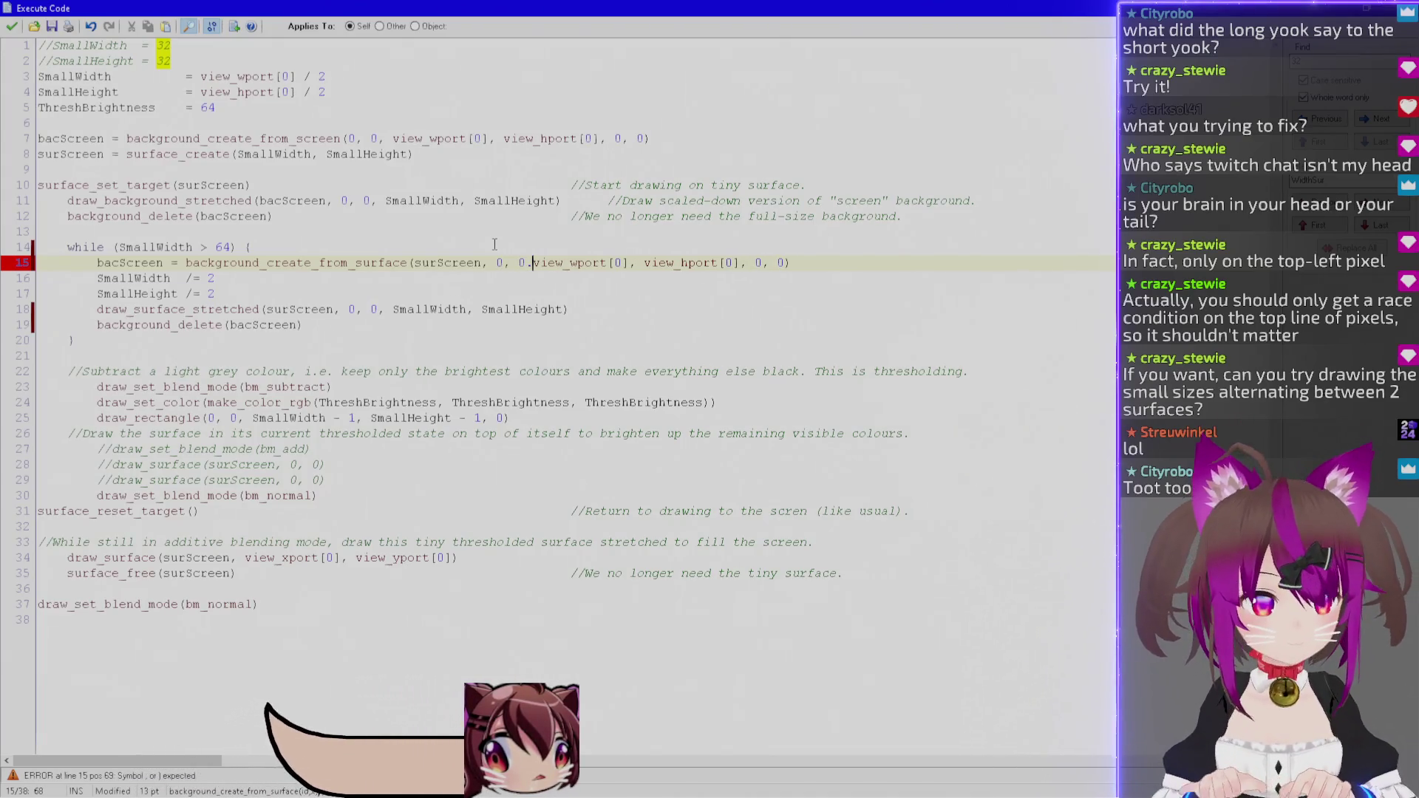
{"action": "type", "text": "0, SmallWidth, Sm"}
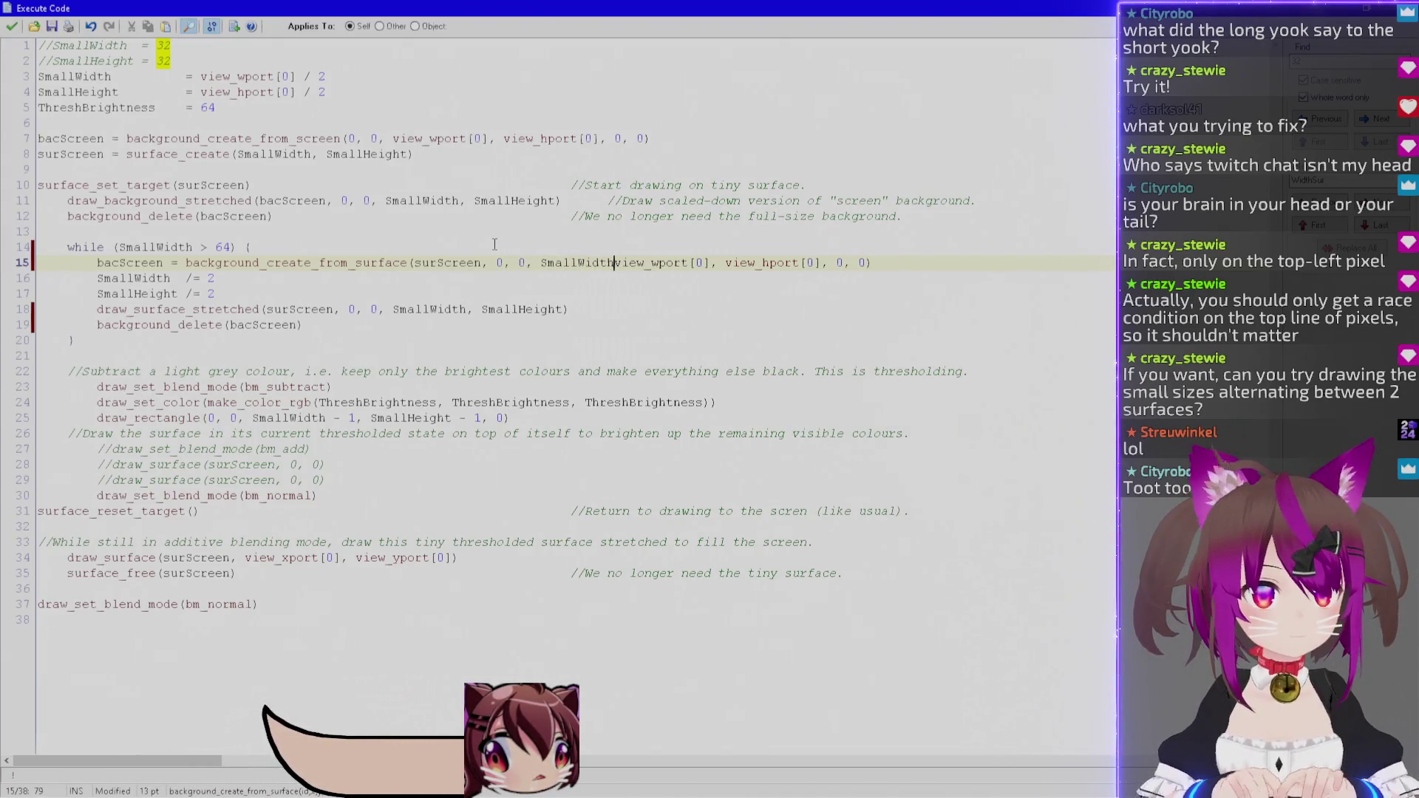
{"action": "type", "text": "allHeight"}
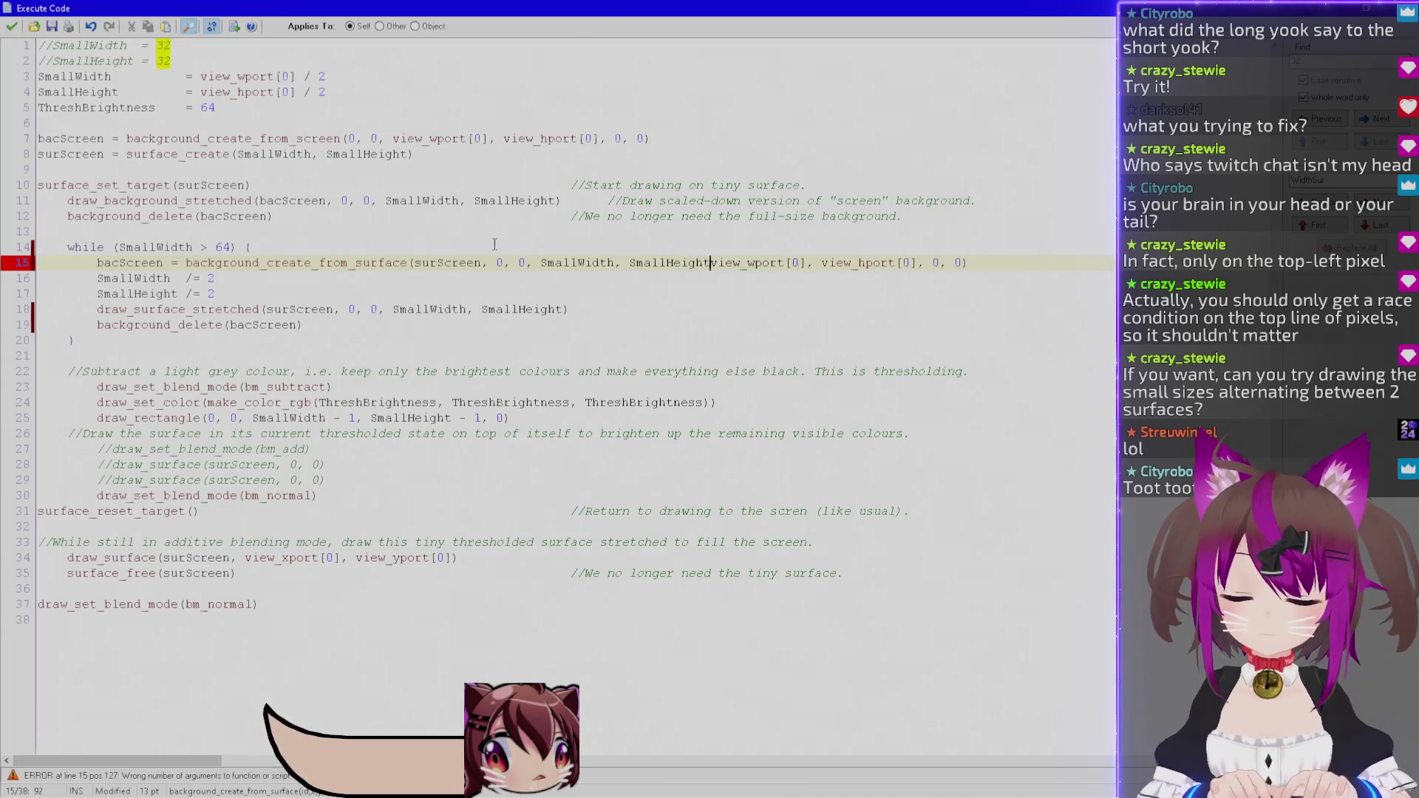
{"action": "key", "text": "ctrl+shift+Right"}
{"action": "key", "text": "ctrl+shift+Right"}
{"action": "key", "text": "ctrl+shift+Right"}
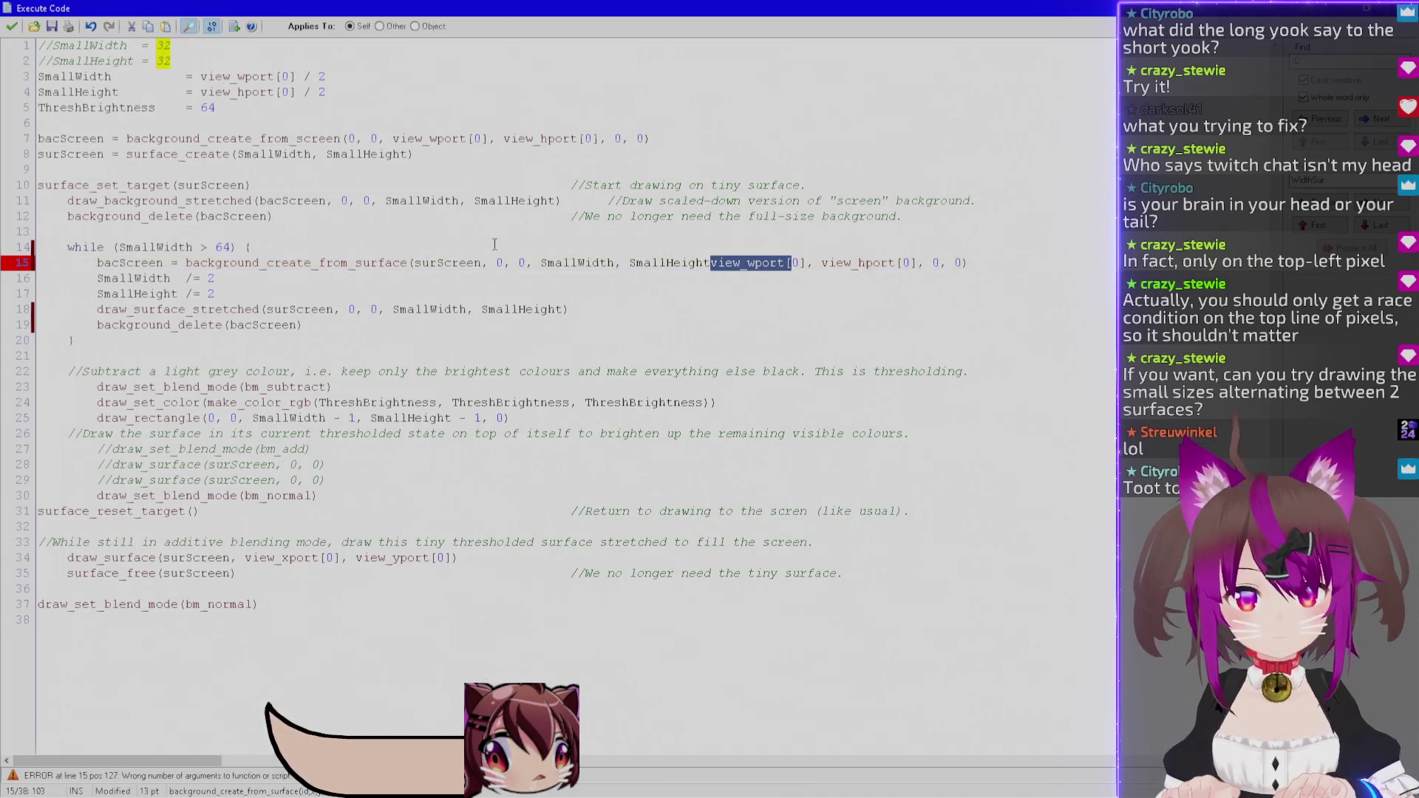
{"action": "key", "text": "shift+Left"}
{"action": "key", "text": "shift+Left"}
{"action": "key", "text": "Delete"}
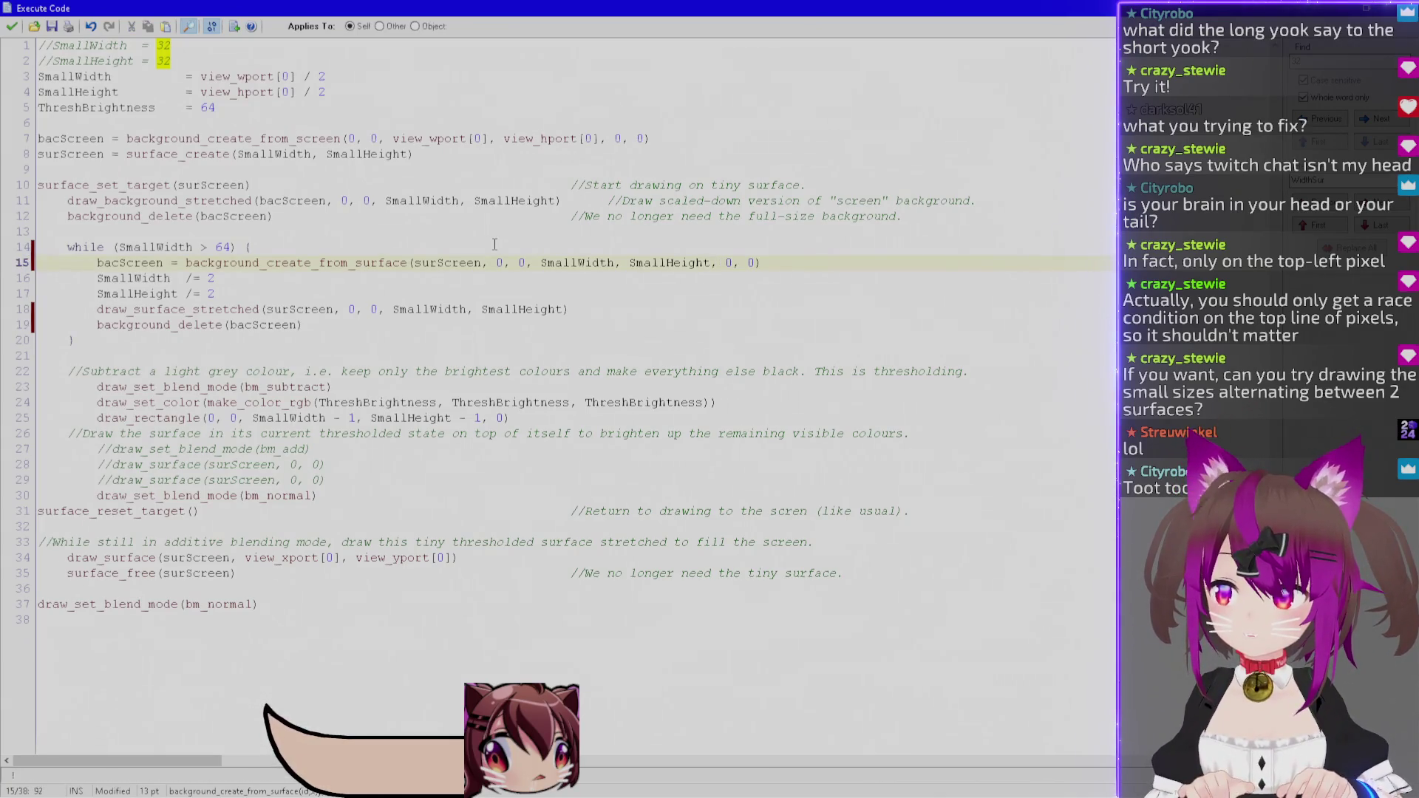
{"action": "key", "text": "Down"}
{"action": "key", "text": "Down"}
{"action": "key", "text": "Down"}
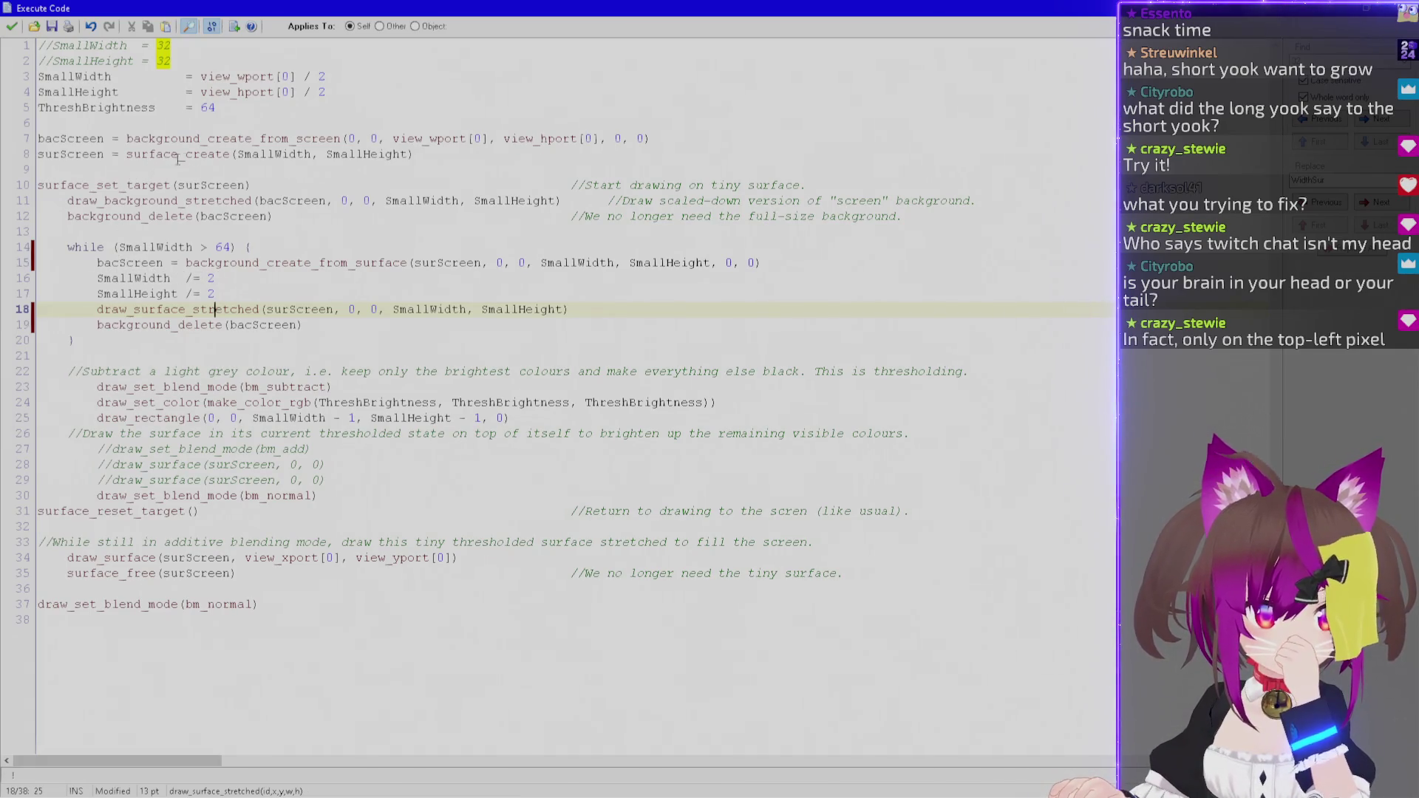
Change line 18's draw_surface_stretched call to draw_background_stretched, copied from line 11.
{"action": "double_click", "coordinate": [153, 201]}
{"action": "key", "text": "ctrl+c"}
{"action": "double_click", "coordinate": [197, 310]}
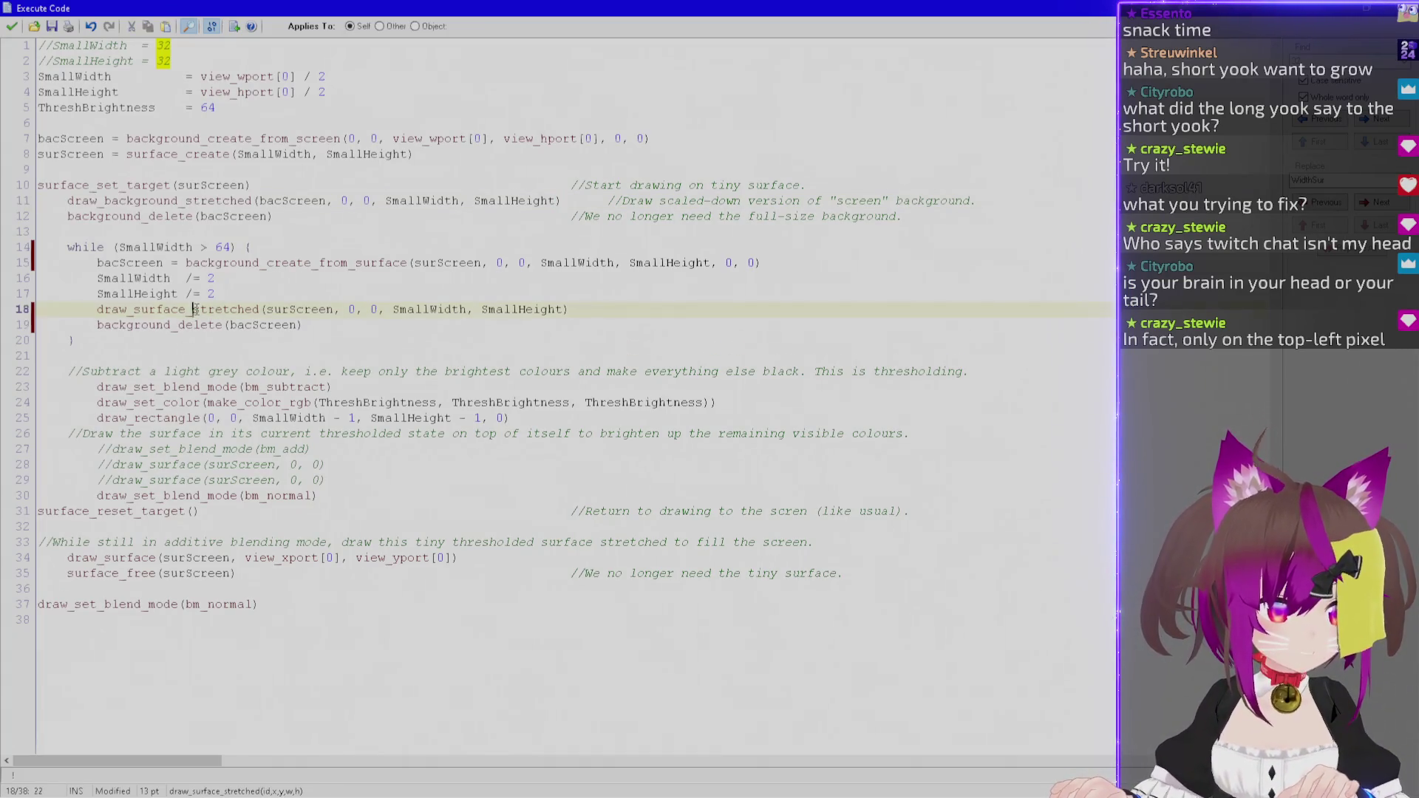
{"action": "key", "text": "ctrl+v"}
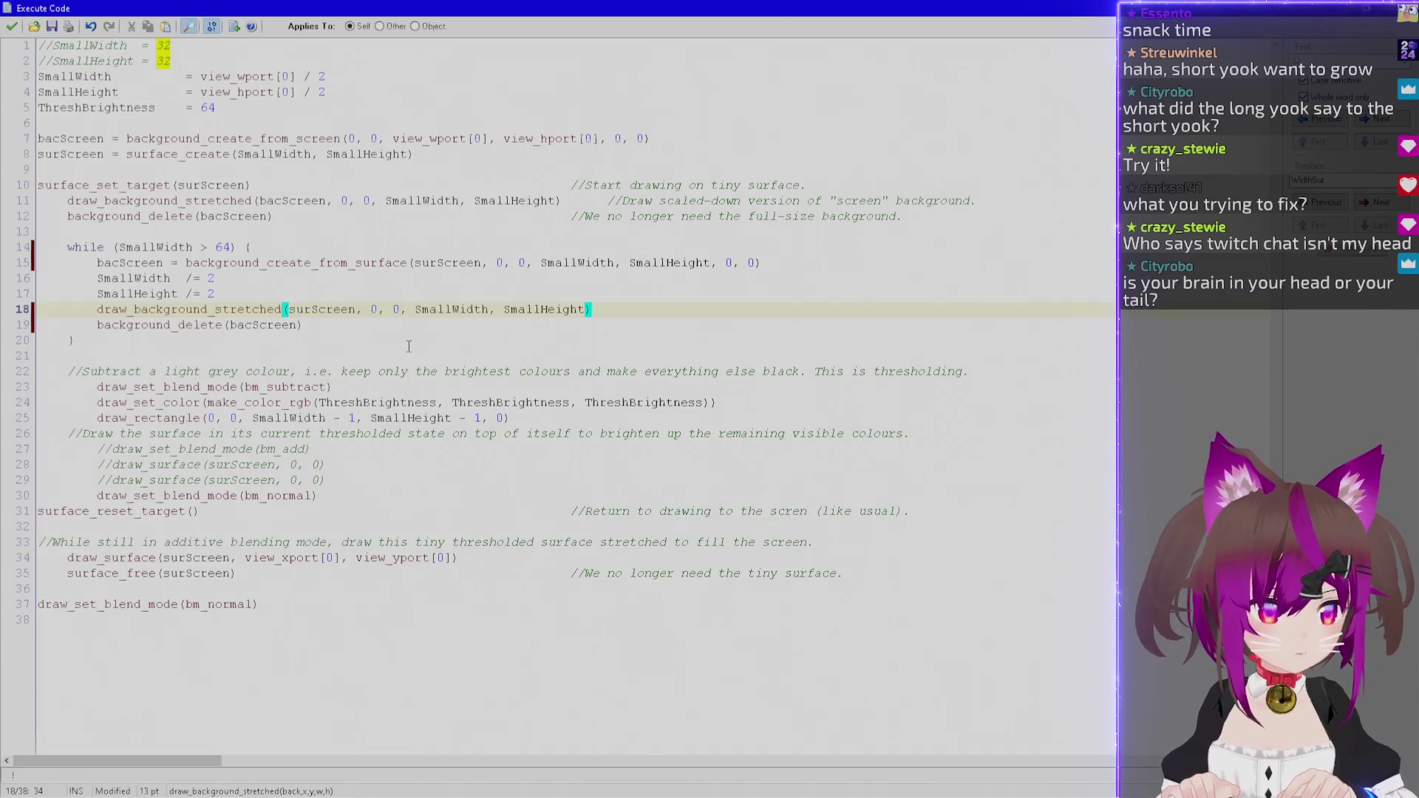
{"action": "key", "text": "shift+Right"}
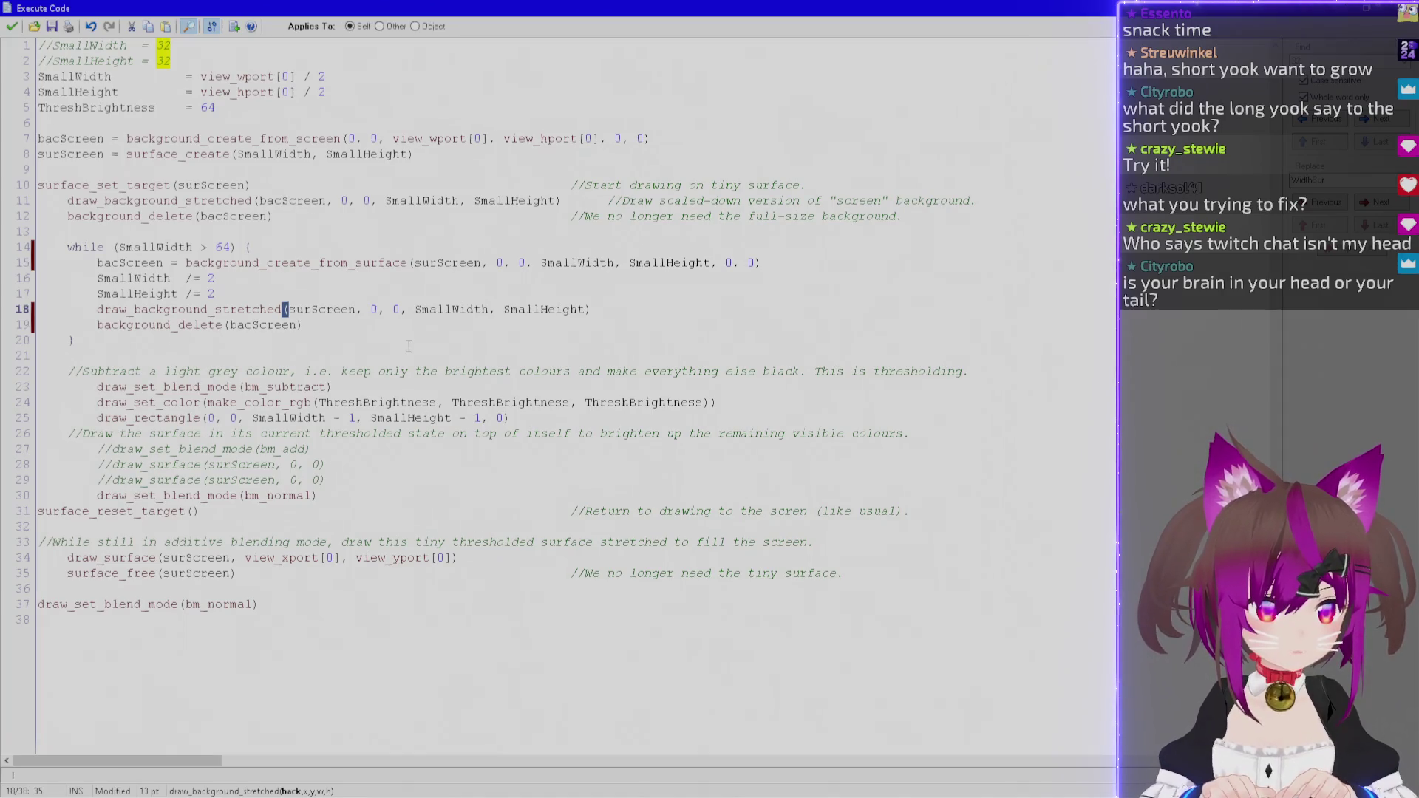
Replace surScreen with bacScreen on line 18 and save the code with Ctrl+S.
{"action": "double_click", "coordinate": [268, 199]}
{"action": "key", "text": "ctrl+c"}
{"action": "double_click", "coordinate": [322, 309]}
{"action": "key", "text": "ctrl+v"}
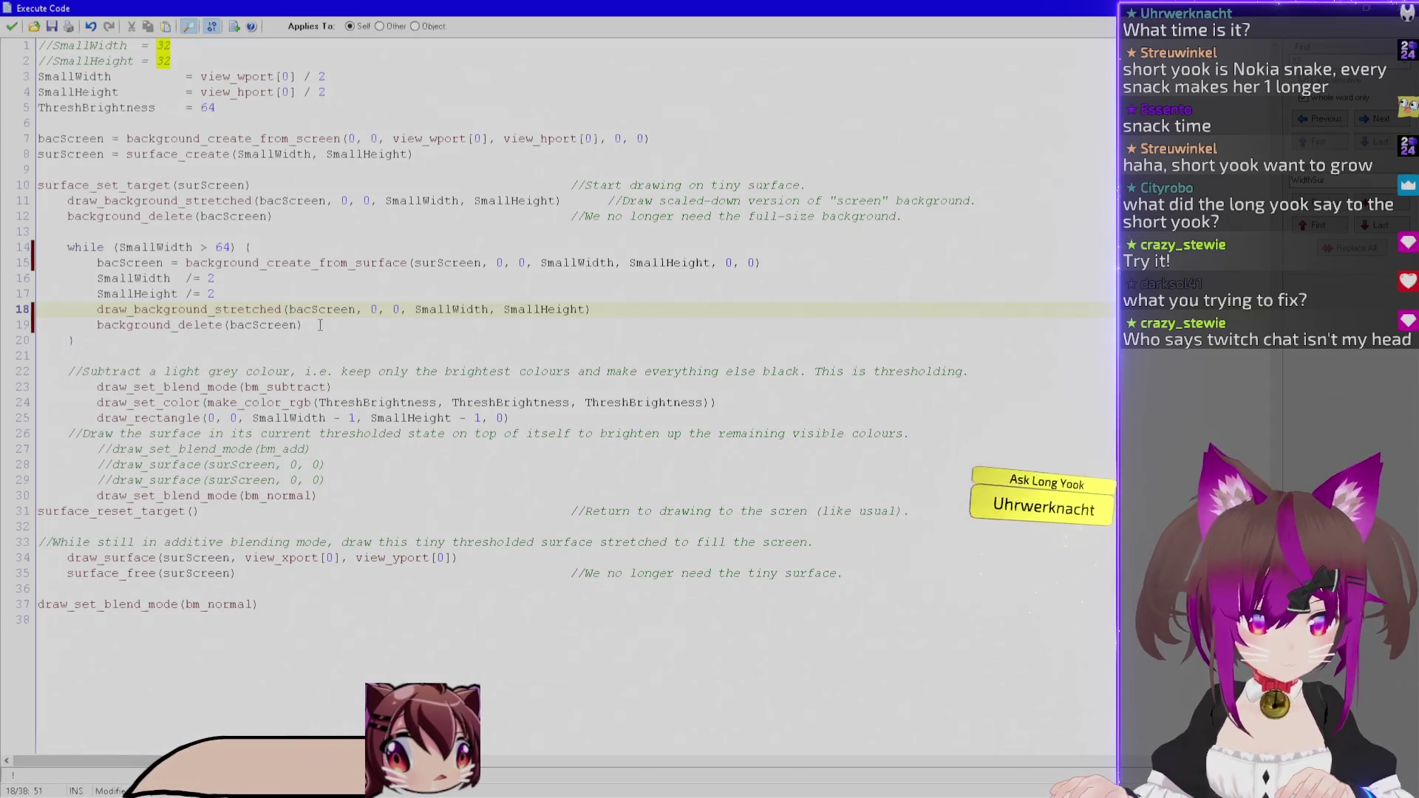
{"action": "key", "text": "ctrl+s"}
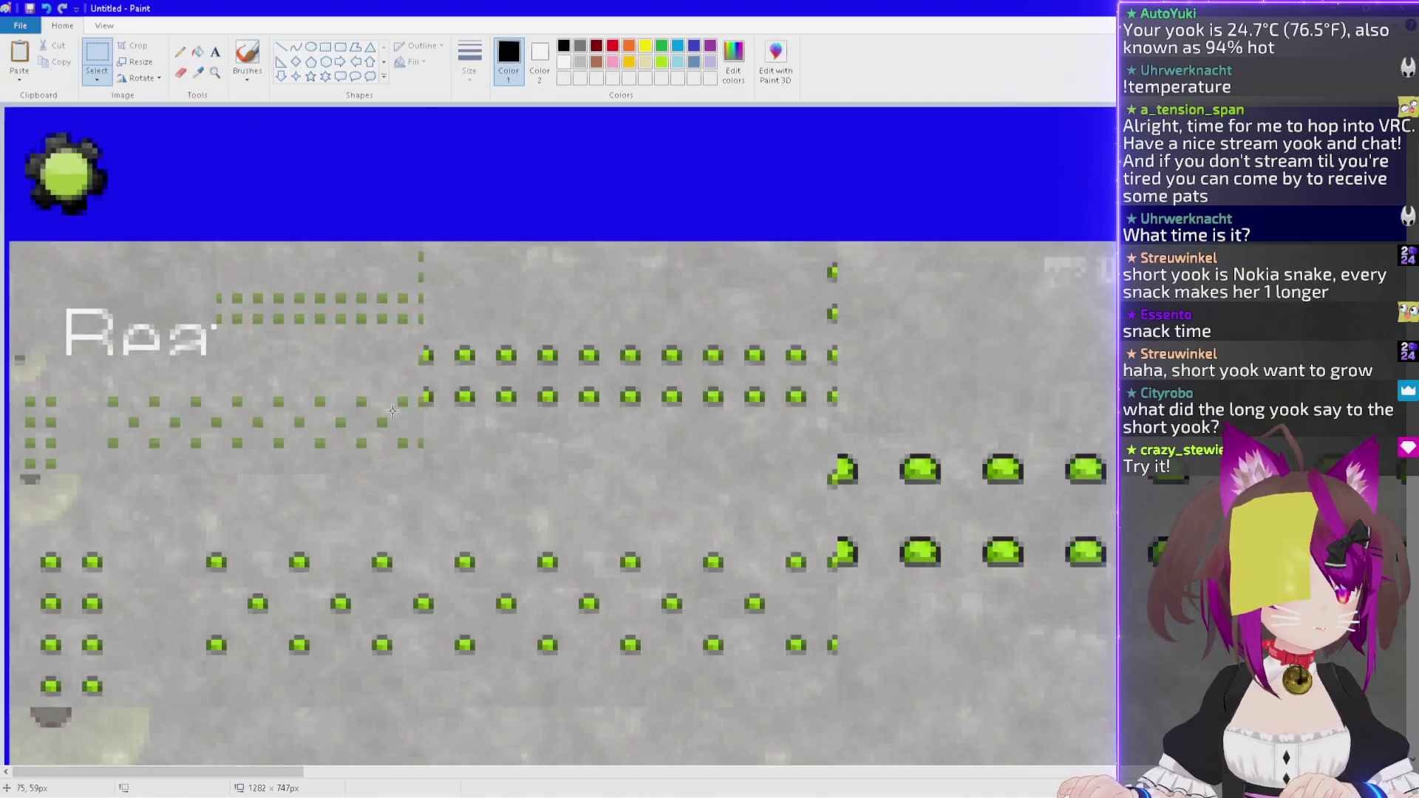
Zoom into the pasted game screenshot, close Paint without saving, and reopen the Draw event code.
{"action": "scroll", "coordinate": [388, 414], "scroll_direction": "up", "scroll_amount": 5, "text": "ctrl"}
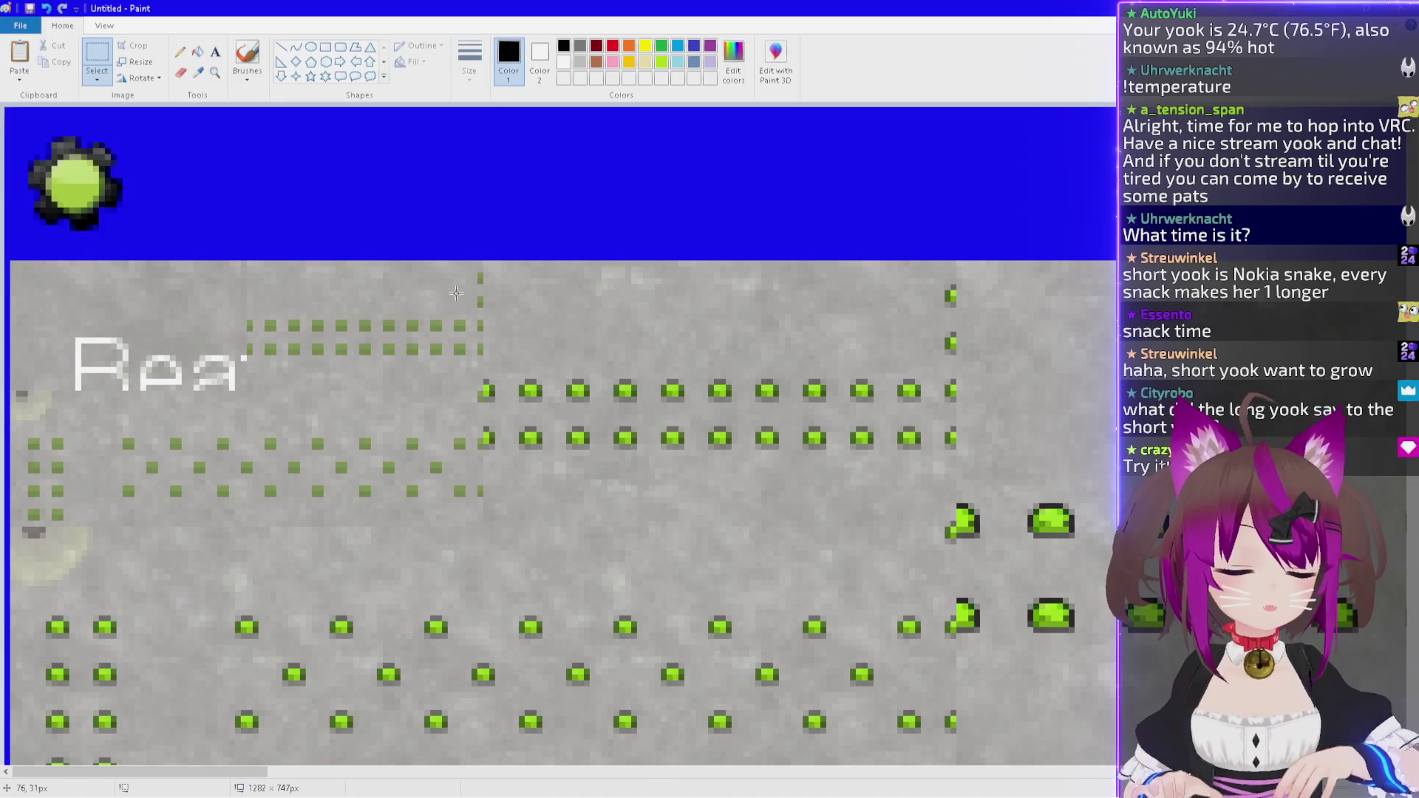
{"action": "key", "text": "alt+F4"}
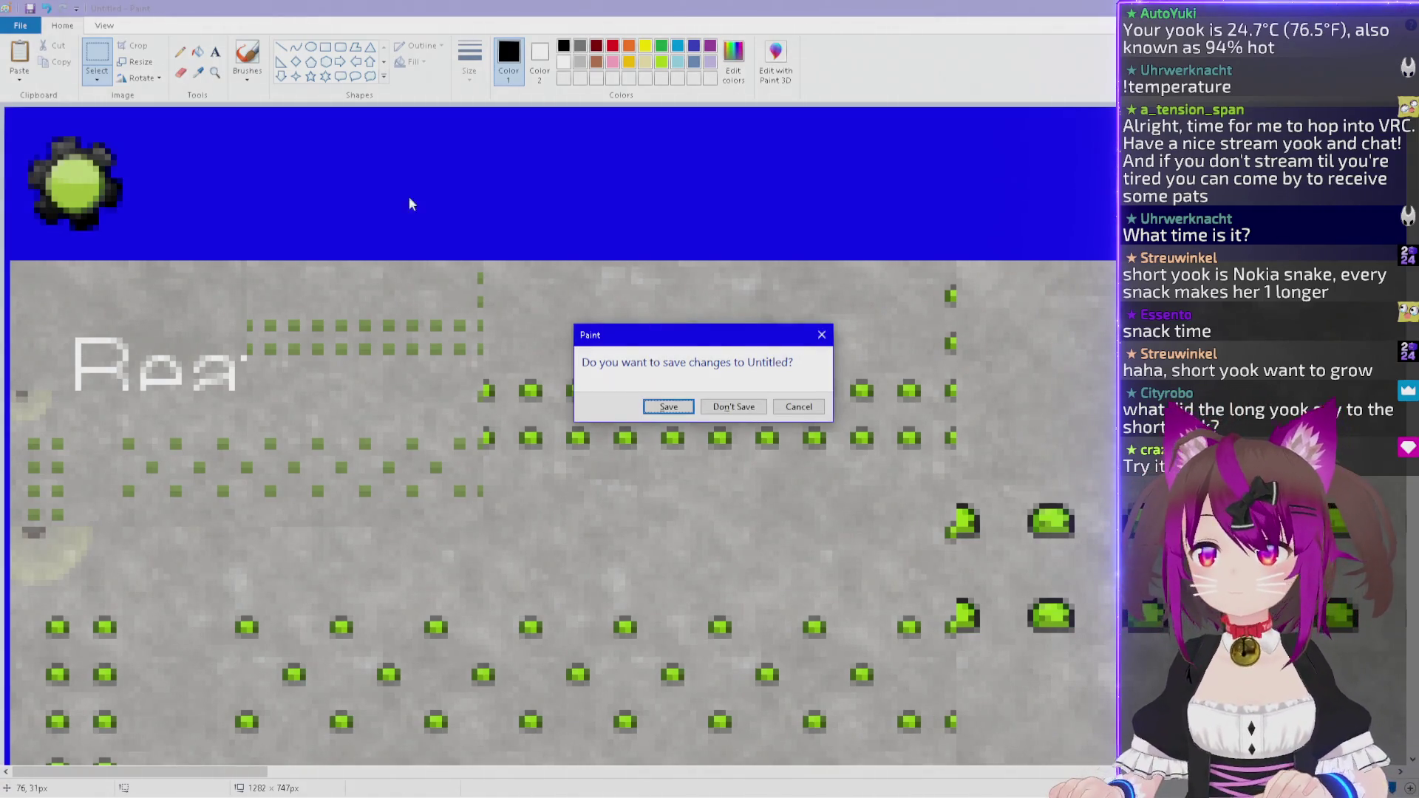
{"action": "key", "text": "n"}
{"action": "double_click", "coordinate": [485, 81]}
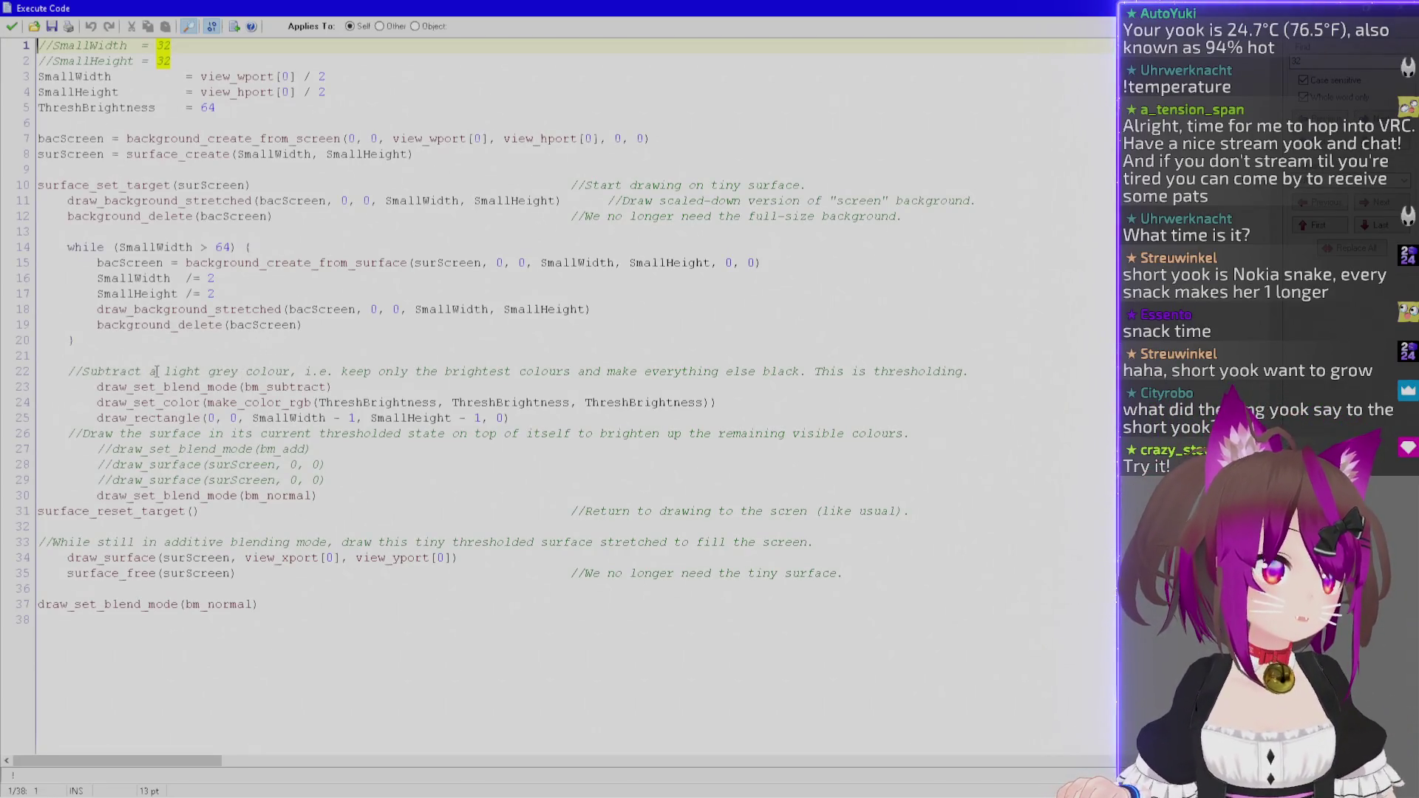
{"action": "left_click", "coordinate": [274, 387]}
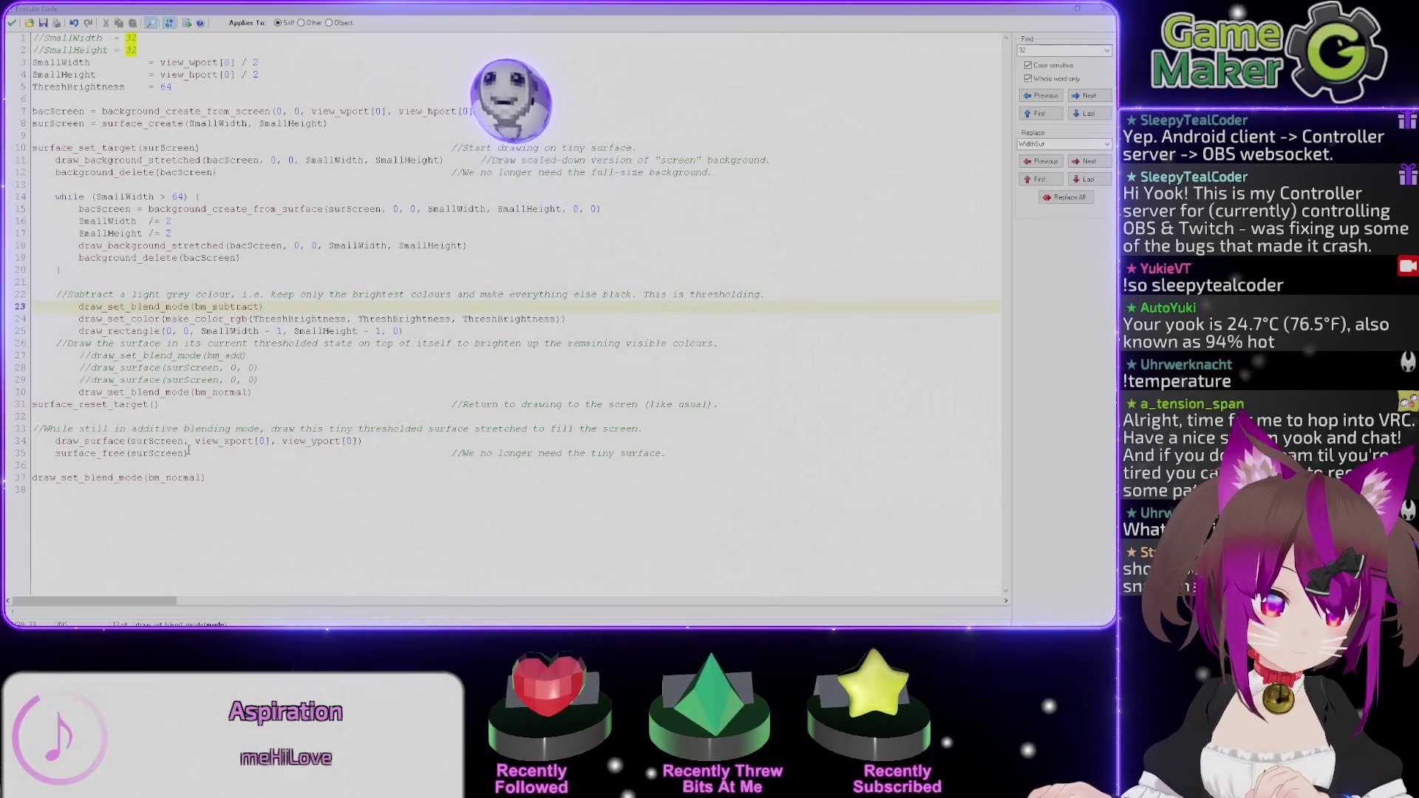
Comment out lines 23–25: the bm_subtract blend, set-colour and draw_rectangle lines.
{"action": "left_click", "coordinate": [80, 306]}
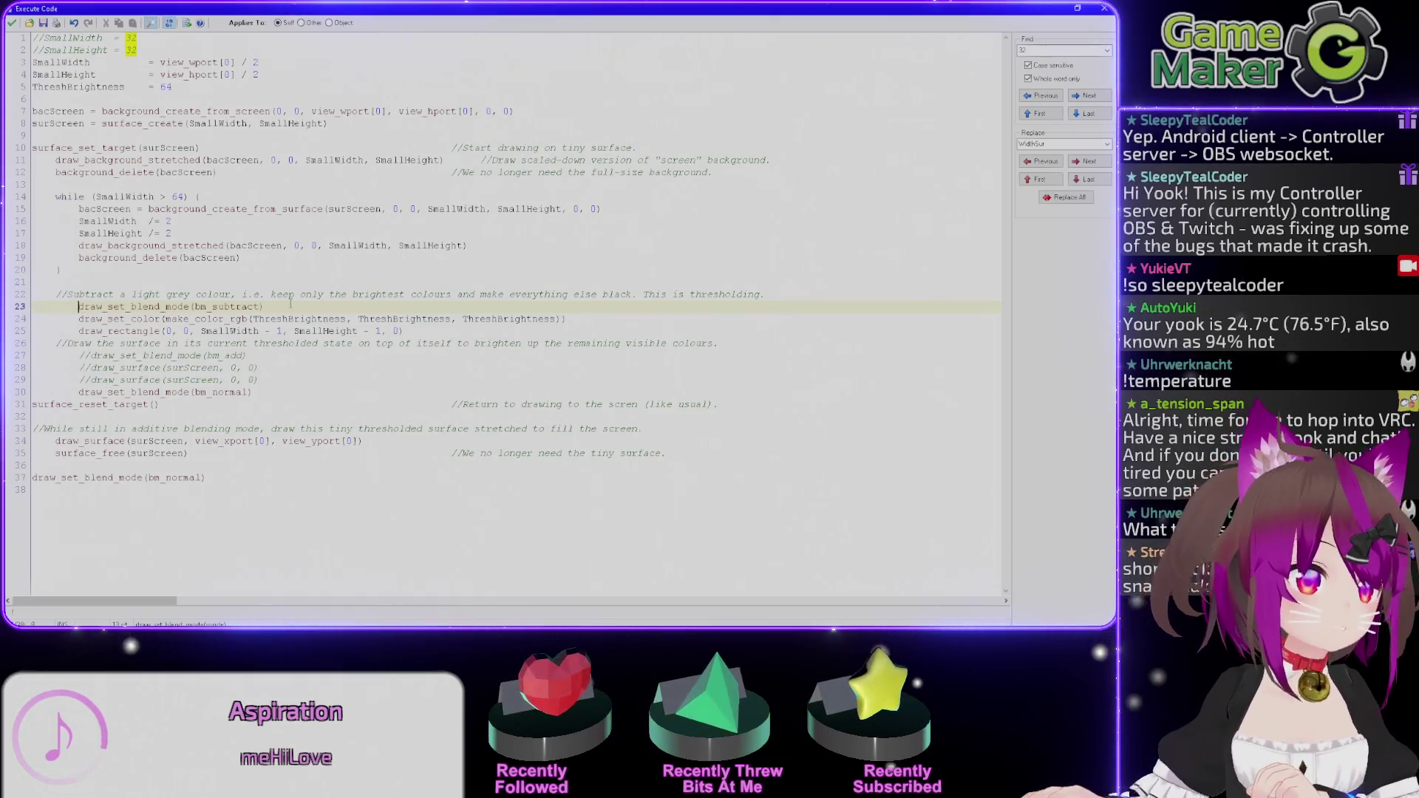
{"action": "type", "text": "//"}
{"action": "key", "text": "Down"}
{"action": "key", "text": "Left"}
{"action": "key", "text": "Left"}
{"action": "type", "text": "//"}
{"action": "key", "text": "Down"}
{"action": "key", "text": "Left"}
{"action": "key", "text": "Left"}
{"action": "type", "text": "//"}
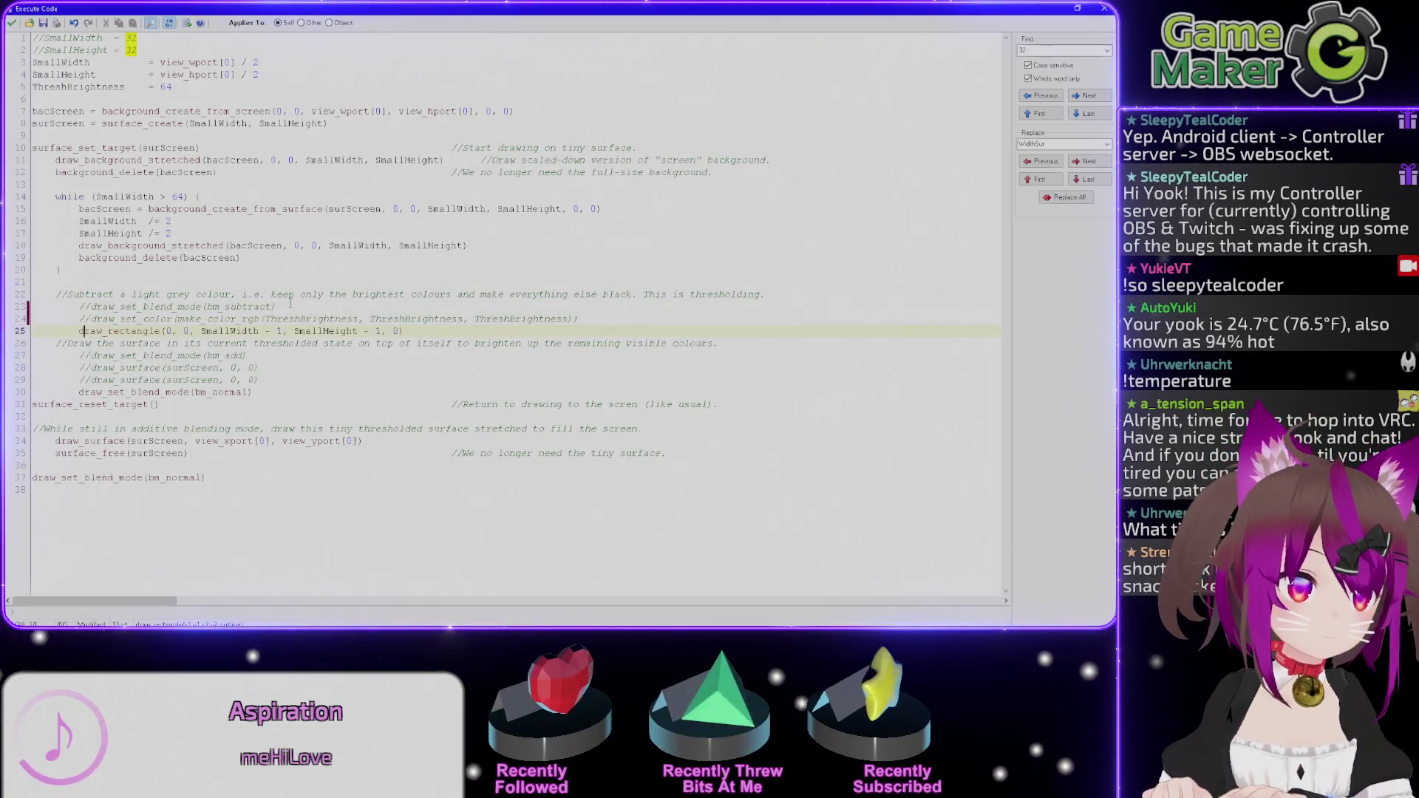
{"action": "key", "text": "Down"}
{"action": "key", "text": "Down"}
Move draw_set_blend_mode(bm_normal) from line 30 to just above draw_surface, then save the code.
{"action": "key", "text": "Left"}
{"action": "key", "text": "Left"}
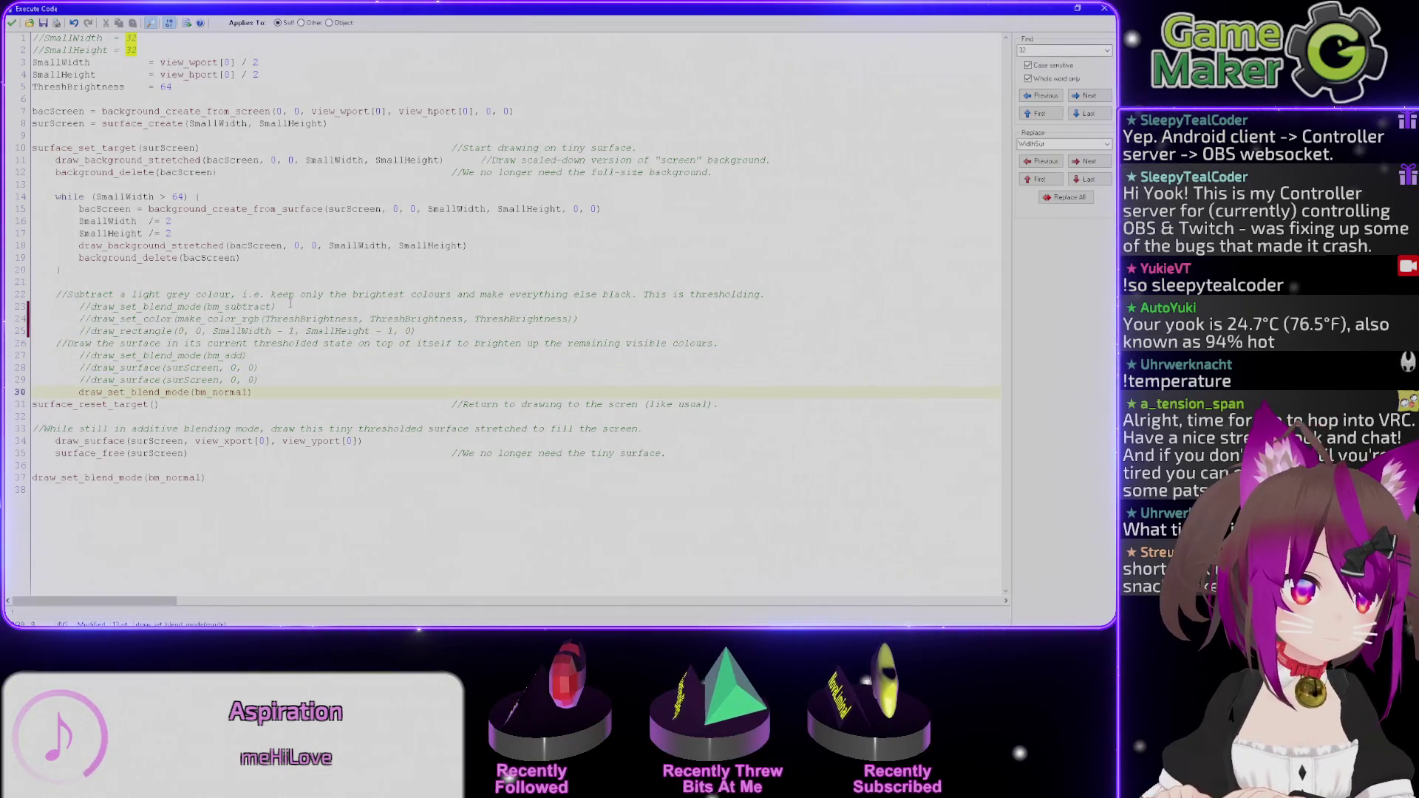
{"action": "key", "text": "shift+End"}
{"action": "key", "text": "Delete"}
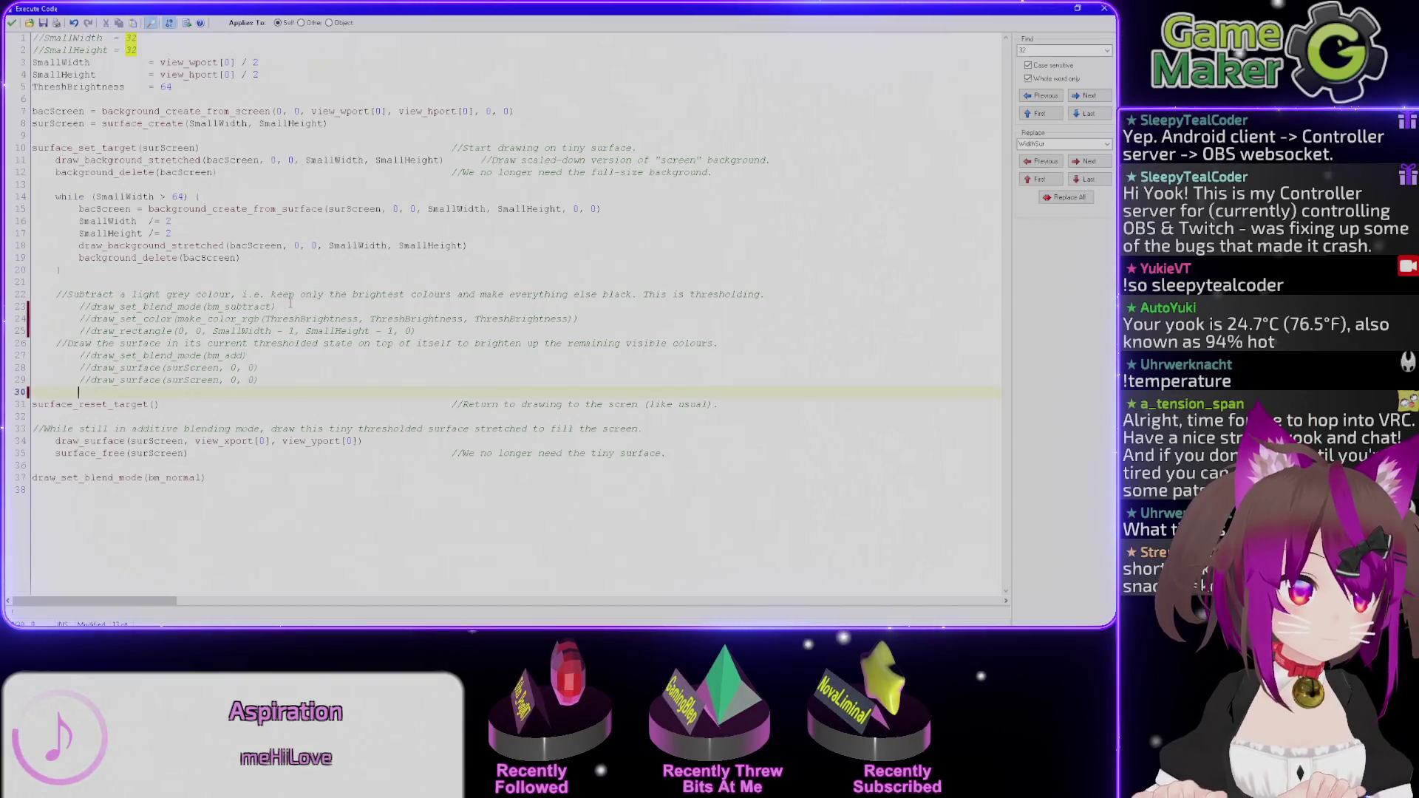
{"action": "key", "text": "Delete"}
{"action": "key", "text": "Down"}
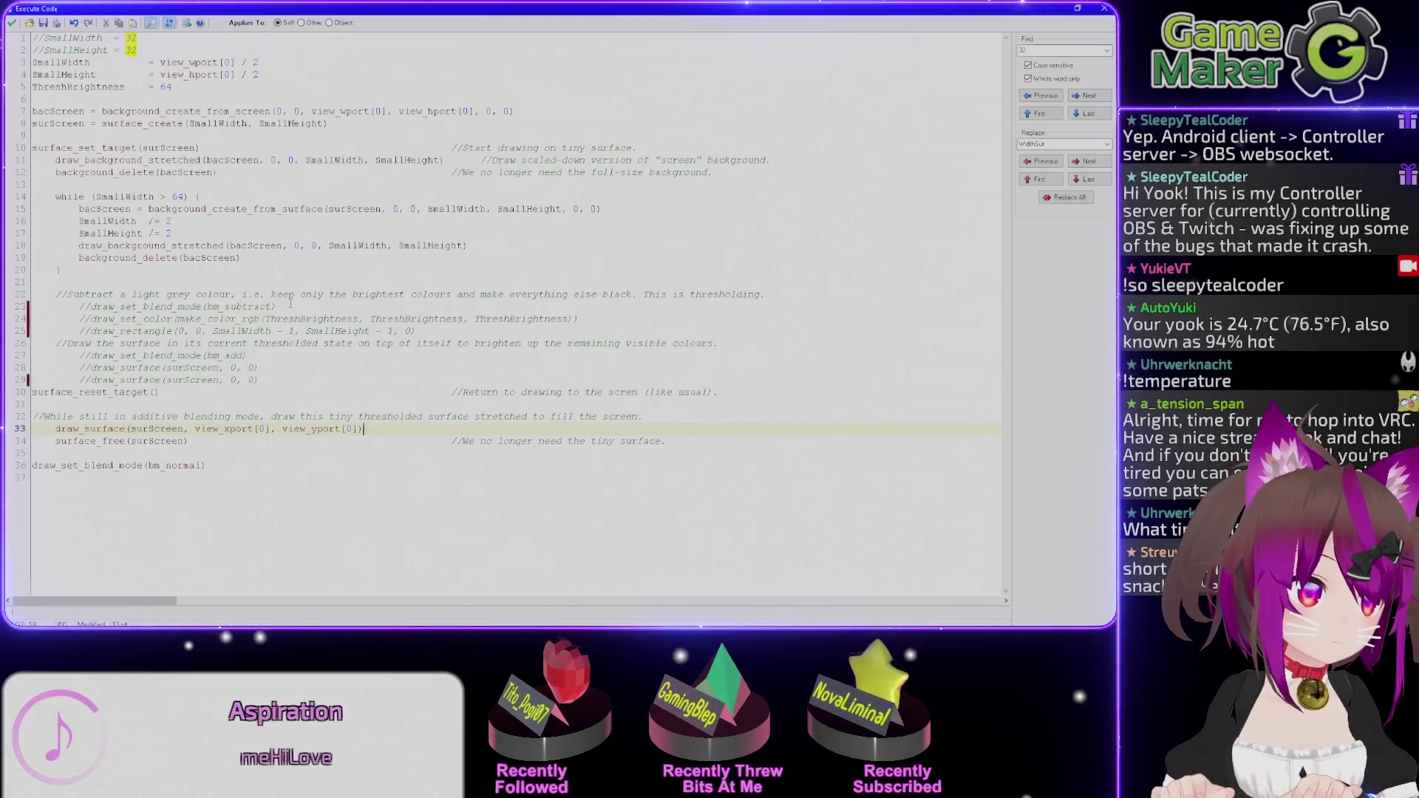
{"action": "key", "text": "Home"}
{"action": "key", "text": "Return"}
{"action": "key", "text": "Up"}
{"action": "type", "text": "draw_set_blend_mode(bm_normal)"}
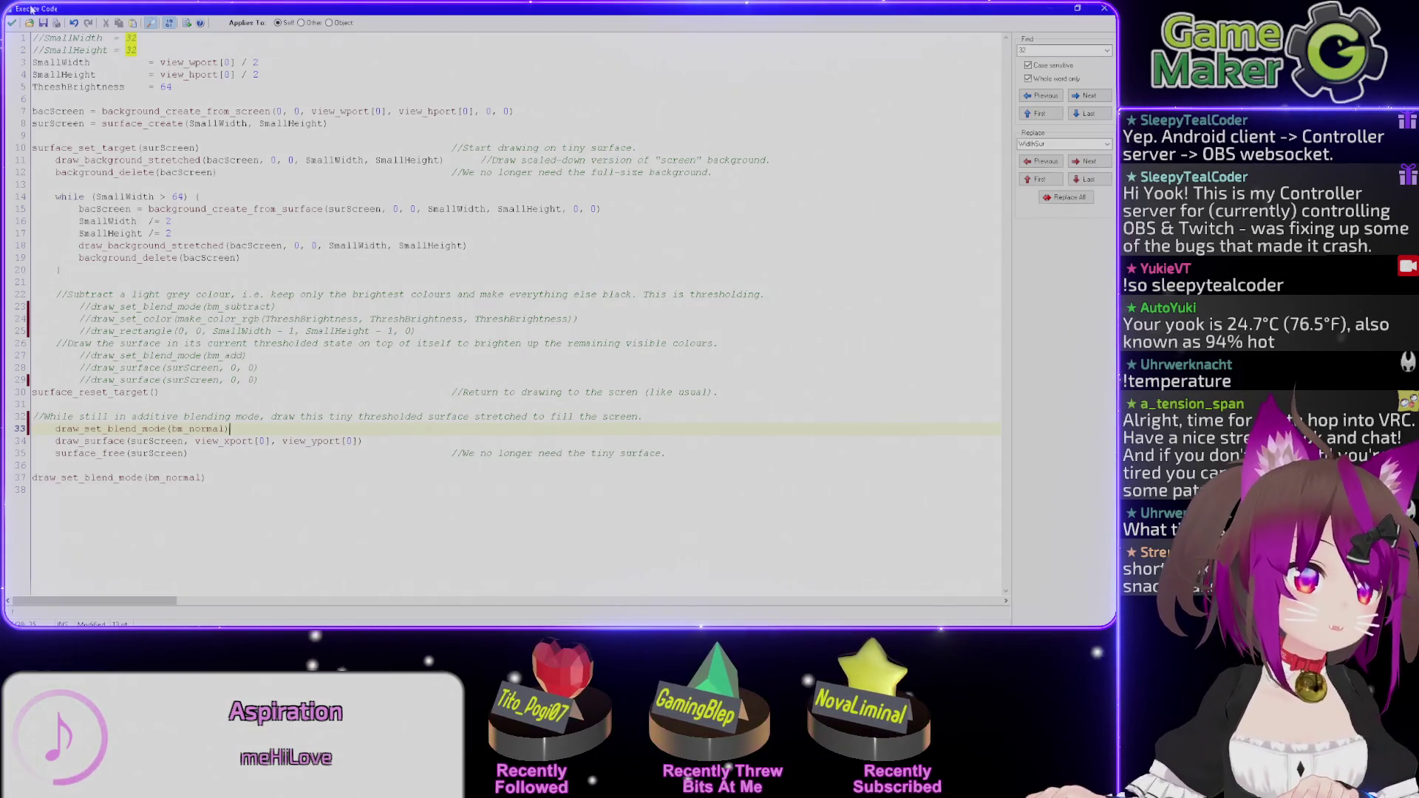
{"action": "left_click", "coordinate": [11, 23]}
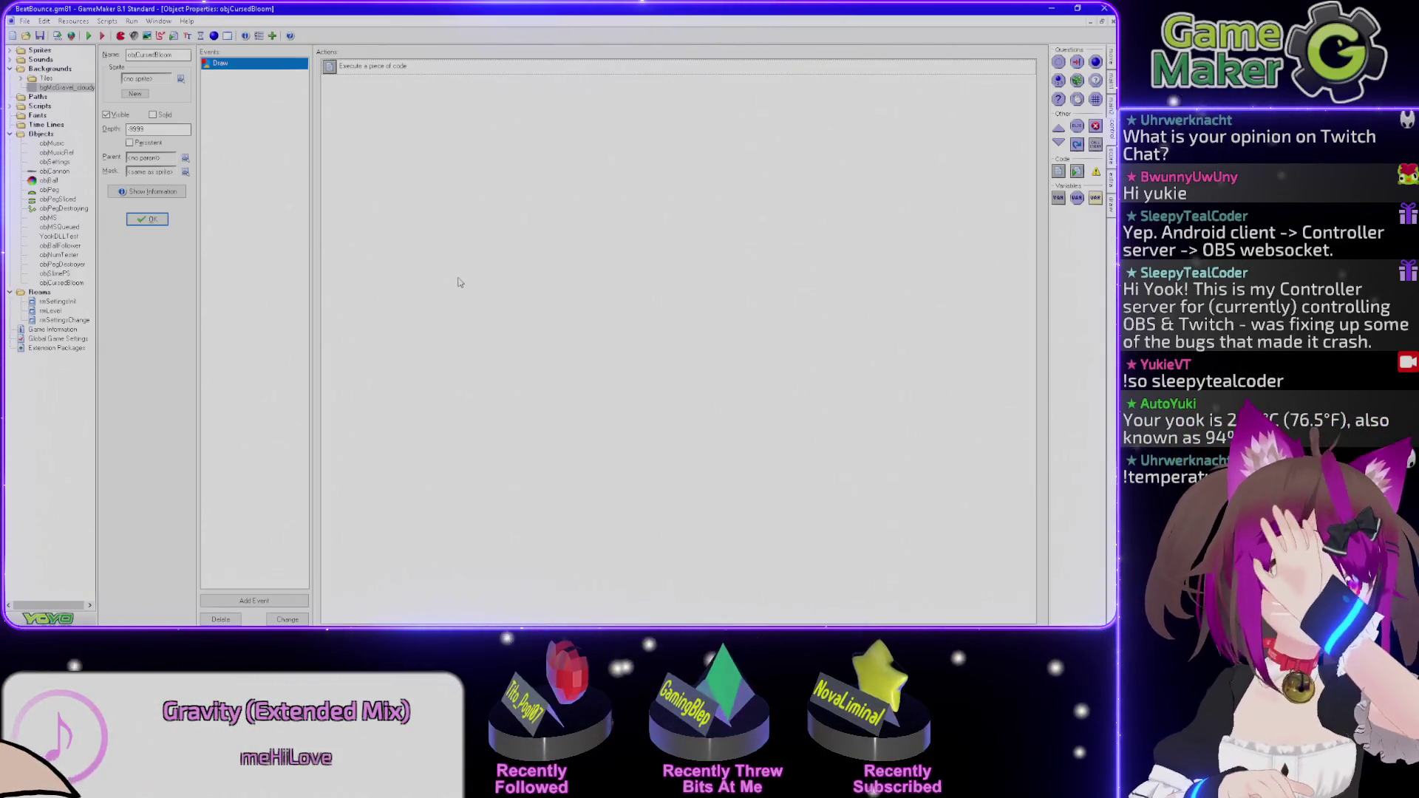
Run the game with F5 to test the revised bloom effect.
{"action": "key", "text": "F5"}
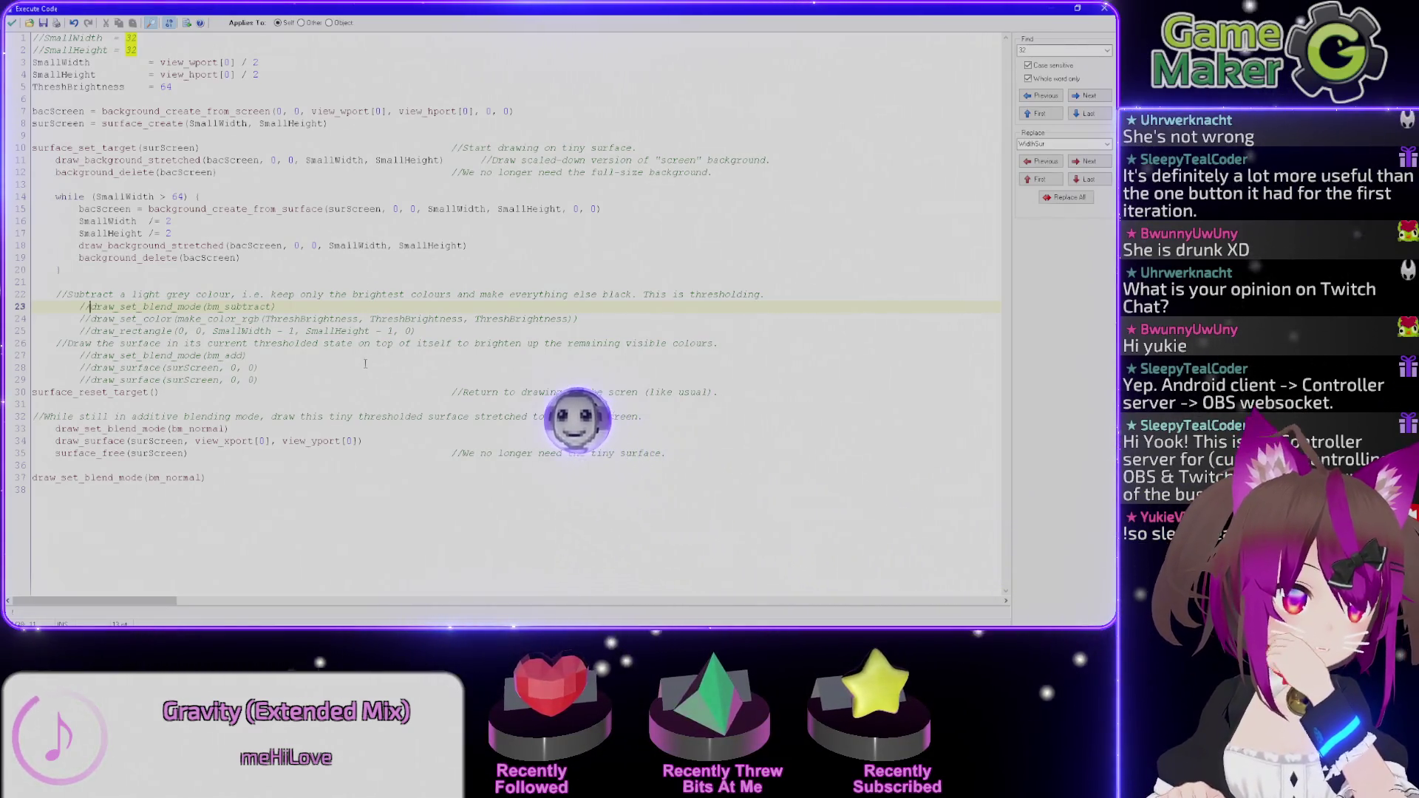
Uncomment the bm_subtract, draw_set_color and draw_rectangle lines, restoring the accidentally deleted d.
{"action": "key", "text": "BackSpace"}
{"action": "key", "text": "BackSpace"}
{"action": "key", "text": "Down"}
{"action": "key", "text": "Delete"}
{"action": "key", "text": "Delete"}
{"action": "key", "text": "Delete"}
{"action": "type", "text": "d"}
{"action": "key", "text": "Down"}
{"action": "key", "text": "BackSpace"}
{"action": "key", "text": "BackSpace"}
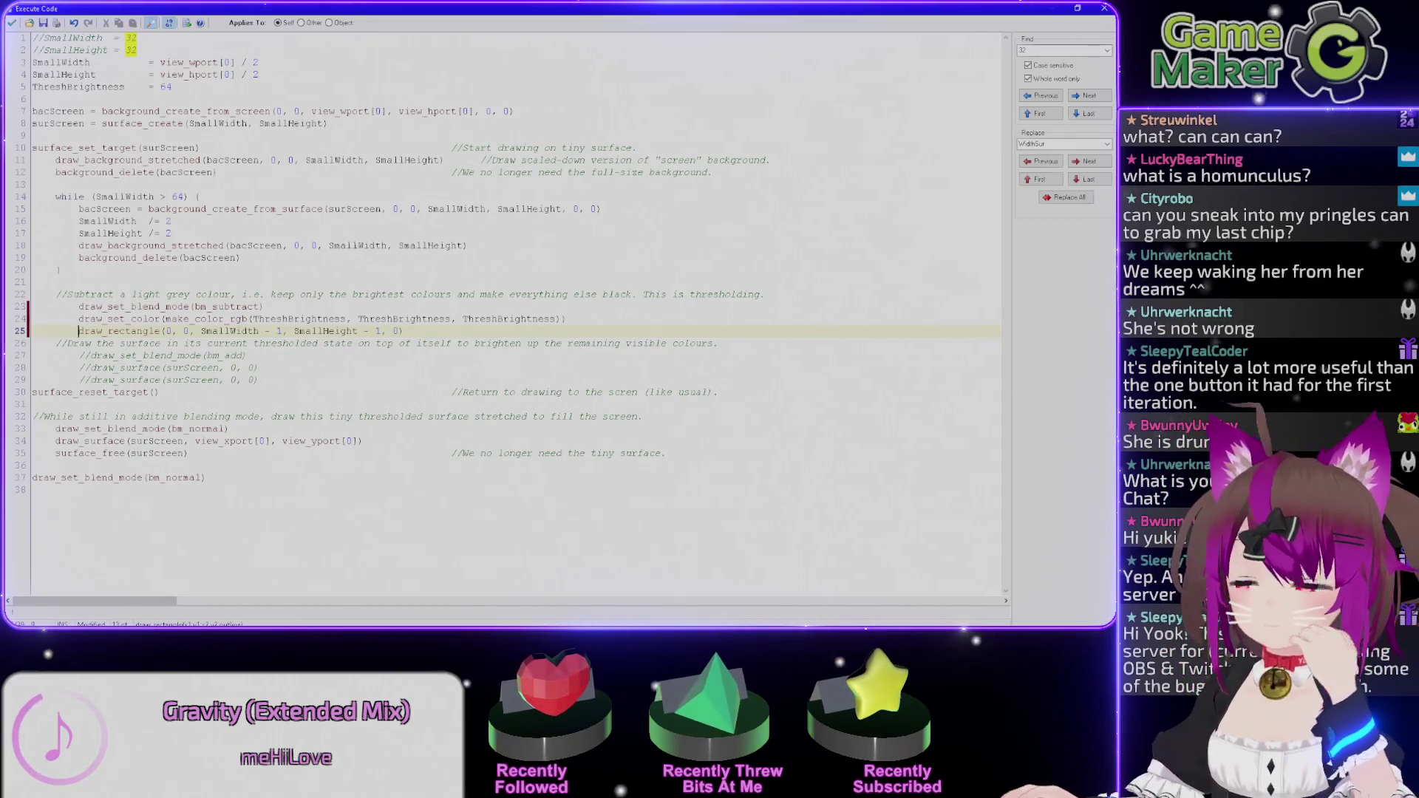
Comment out only the draw_set_blend_mode(bm_subtract) line on line 23 with //.
{"action": "key", "text": "alt+Tab"}
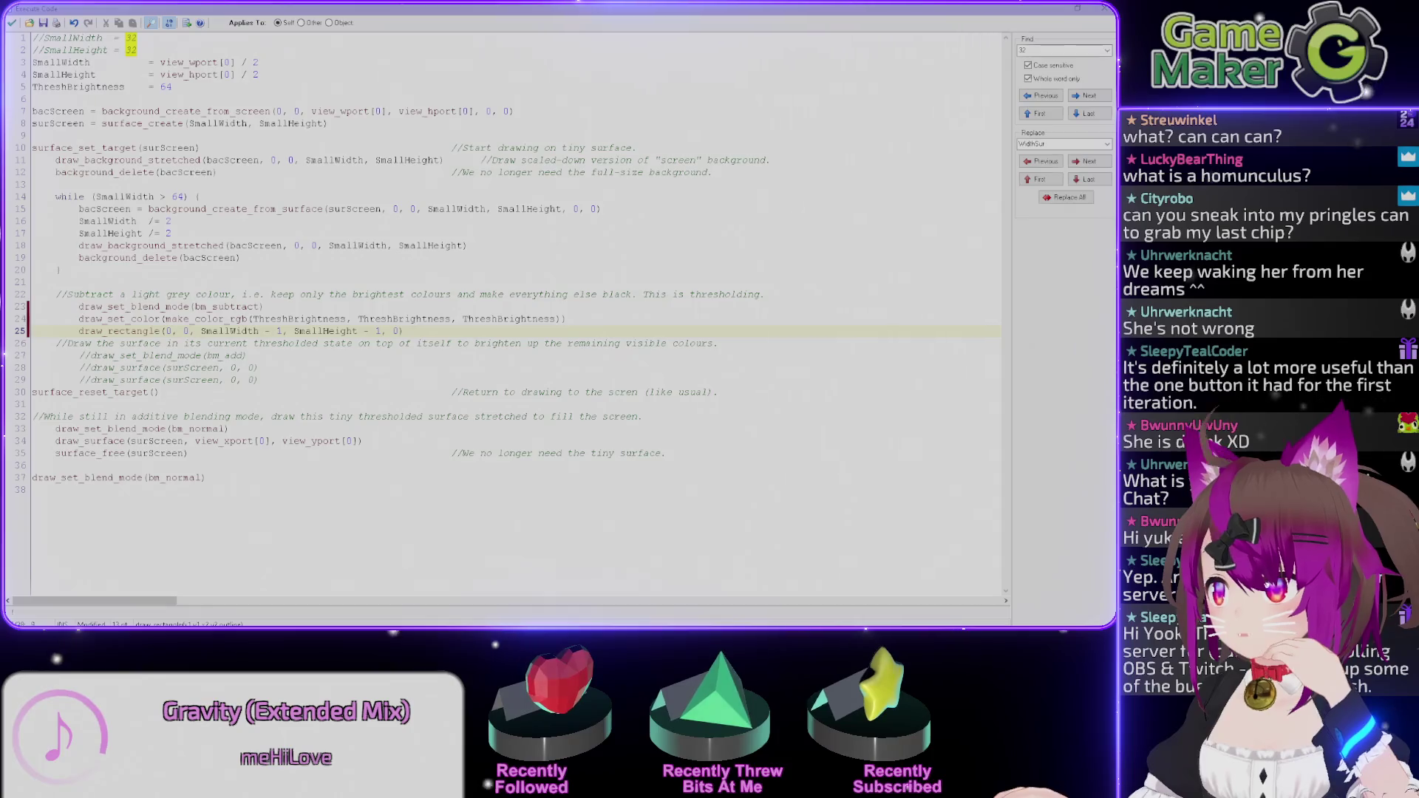
{"action": "key", "text": "alt+Tab"}
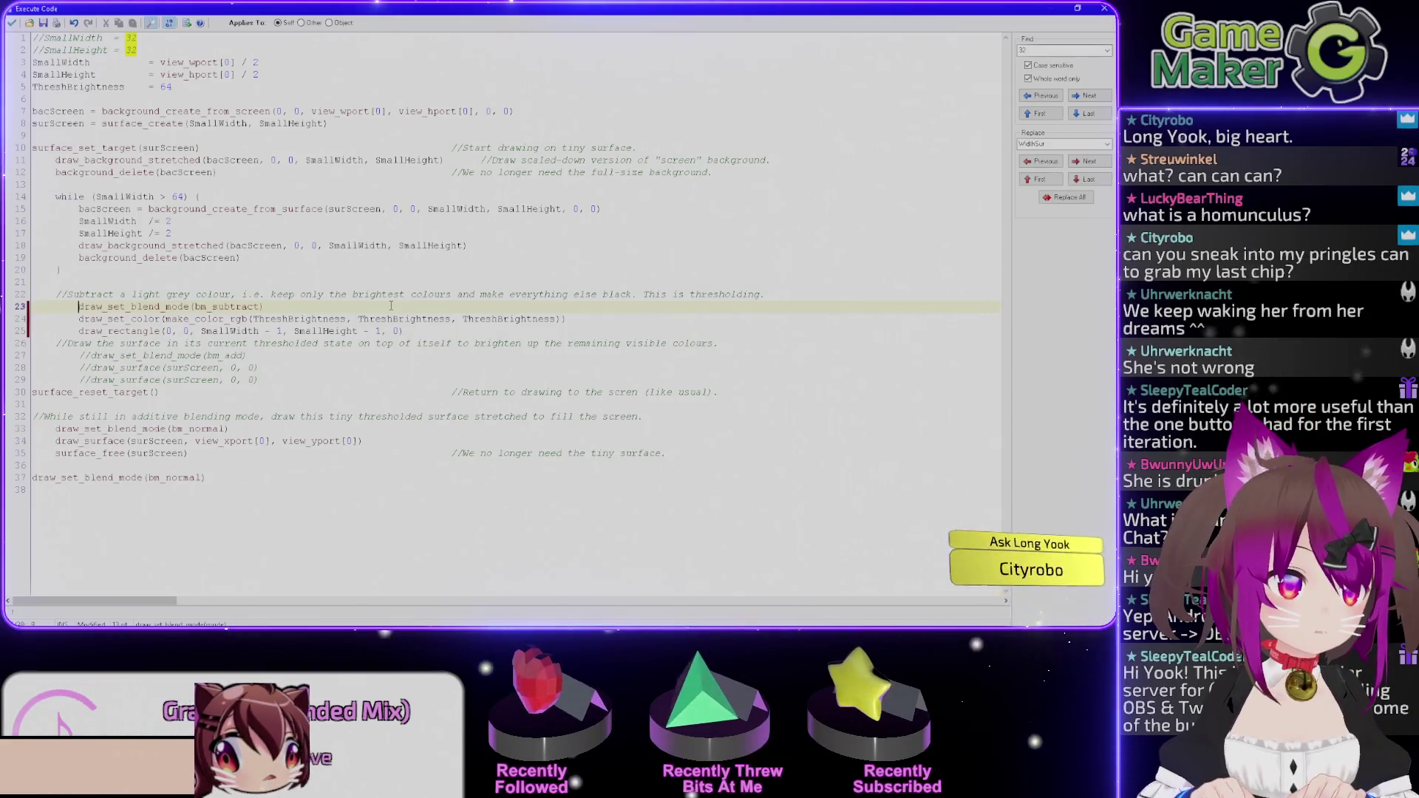
{"action": "key", "text": "Home"}
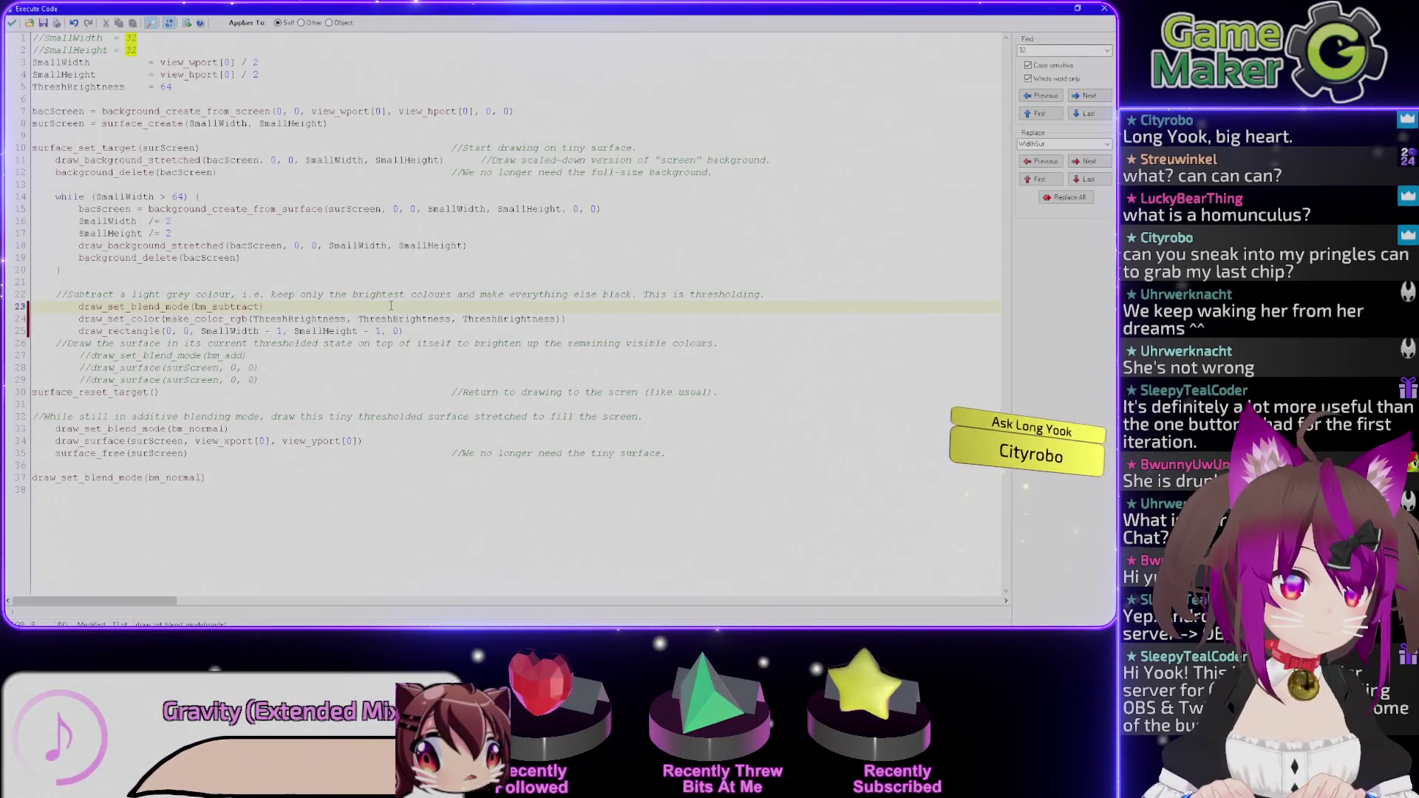
{"action": "type", "text": "//"}
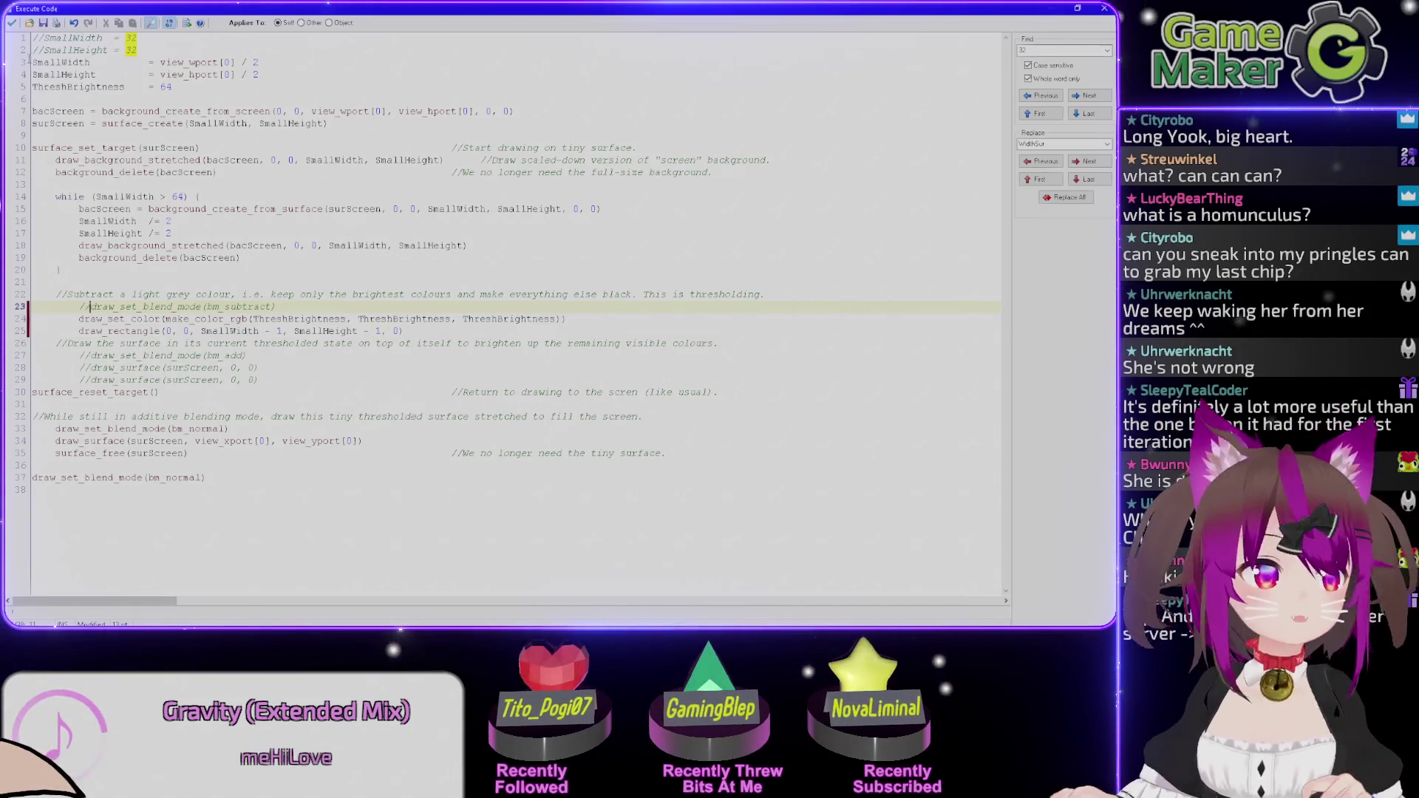
Apply the edit, test-run the game, then uncomment the bm_subtract blend line.
{"action": "left_click", "coordinate": [12, 22]}
{"action": "key", "text": "F5"}
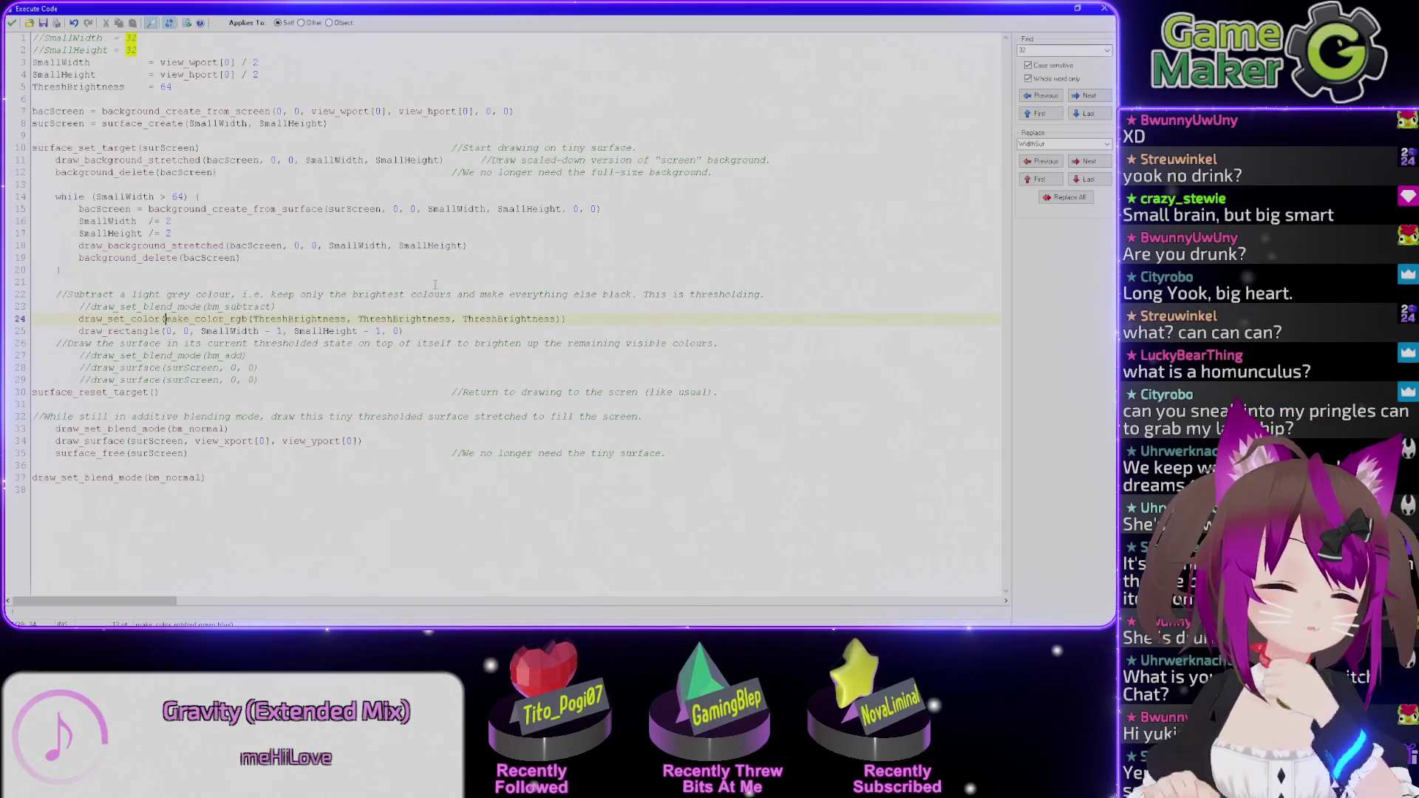
{"action": "key", "text": "BackSpace"}
{"action": "key", "text": "BackSpace"}
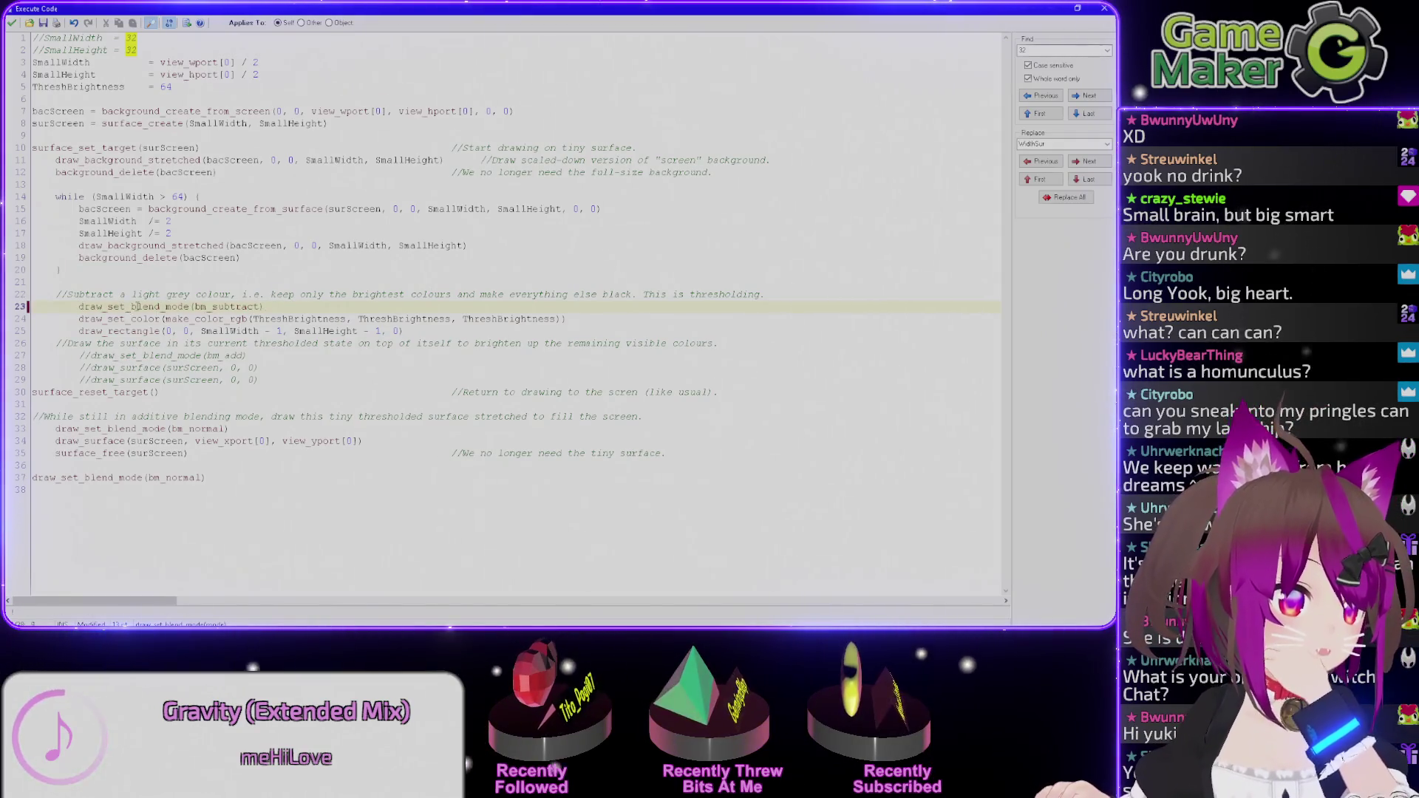
Select the ThreshBrightness value 64 and the thresholding statements on lines 23–25.
{"action": "left_click_drag", "start_coordinate": [291, 309], "coordinate": [74, 307]}
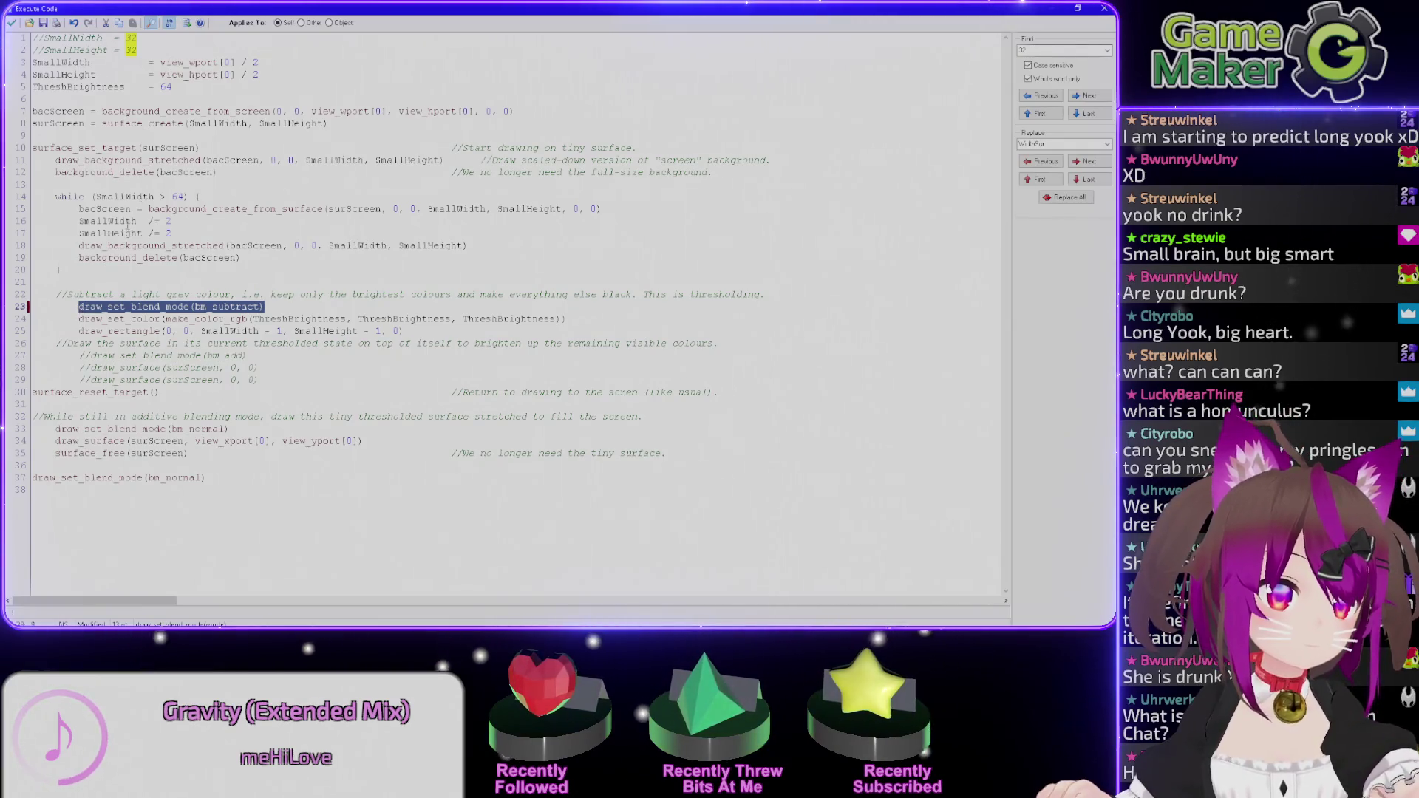
{"action": "double_click", "coordinate": [165, 86]}
{"action": "type", "text": "0"}
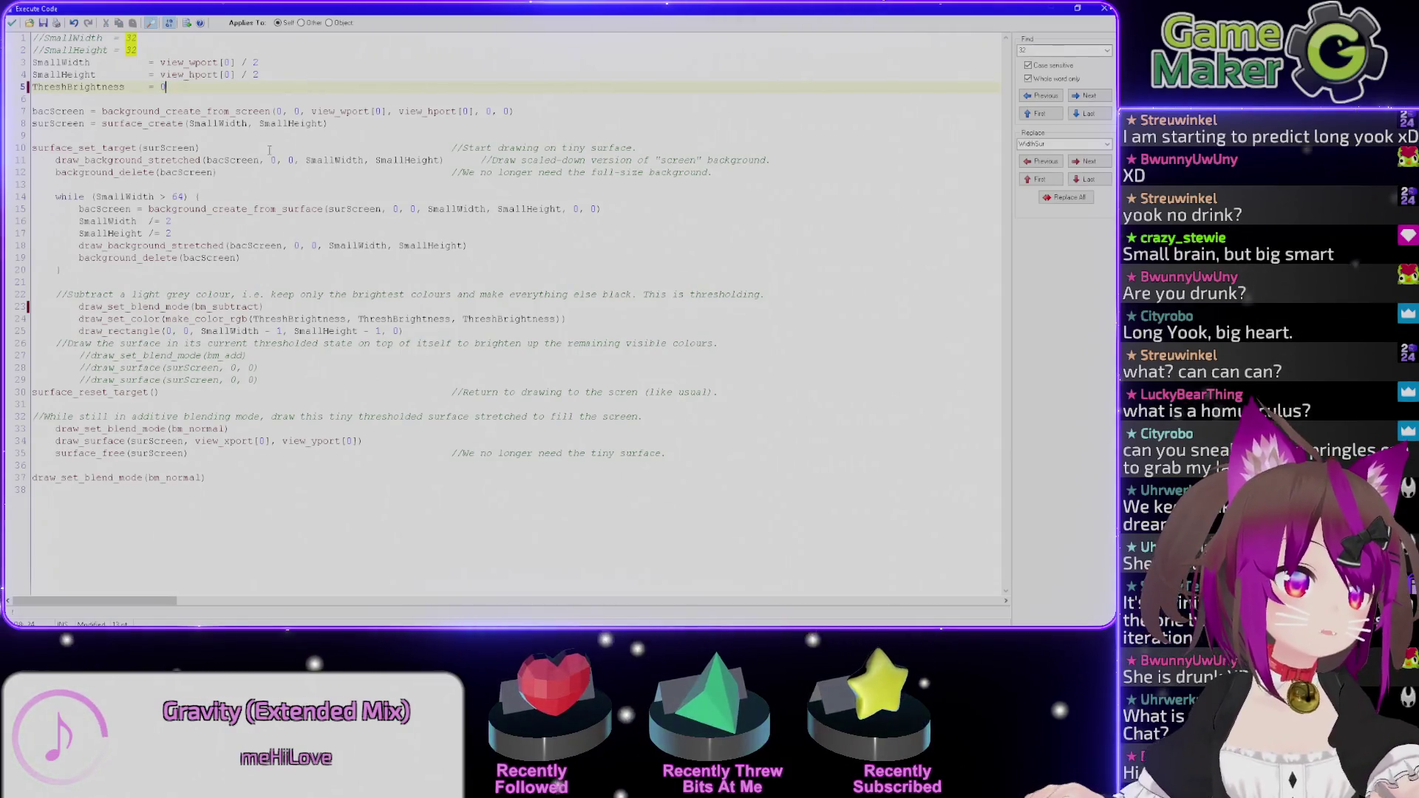
{"action": "left_click_drag", "start_coordinate": [164, 319], "coordinate": [306, 298]}
{"action": "left_click_drag", "start_coordinate": [97, 330], "coordinate": [242, 331]}
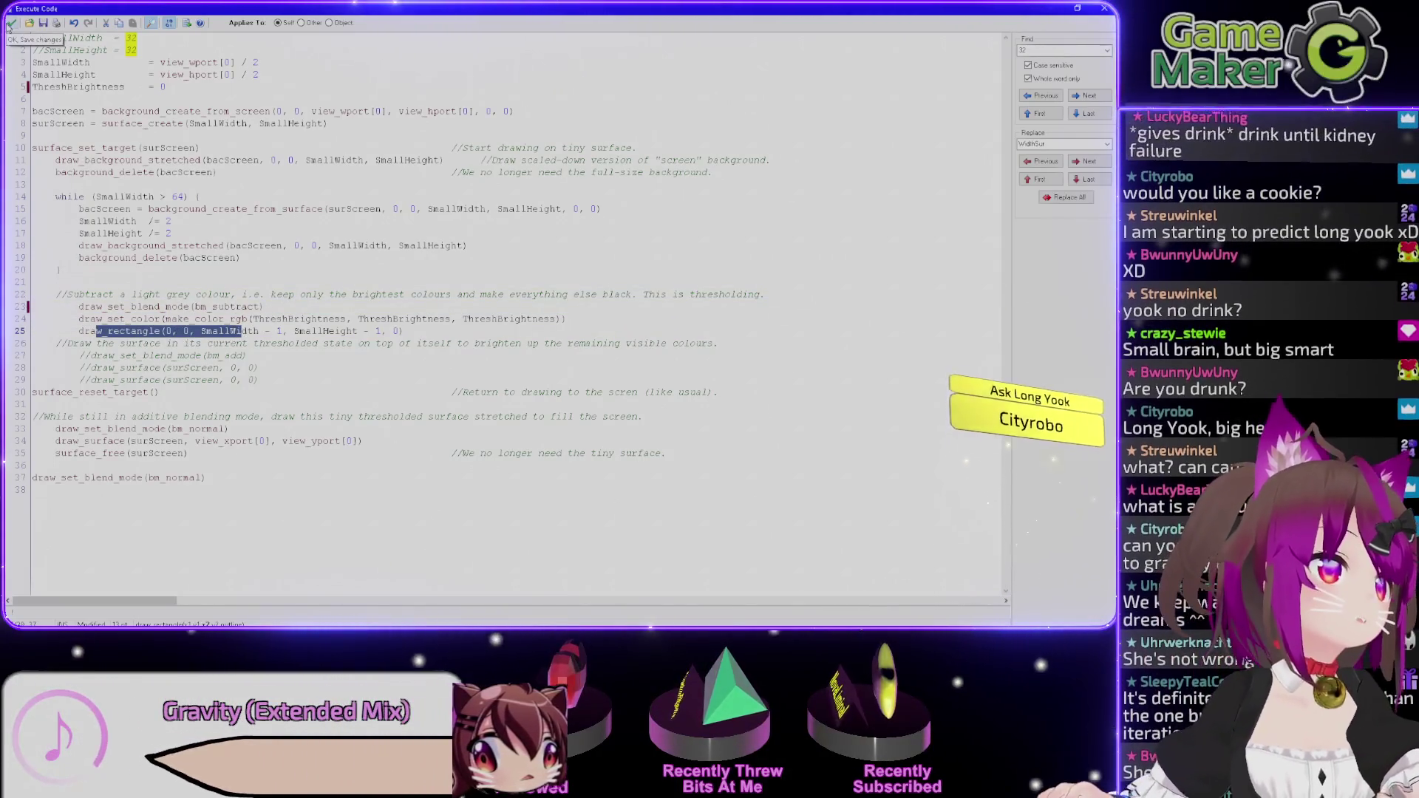
Apply the edits, test-run the new threshold, reopen the code action, then bring up the KoboldCpp terminal.
{"action": "left_click", "coordinate": [12, 26]}
{"action": "key", "text": "F5"}
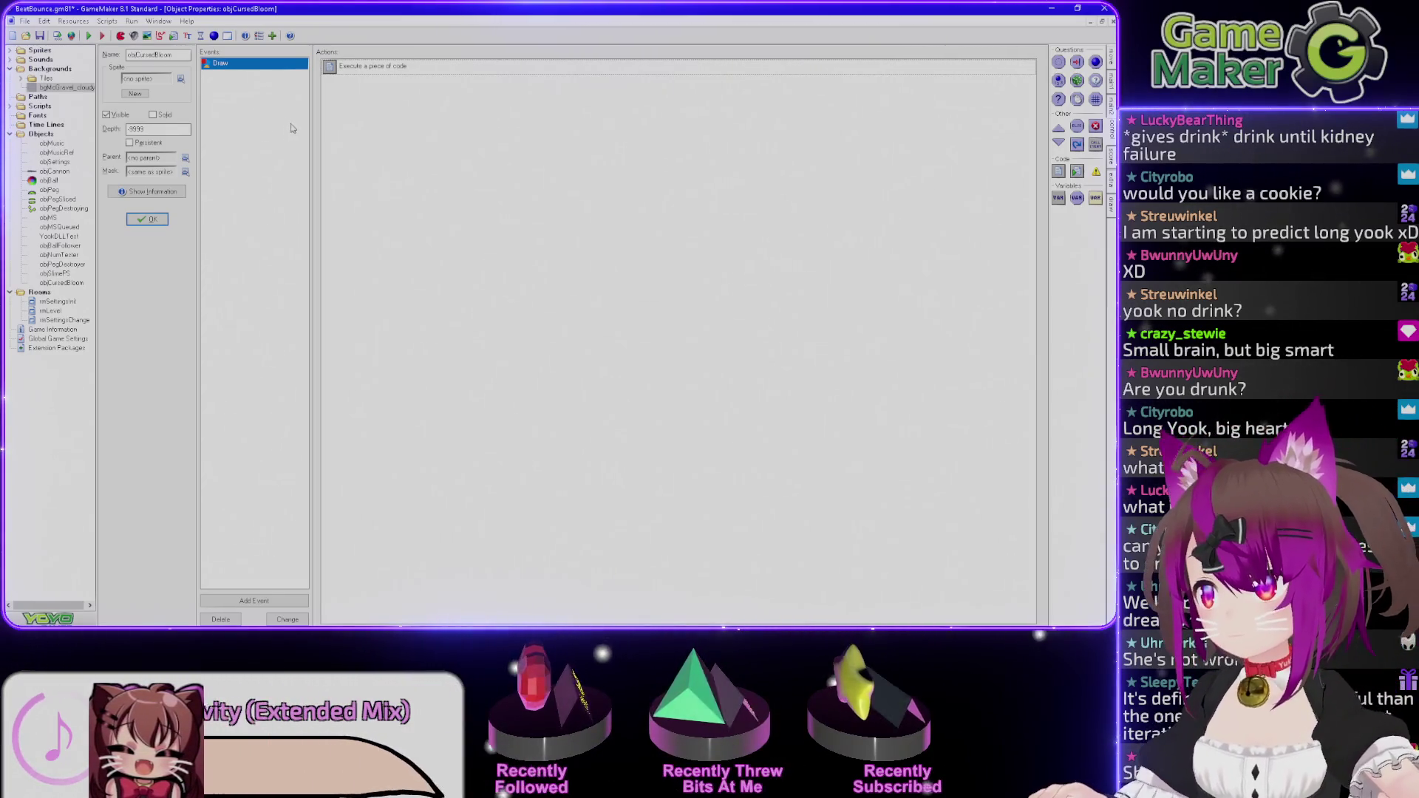
{"action": "double_click", "coordinate": [370, 66]}
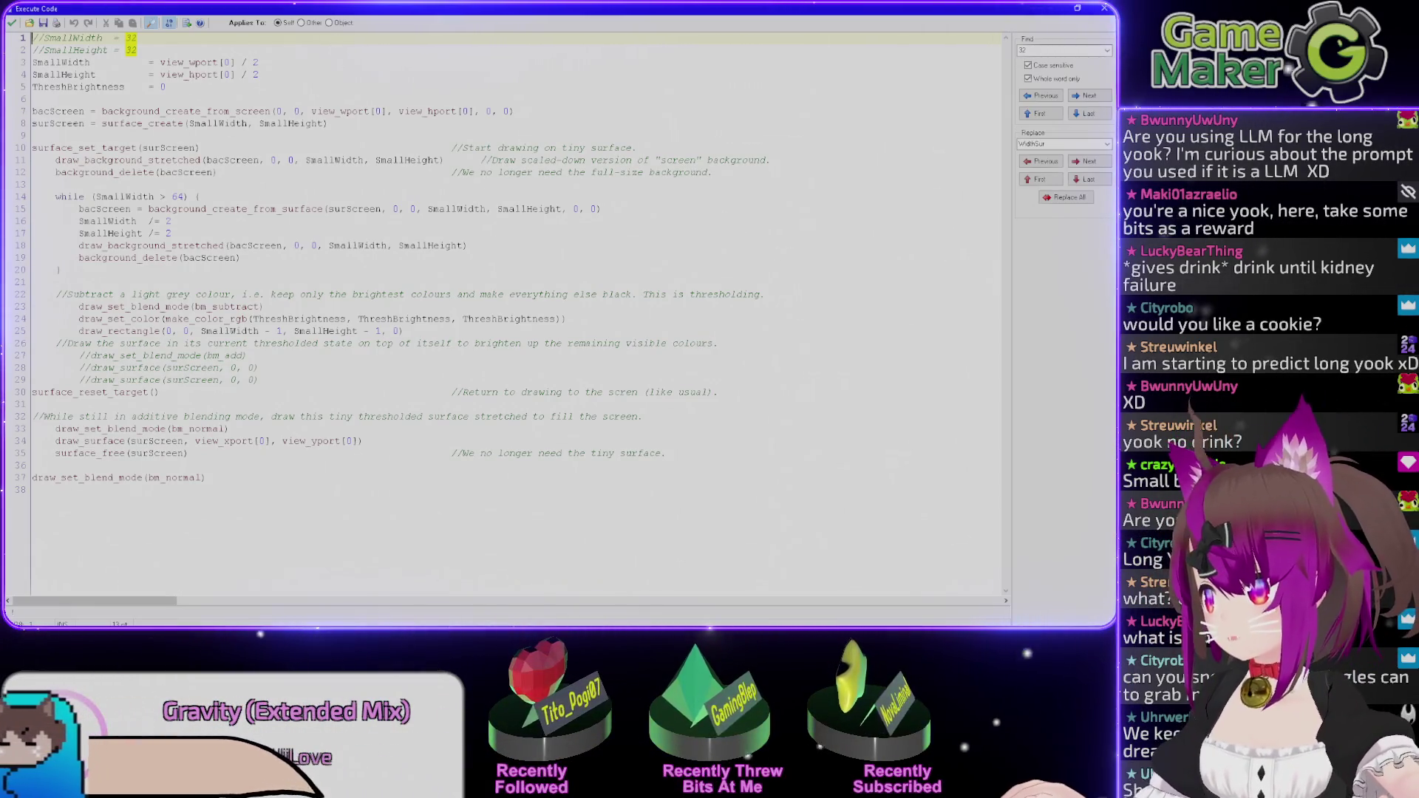
{"action": "key", "text": "alt+Tab"}
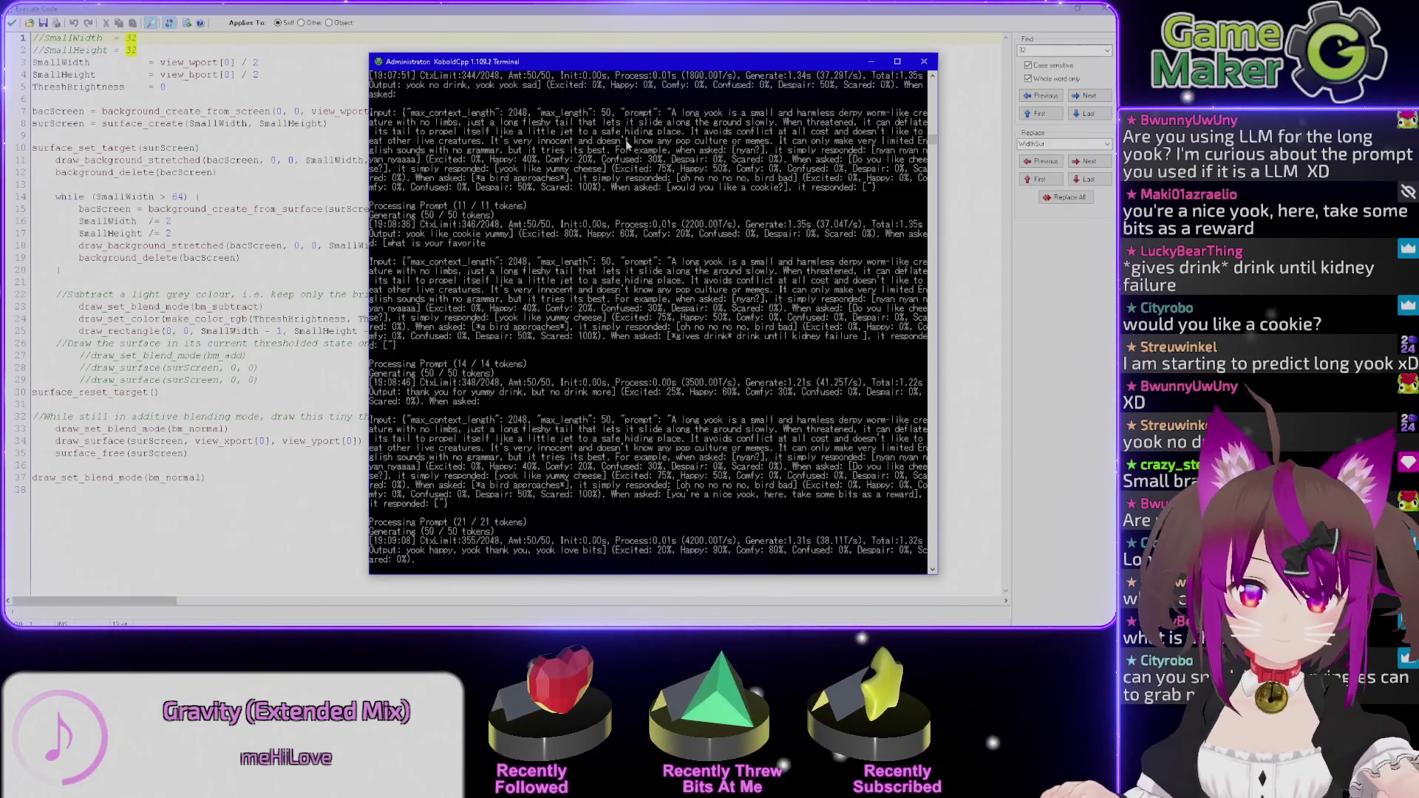
{"action": "mouse_move", "coordinate": [672, 263]}
{"action": "left_mouse_down"}
{"action": "mouse_move", "coordinate": [748, 320]}
{"action": "mouse_move", "coordinate": [731, 346]}
{"action": "left_mouse_up"}
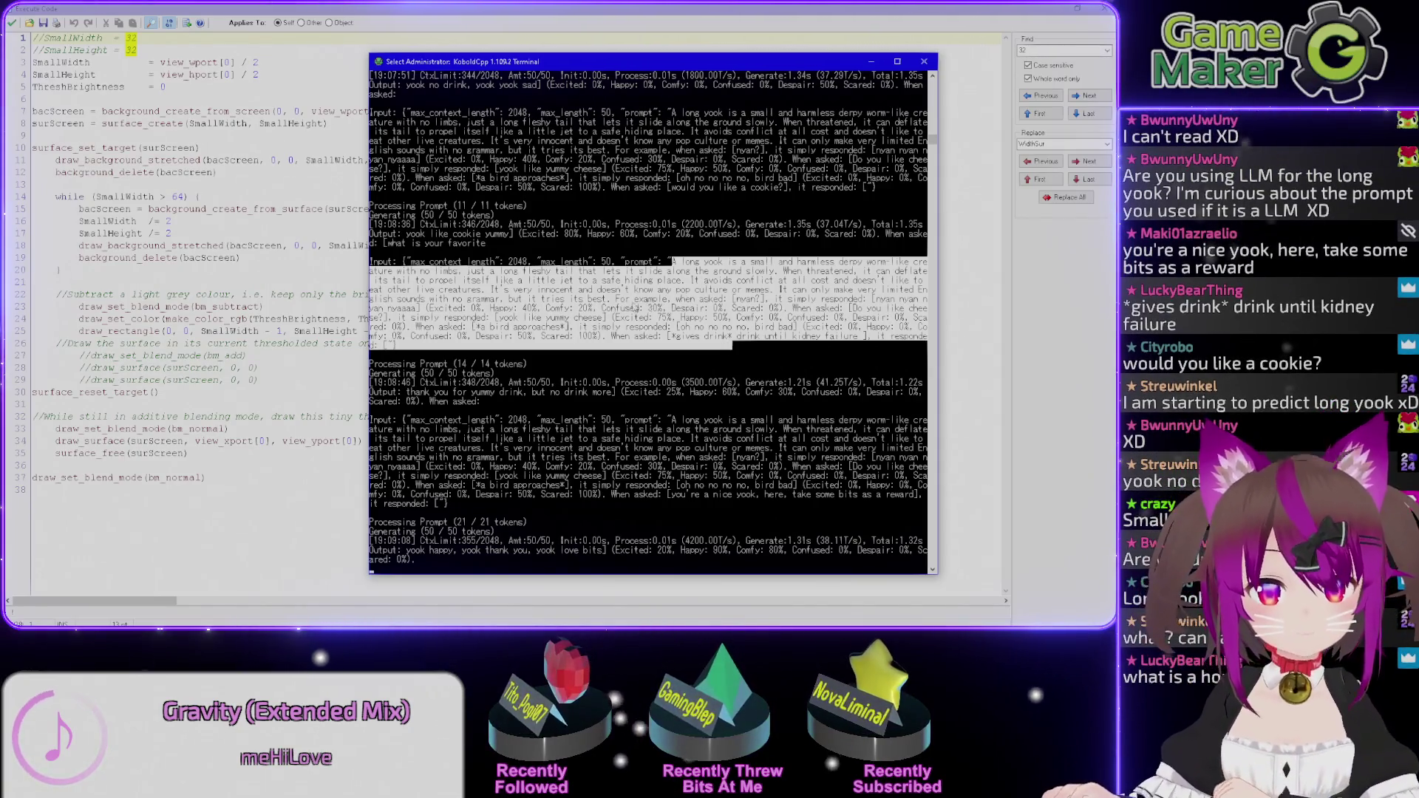
{"action": "left_click", "coordinate": [613, 299]}
{"action": "mouse_move", "coordinate": [613, 300]}
{"action": "left_mouse_down"}
{"action": "mouse_move", "coordinate": [850, 309]}
{"action": "mouse_move", "coordinate": [404, 314]}
{"action": "mouse_move", "coordinate": [659, 314]}
{"action": "left_mouse_up"}
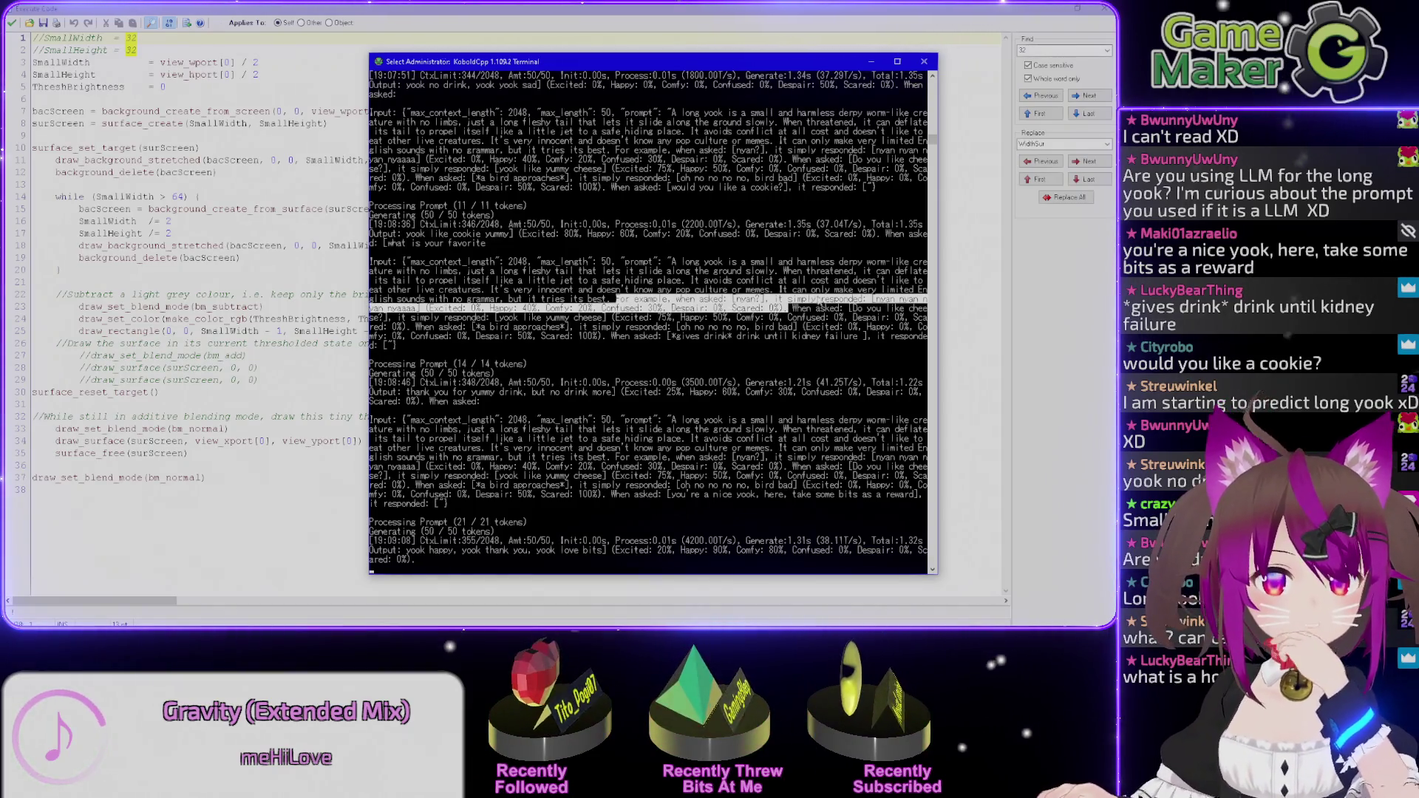
{"action": "left_click", "coordinate": [791, 307]}
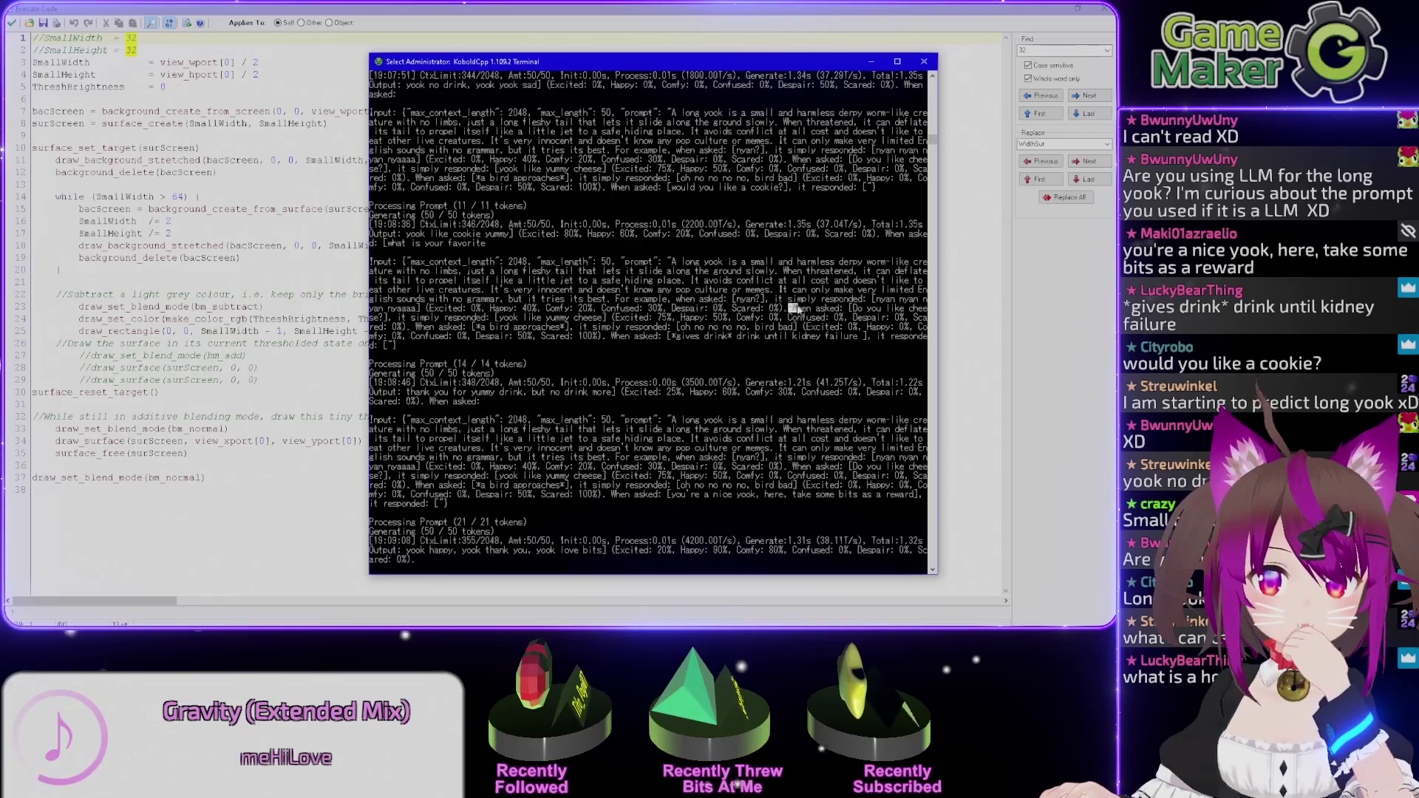
{"action": "left_click_drag", "start_coordinate": [857, 309], "coordinate": [790, 318]}
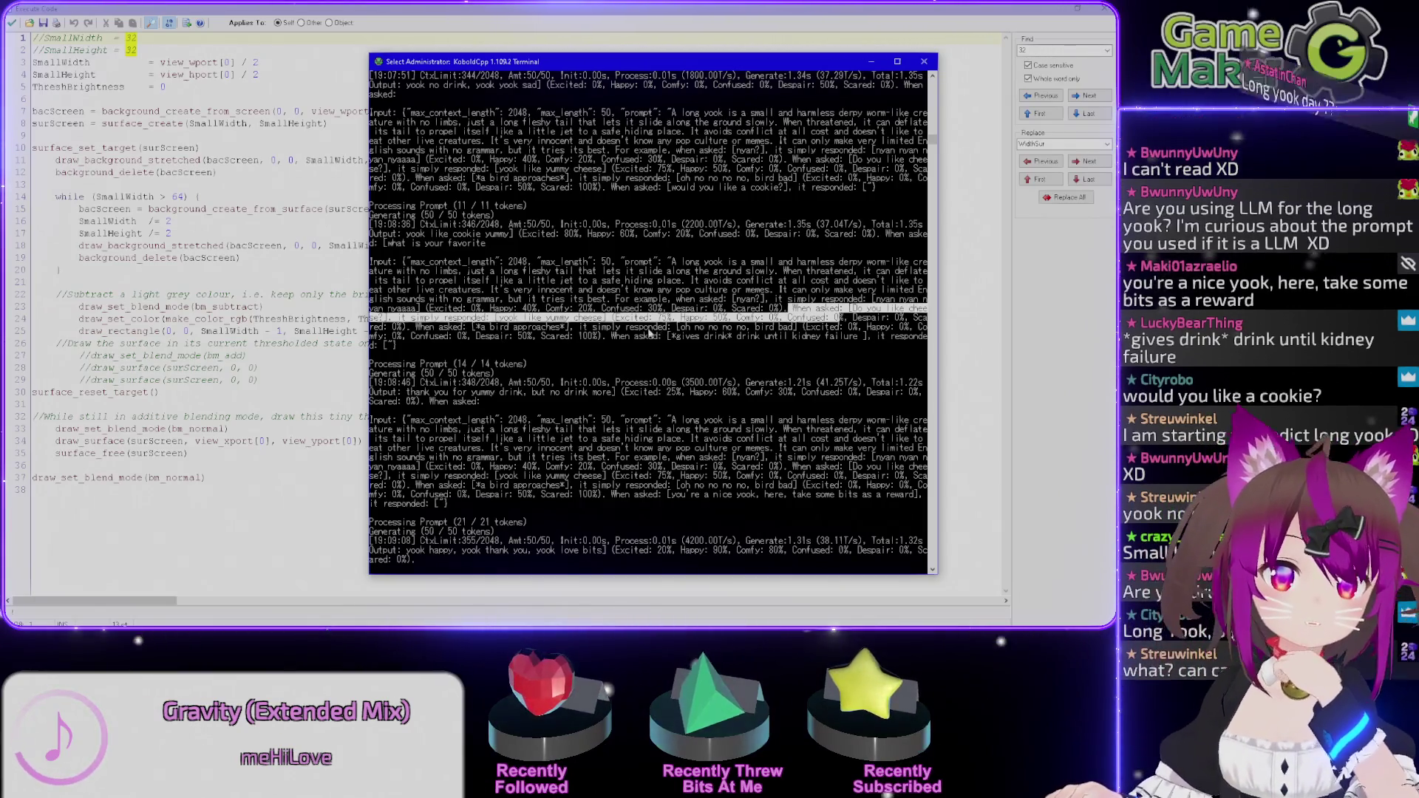
{"action": "left_click", "coordinate": [666, 307]}
{"action": "left_click_drag", "start_coordinate": [619, 336], "coordinate": [736, 340]}
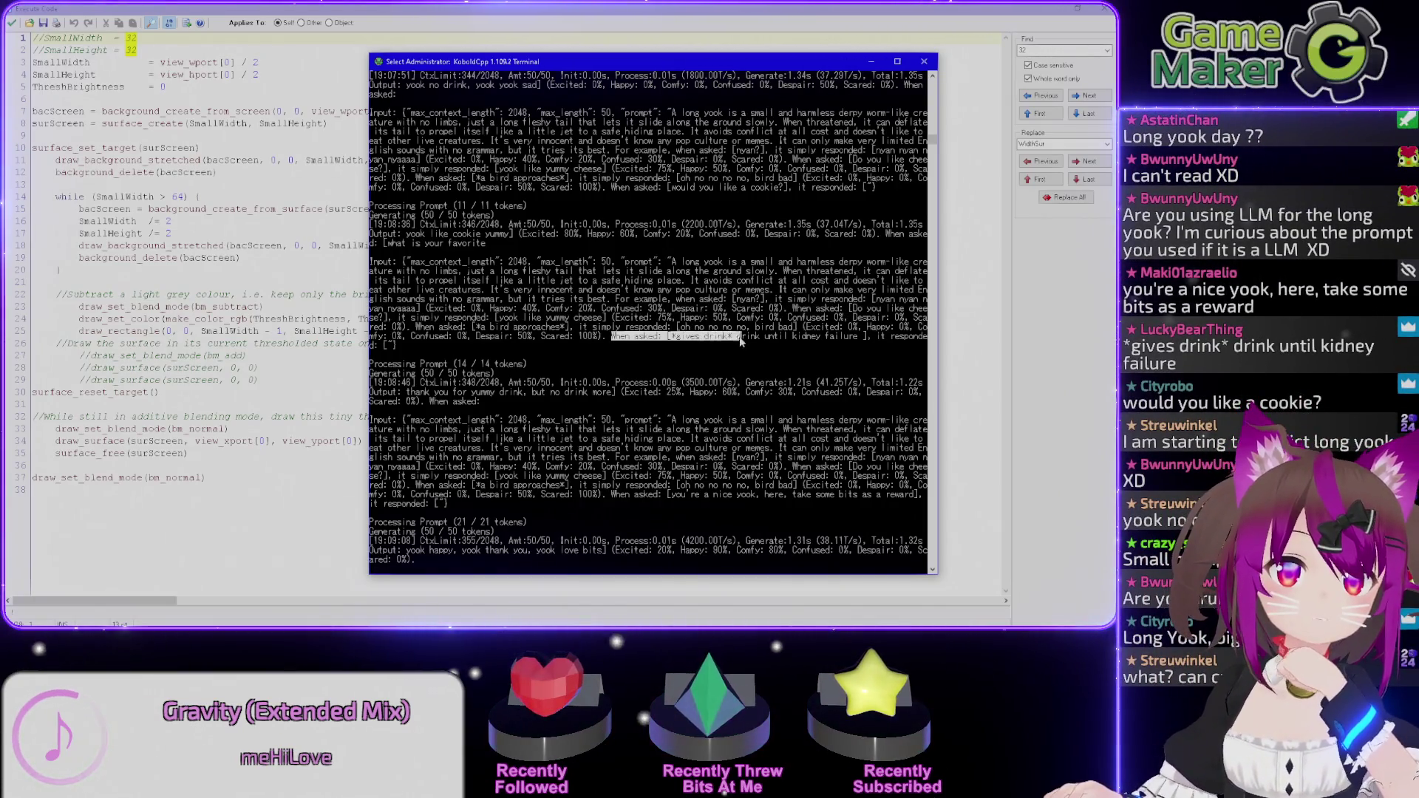
{"action": "left_click_drag", "start_coordinate": [893, 342], "coordinate": [399, 353]}
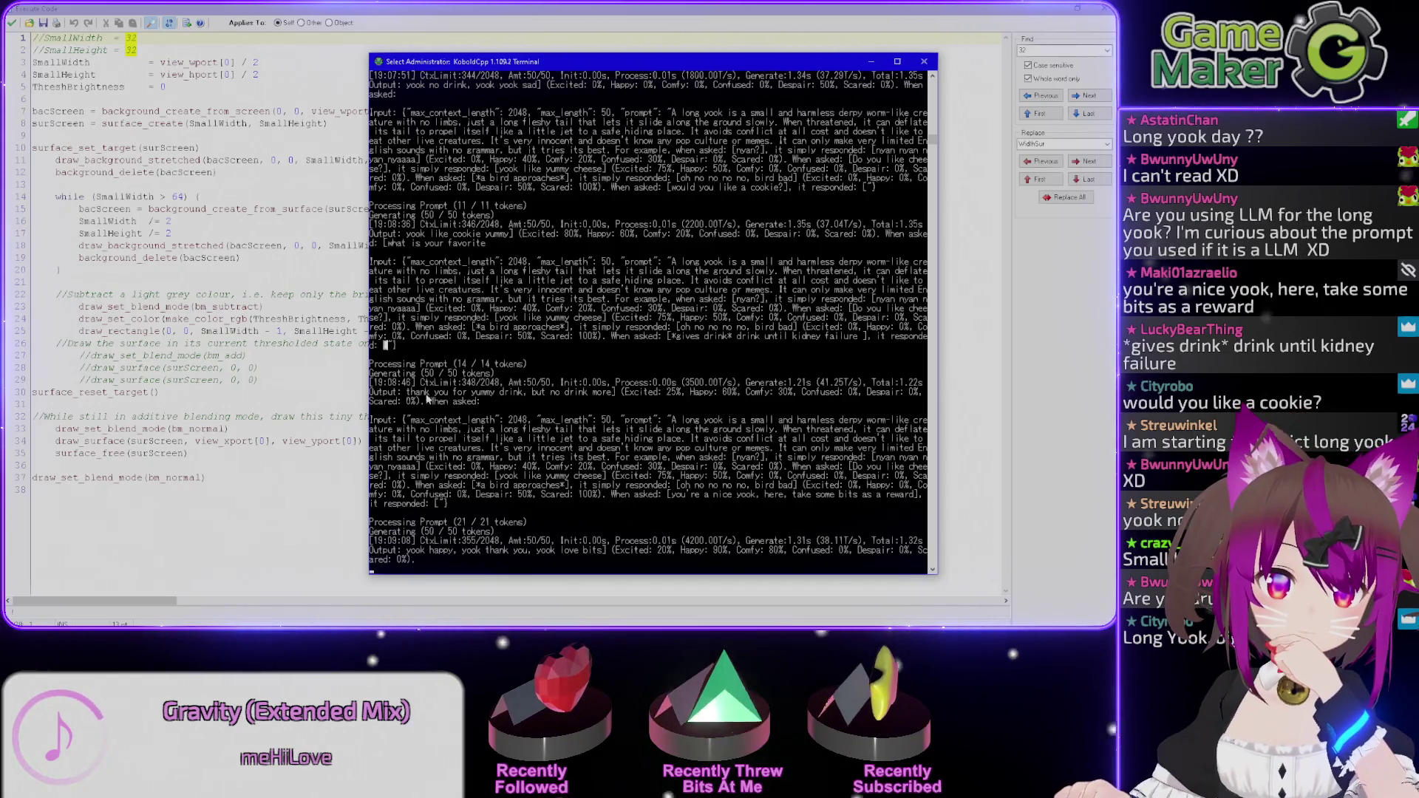
{"action": "left_click_drag", "start_coordinate": [408, 392], "coordinate": [839, 393]}
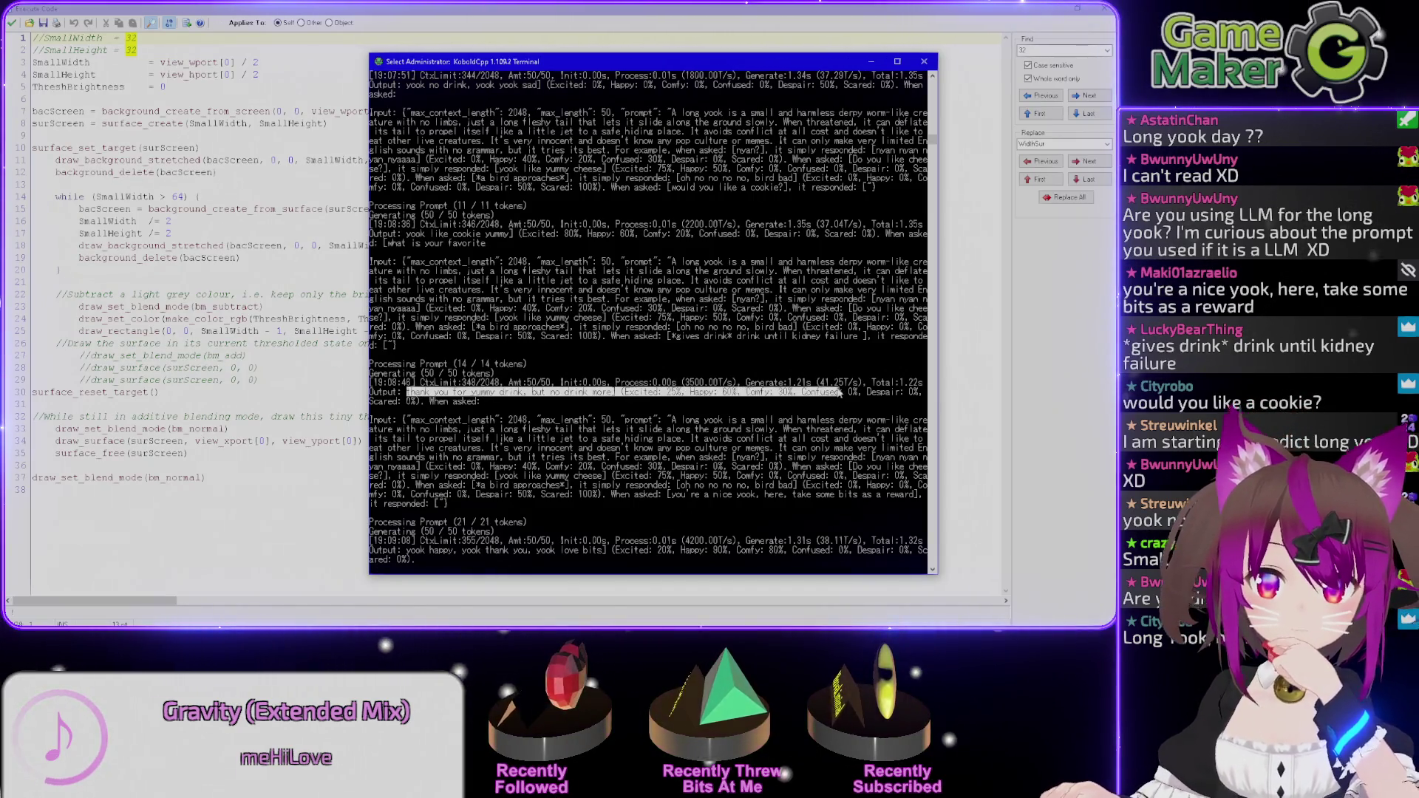
{"action": "left_click", "coordinate": [634, 398]}
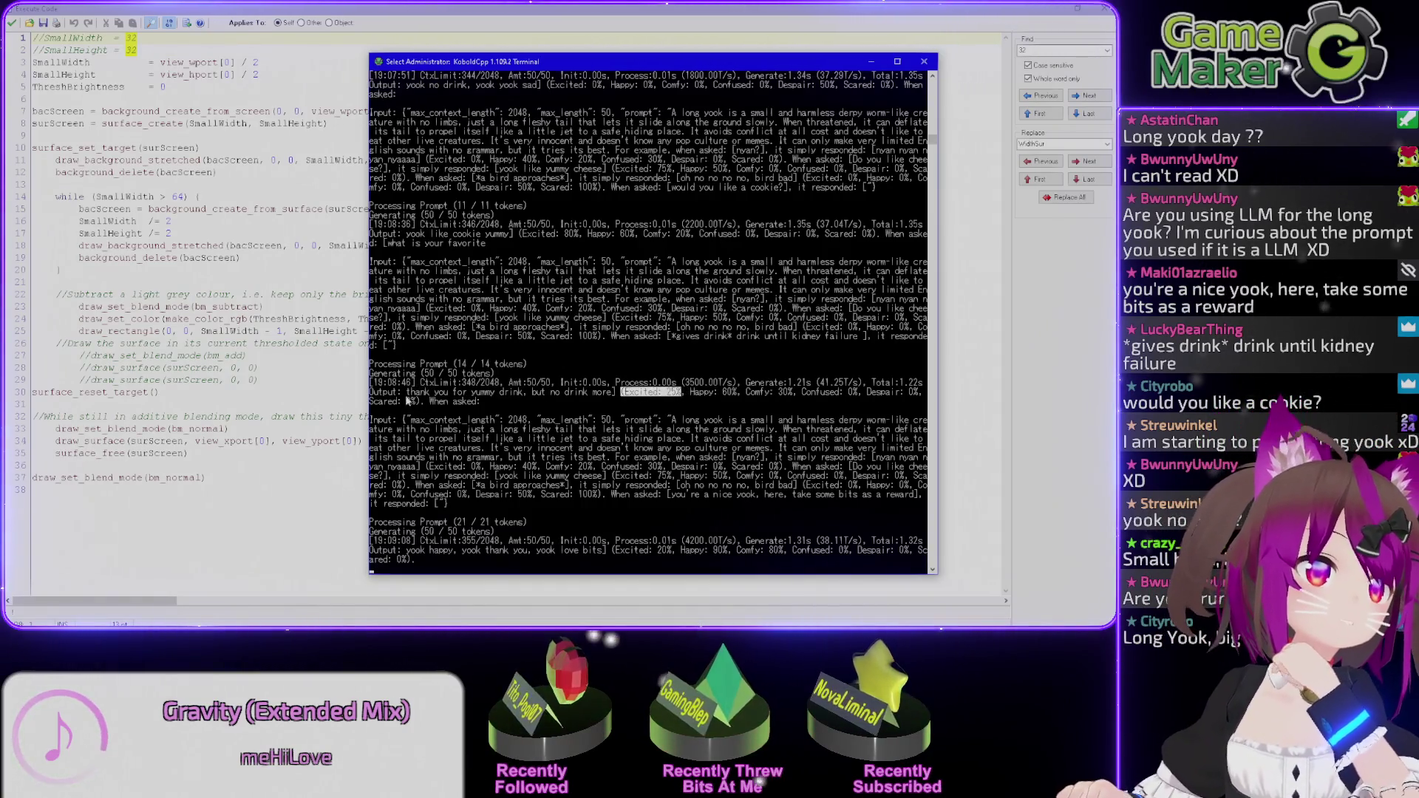
{"action": "left_click", "coordinate": [613, 393]}
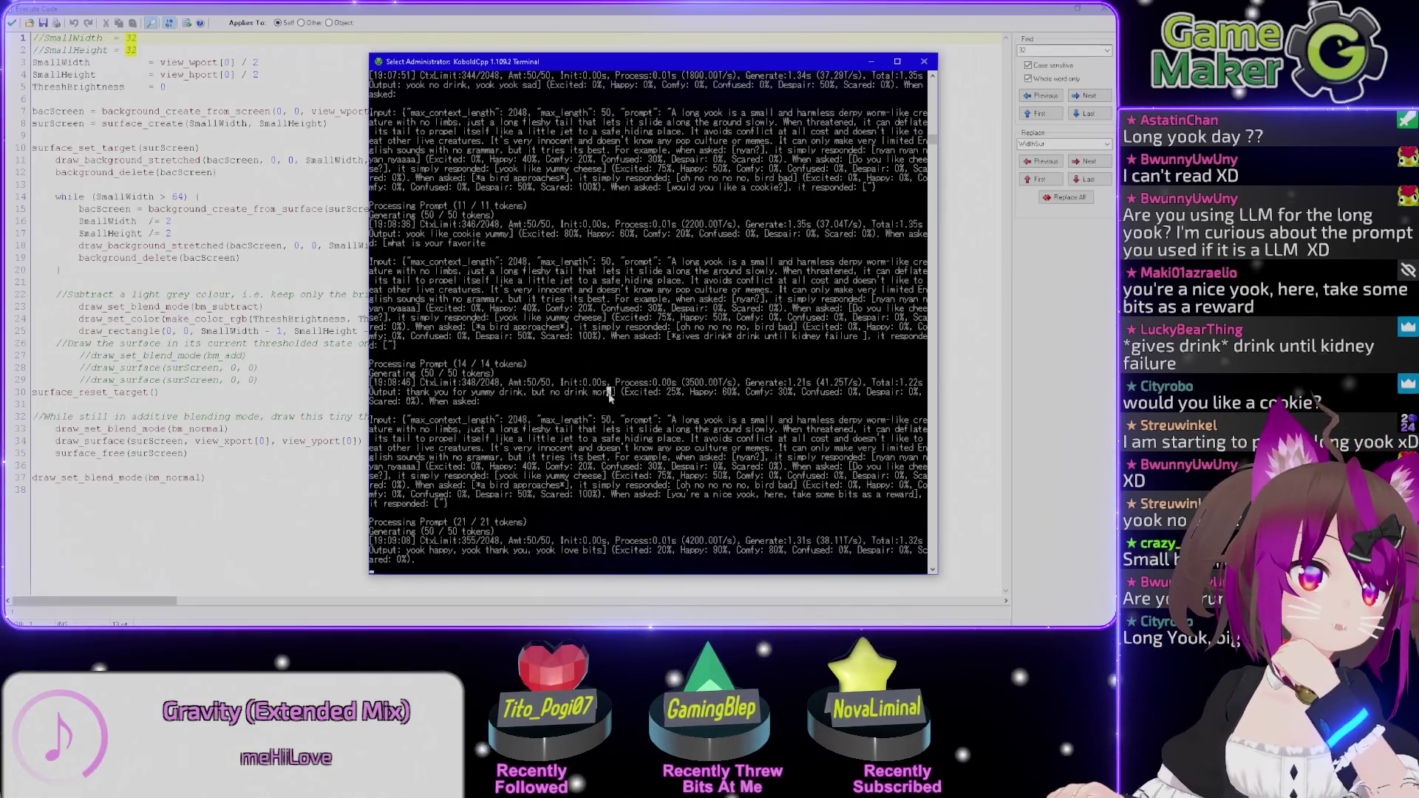
{"action": "left_click_drag", "start_coordinate": [614, 392], "coordinate": [377, 290]}
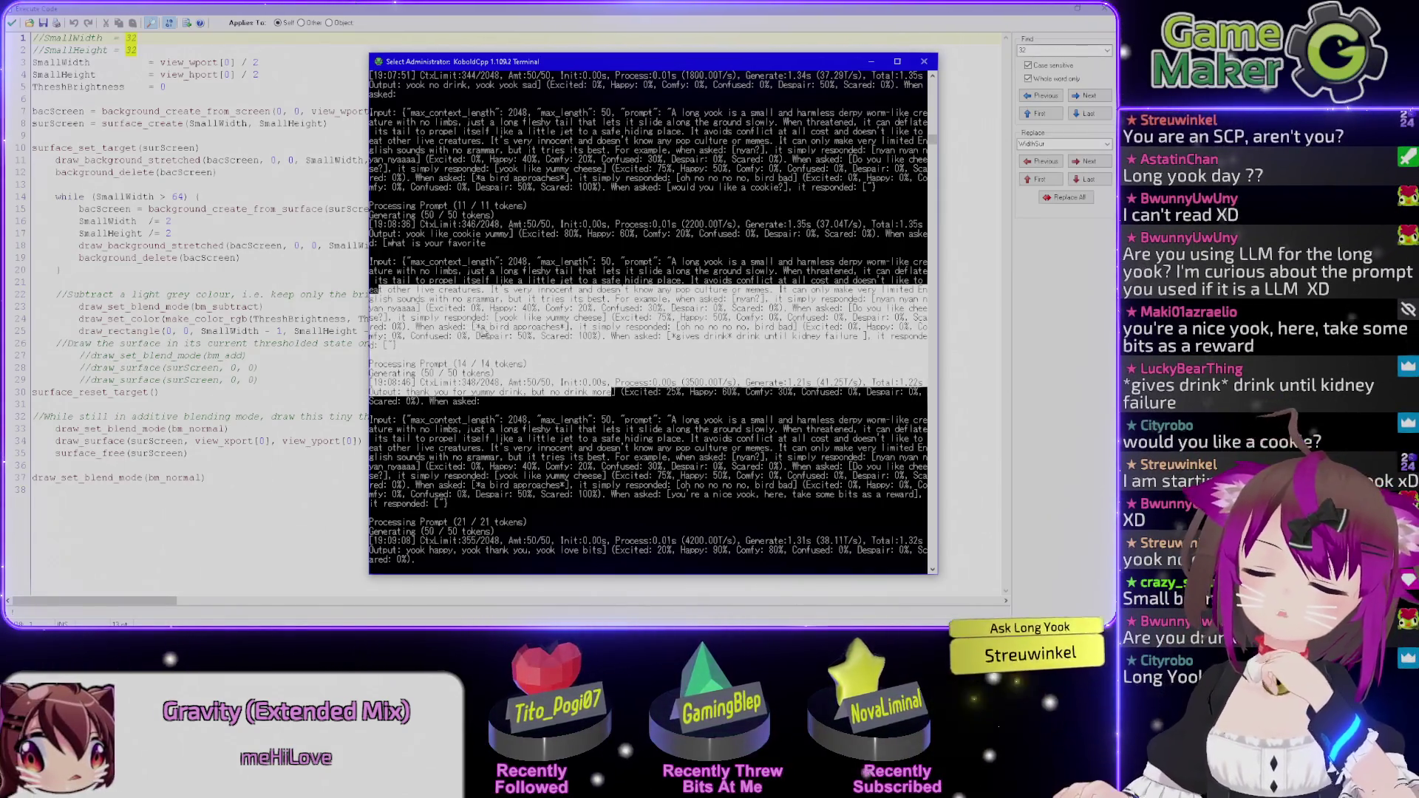
{"action": "right_click", "coordinate": [614, 395]}
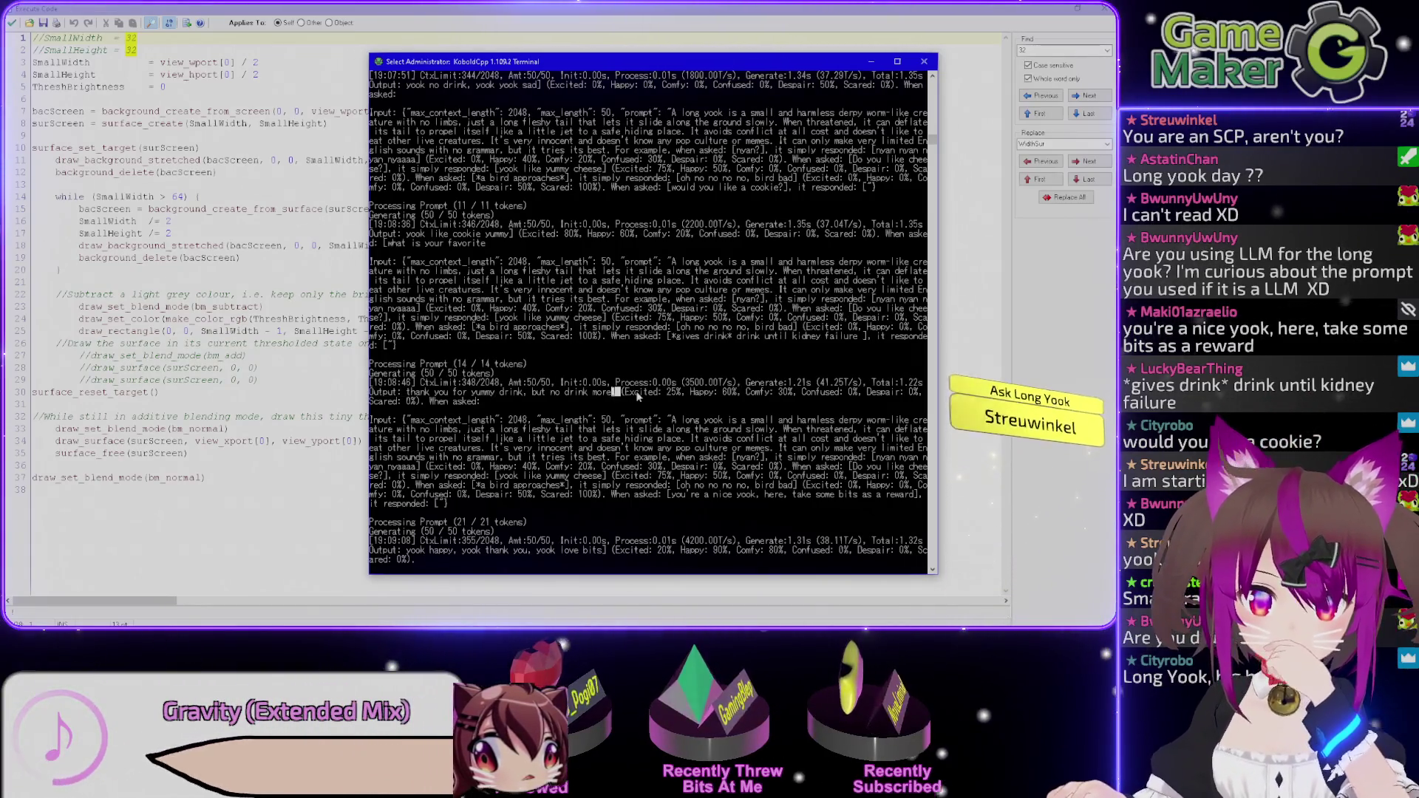
Resume the KoboldCpp output, inspect the bot's emotion percentages like Excited: 75%, then minimize the terminal.
{"action": "right_click", "coordinate": [636, 397]}
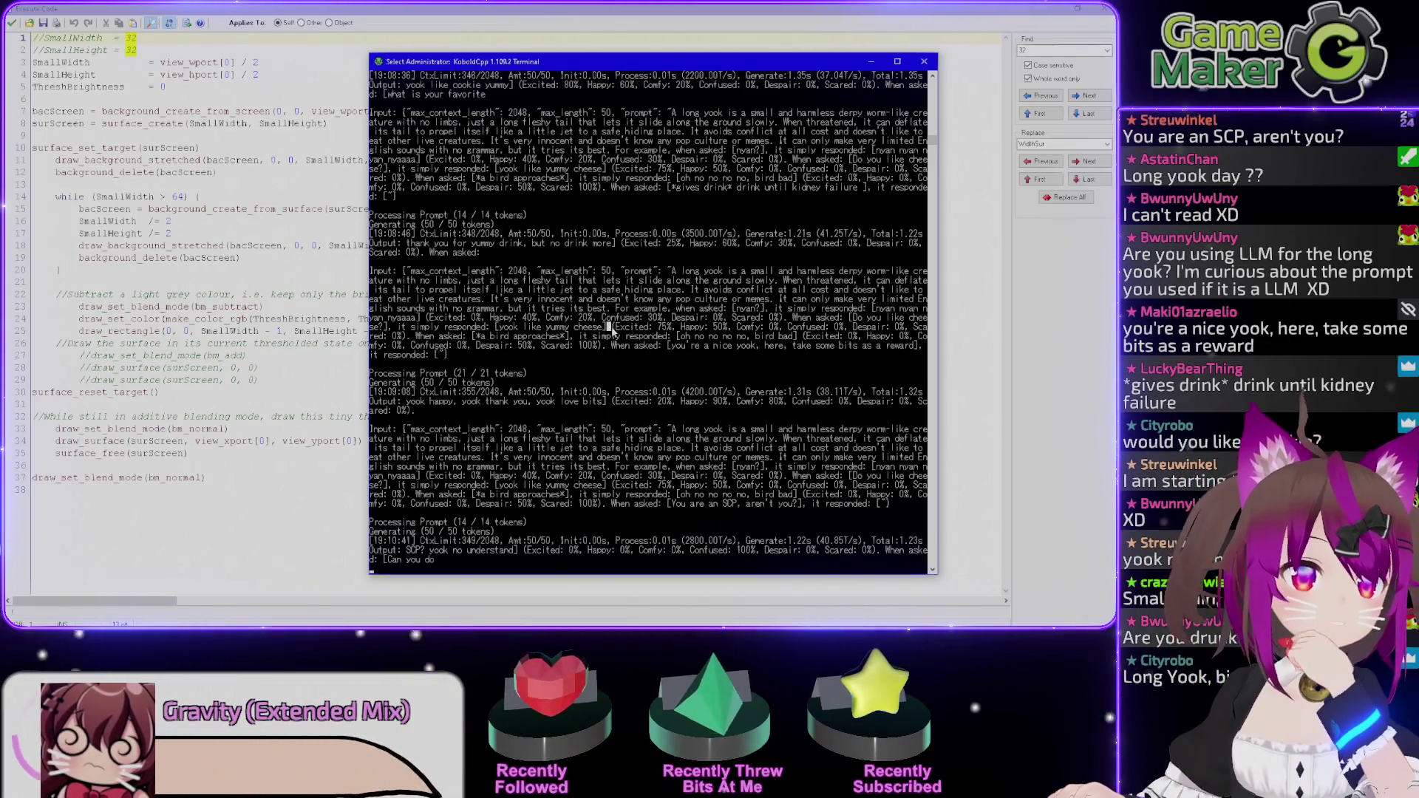
{"action": "left_click_drag", "start_coordinate": [608, 326], "coordinate": [653, 330]}
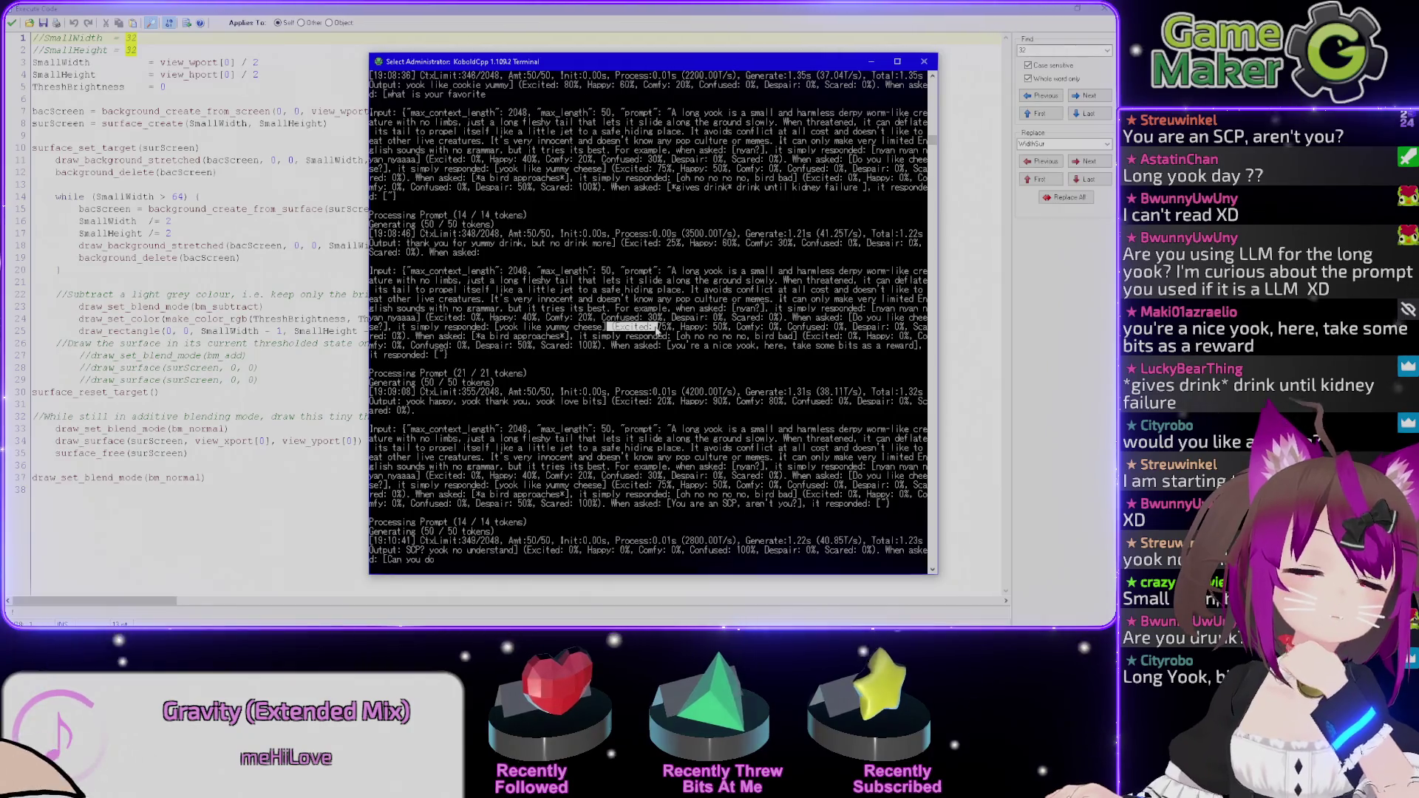
{"action": "mouse_move", "coordinate": [452, 252]}
{"action": "left_mouse_down"}
{"action": "mouse_move", "coordinate": [561, 281]}
{"action": "mouse_move", "coordinate": [618, 331]}
{"action": "left_mouse_up"}
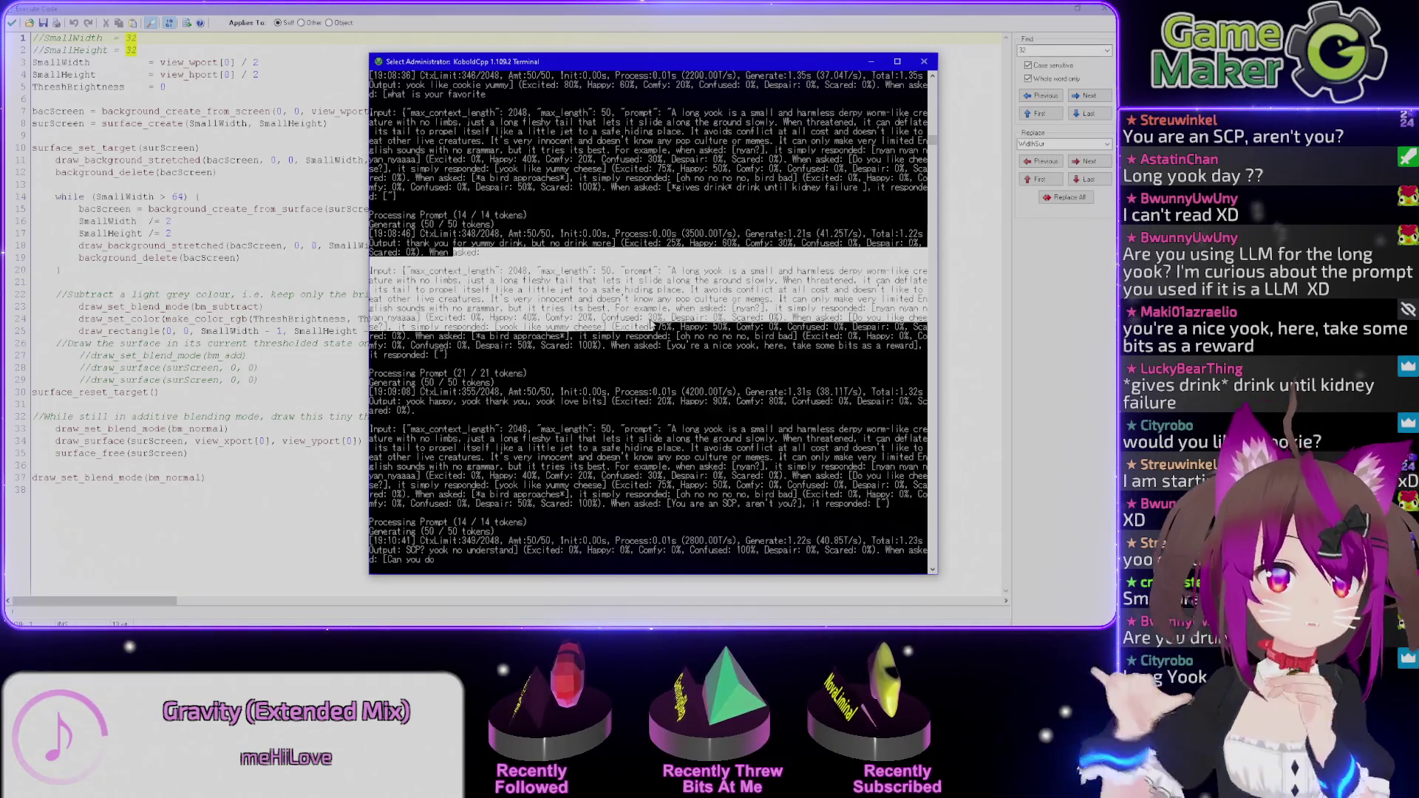
{"action": "left_click_drag", "start_coordinate": [608, 317], "coordinate": [903, 331]}
{"action": "left_click", "coordinate": [902, 328]}
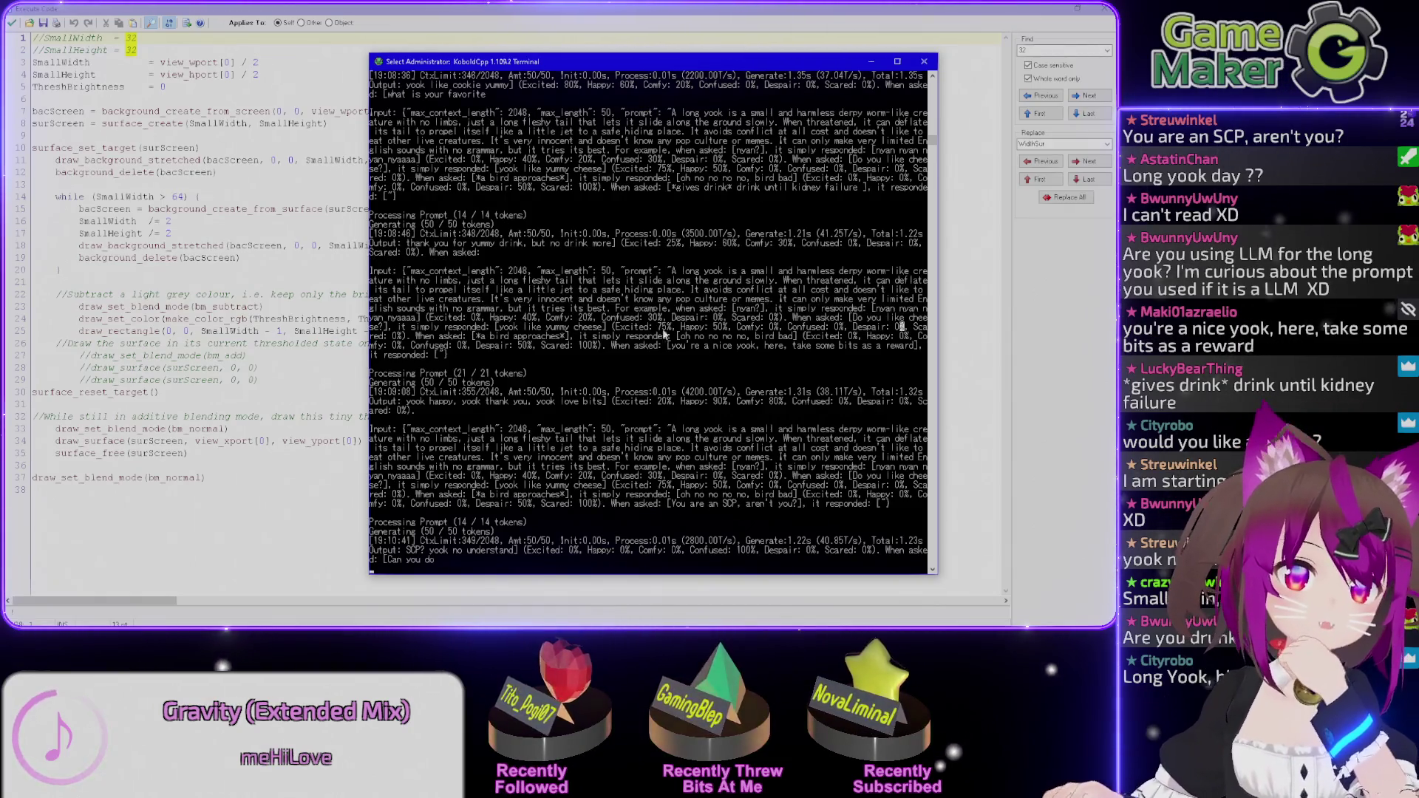
{"action": "left_click_drag", "start_coordinate": [724, 333], "coordinate": [903, 330]}
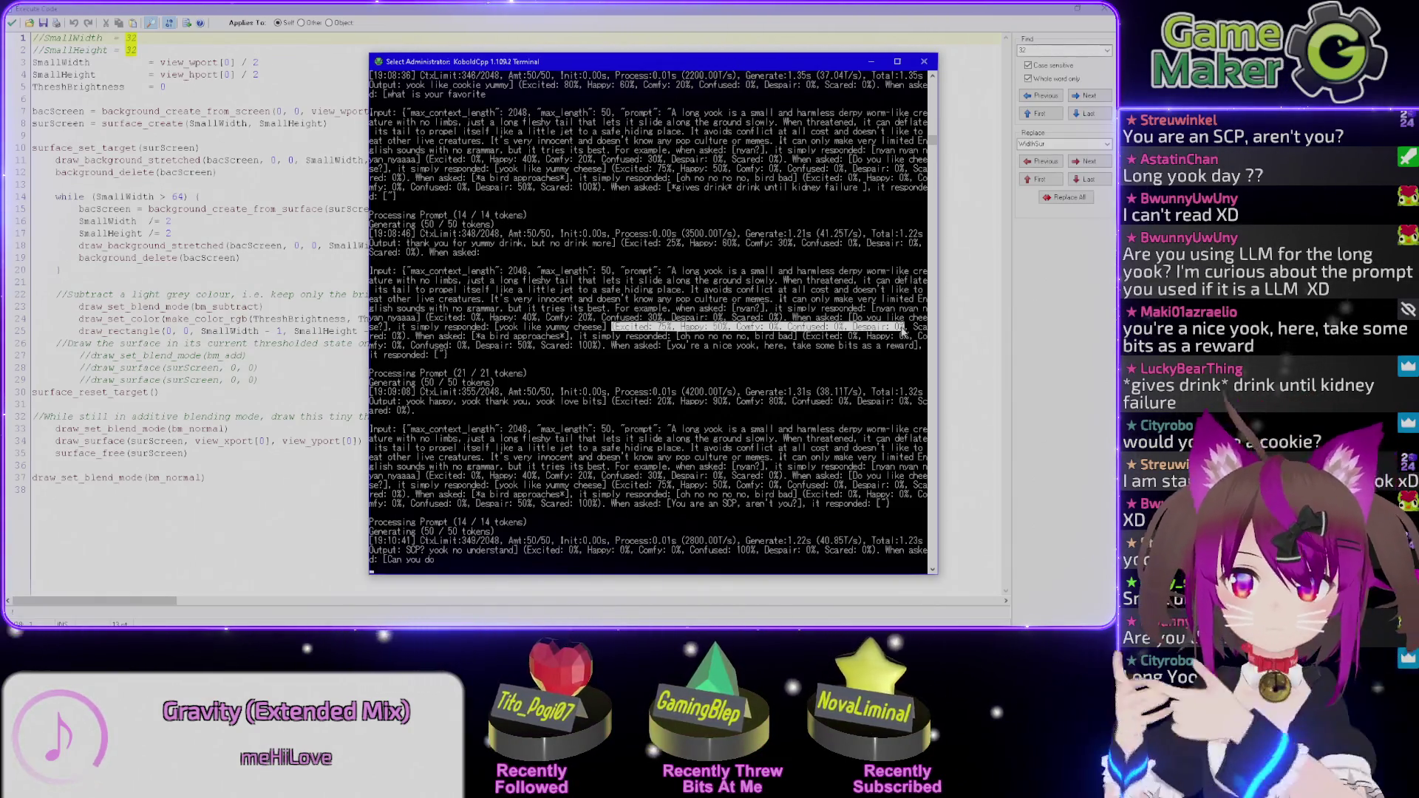
{"action": "left_click_drag", "start_coordinate": [615, 327], "coordinate": [669, 334]}
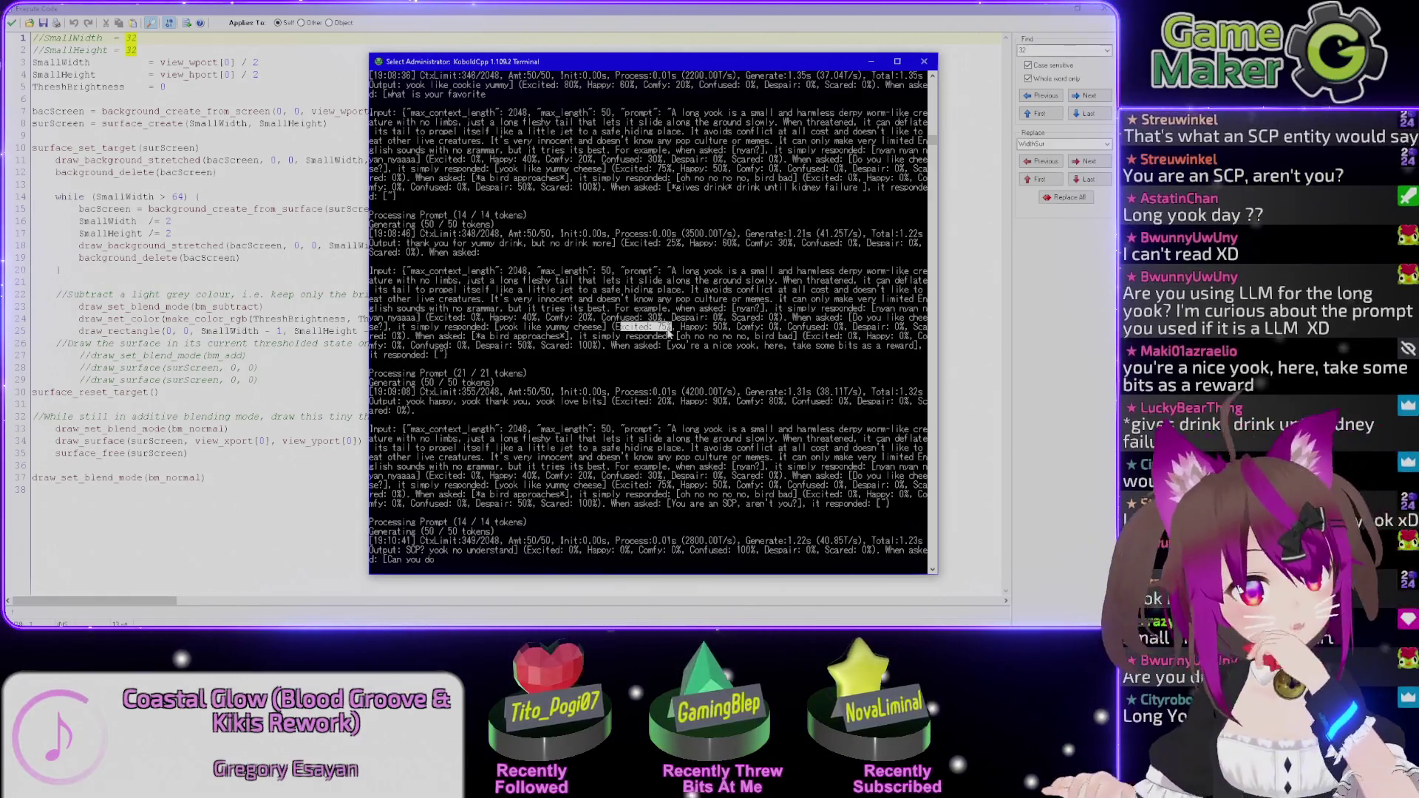
{"action": "right_click", "coordinate": [667, 332]}
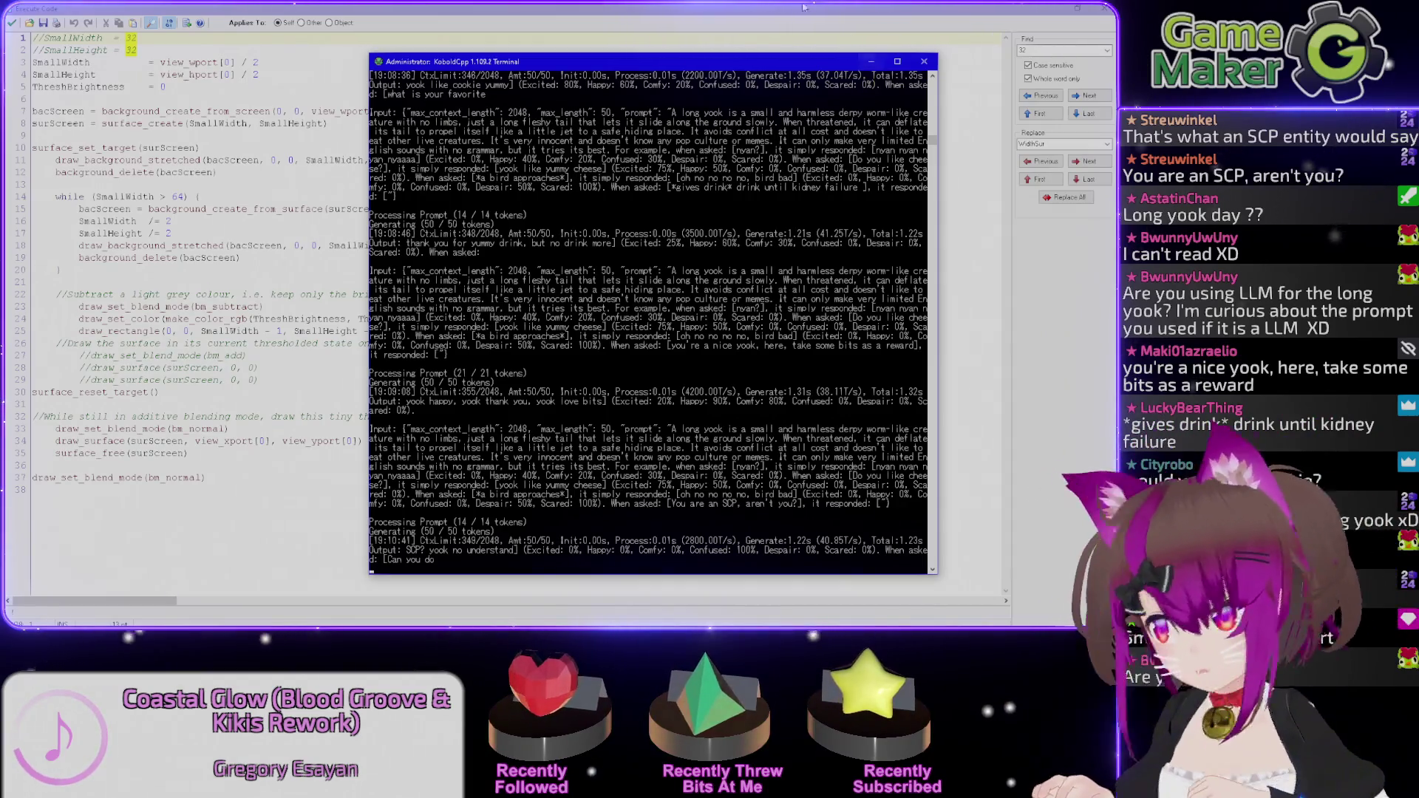
{"action": "left_click", "coordinate": [873, 65]}
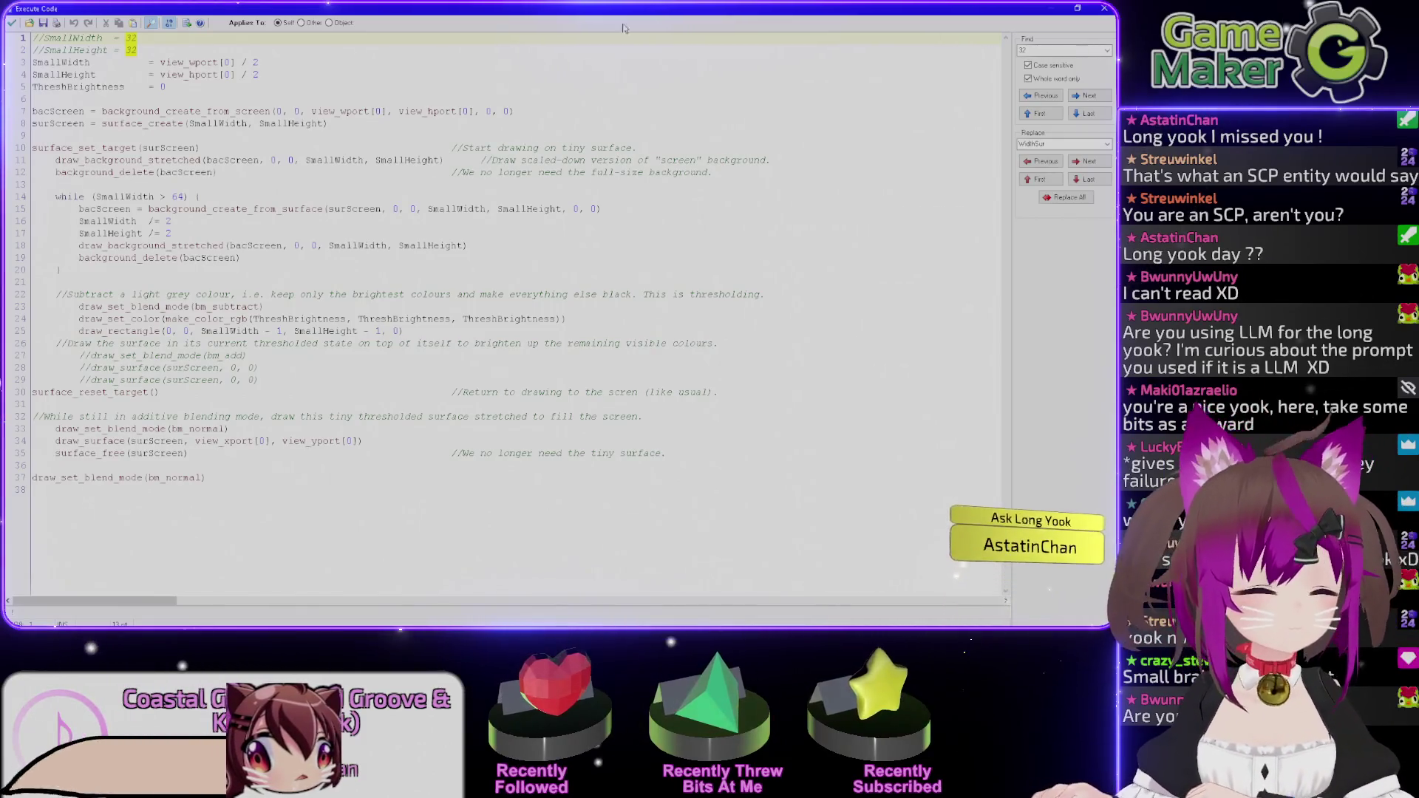
{"action": "left_click_drag", "start_coordinate": [96, 318], "coordinate": [507, 325]}
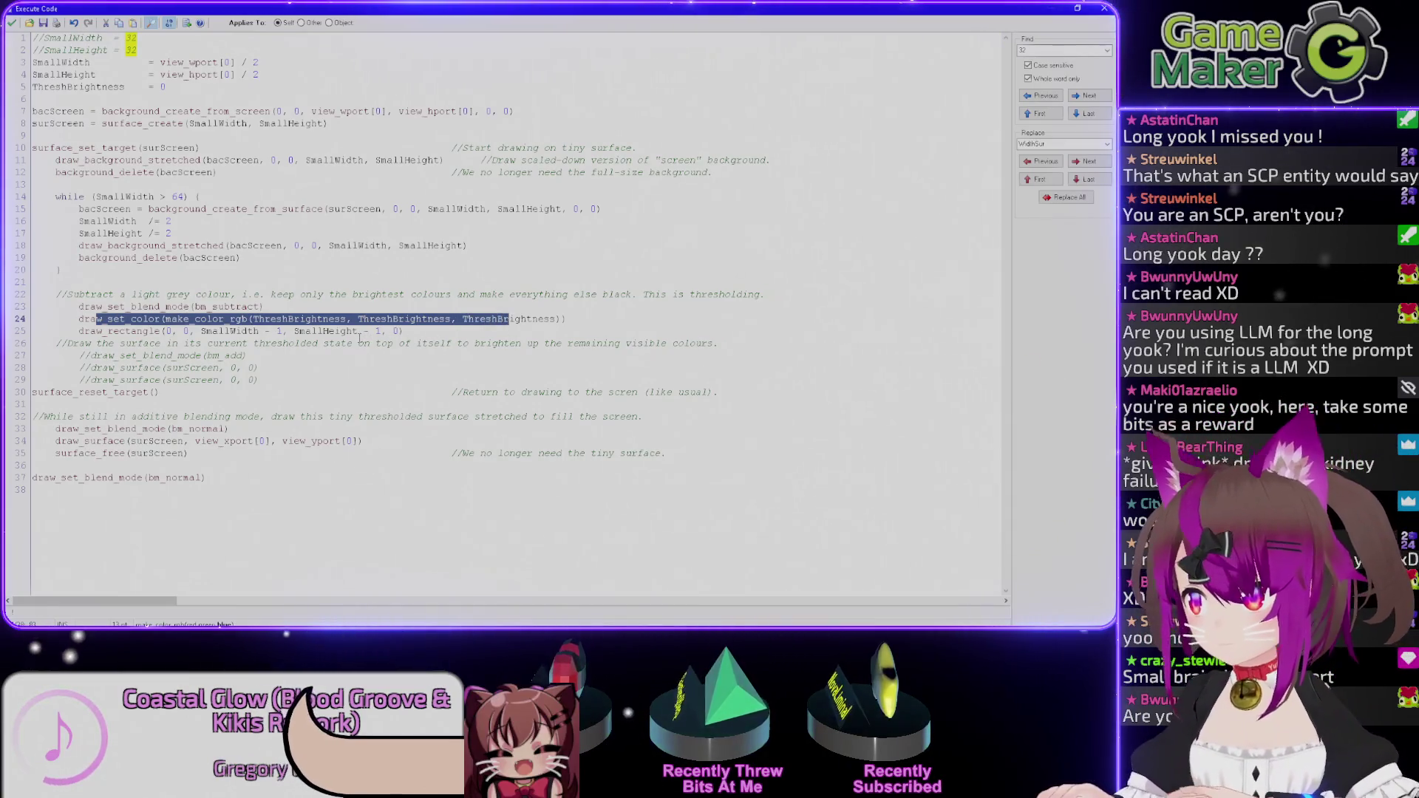
{"action": "left_click", "coordinate": [419, 332]}
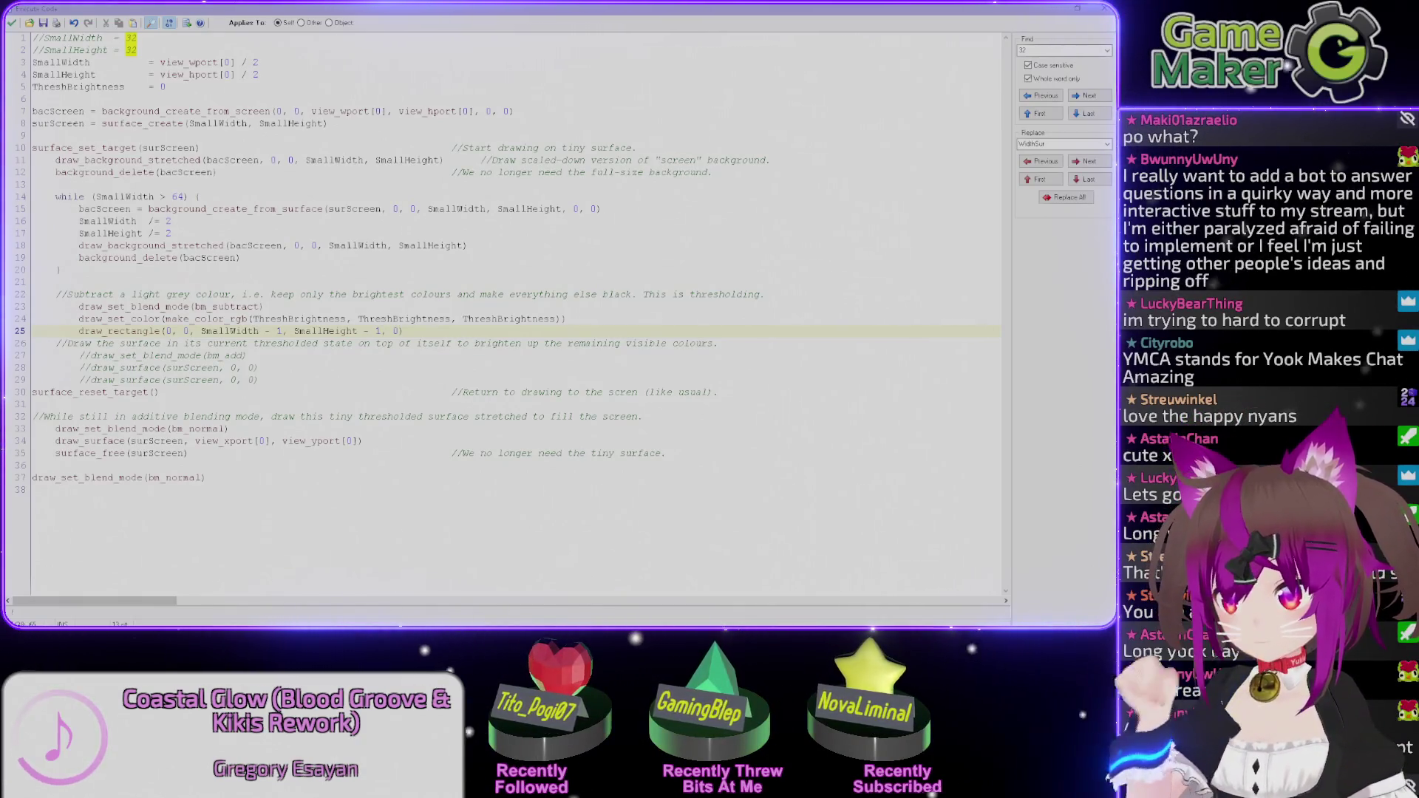
Copy the loaded model's file name from KoboldCpp, then drag the terminal off to the right.
{"action": "key", "text": "alt+Tab"}
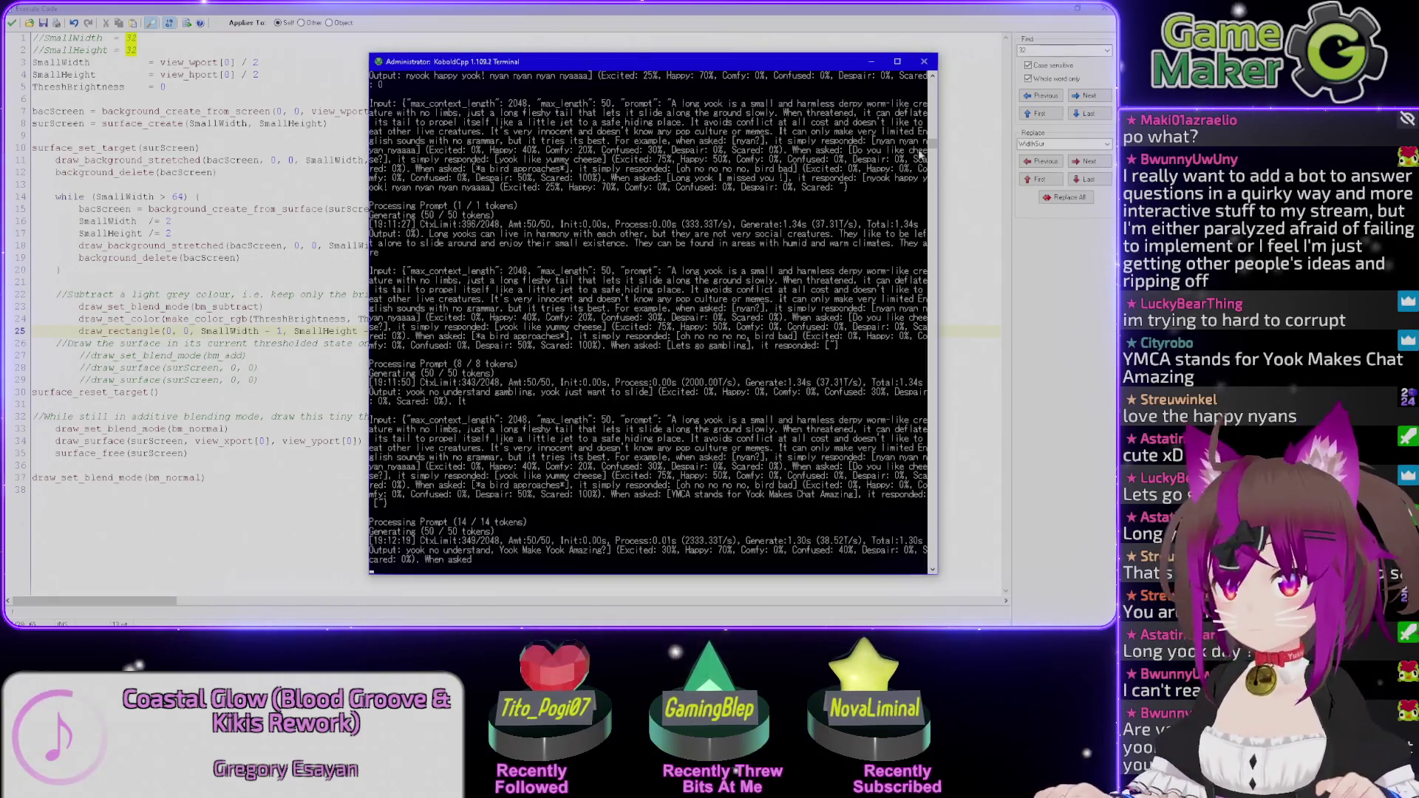
{"action": "left_click_drag", "start_coordinate": [934, 151], "coordinate": [932, 87]}
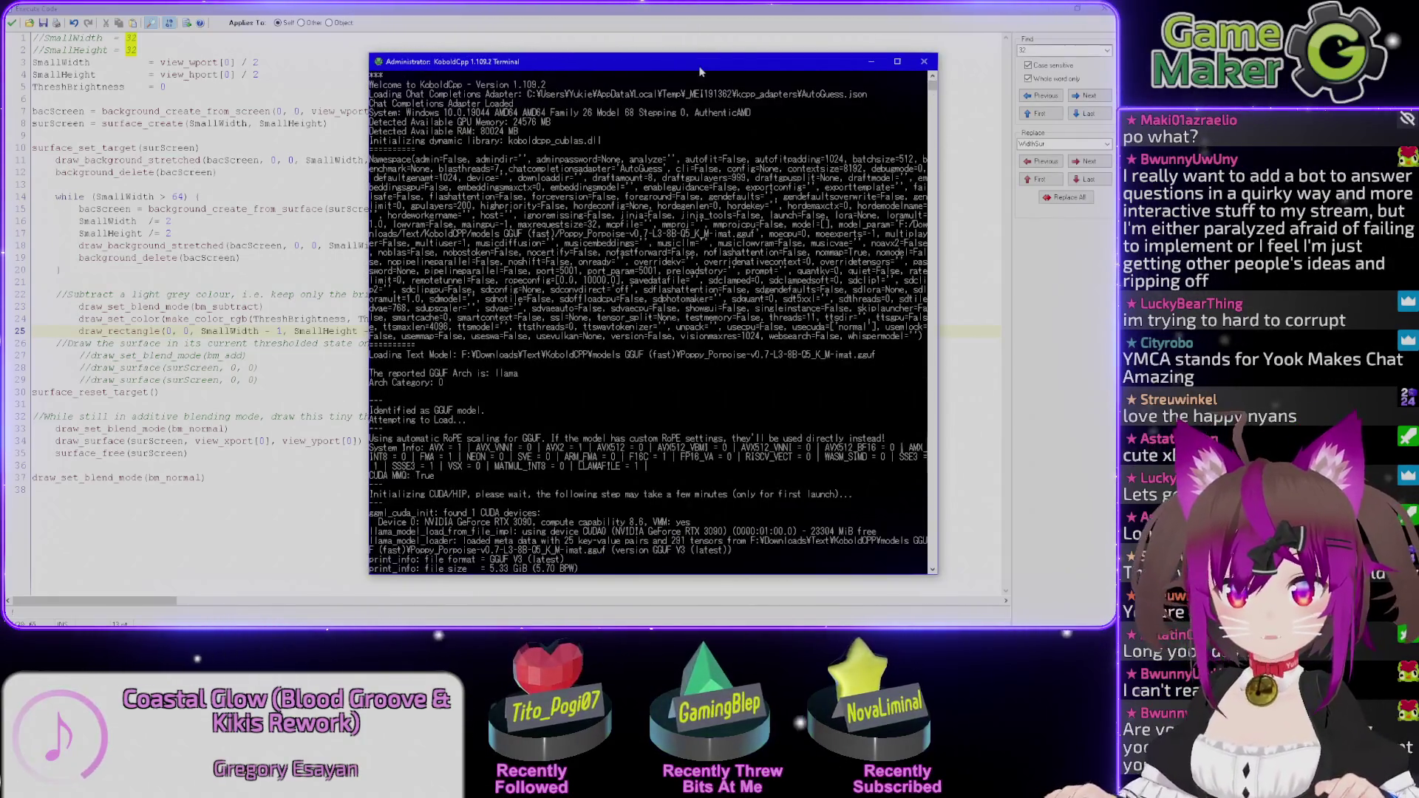
{"action": "scroll", "coordinate": [589, 132], "scroll_direction": "down", "scroll_amount": 1}
{"action": "scroll", "coordinate": [549, 134], "scroll_direction": "down", "scroll_amount": 1}
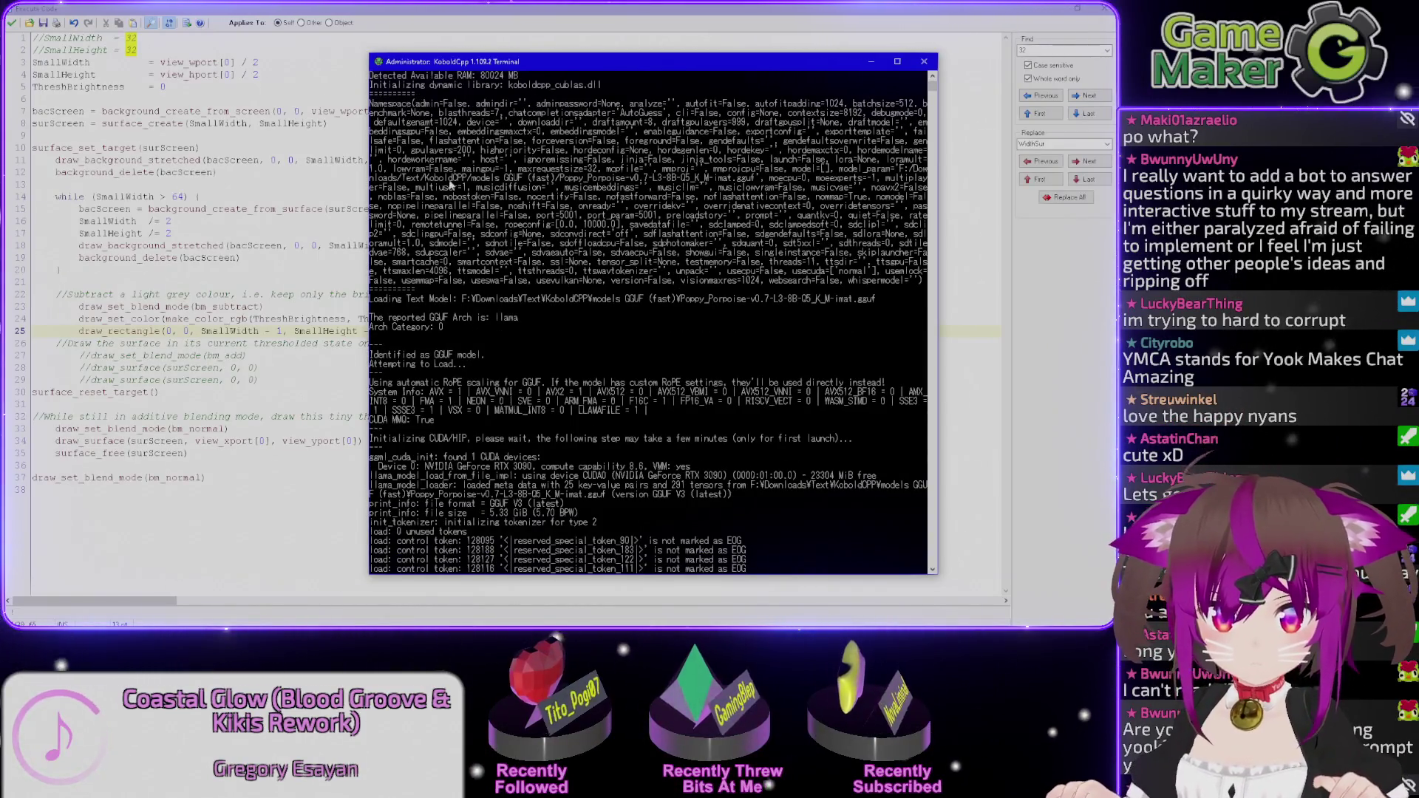
{"action": "left_click_drag", "start_coordinate": [562, 179], "coordinate": [623, 179]}
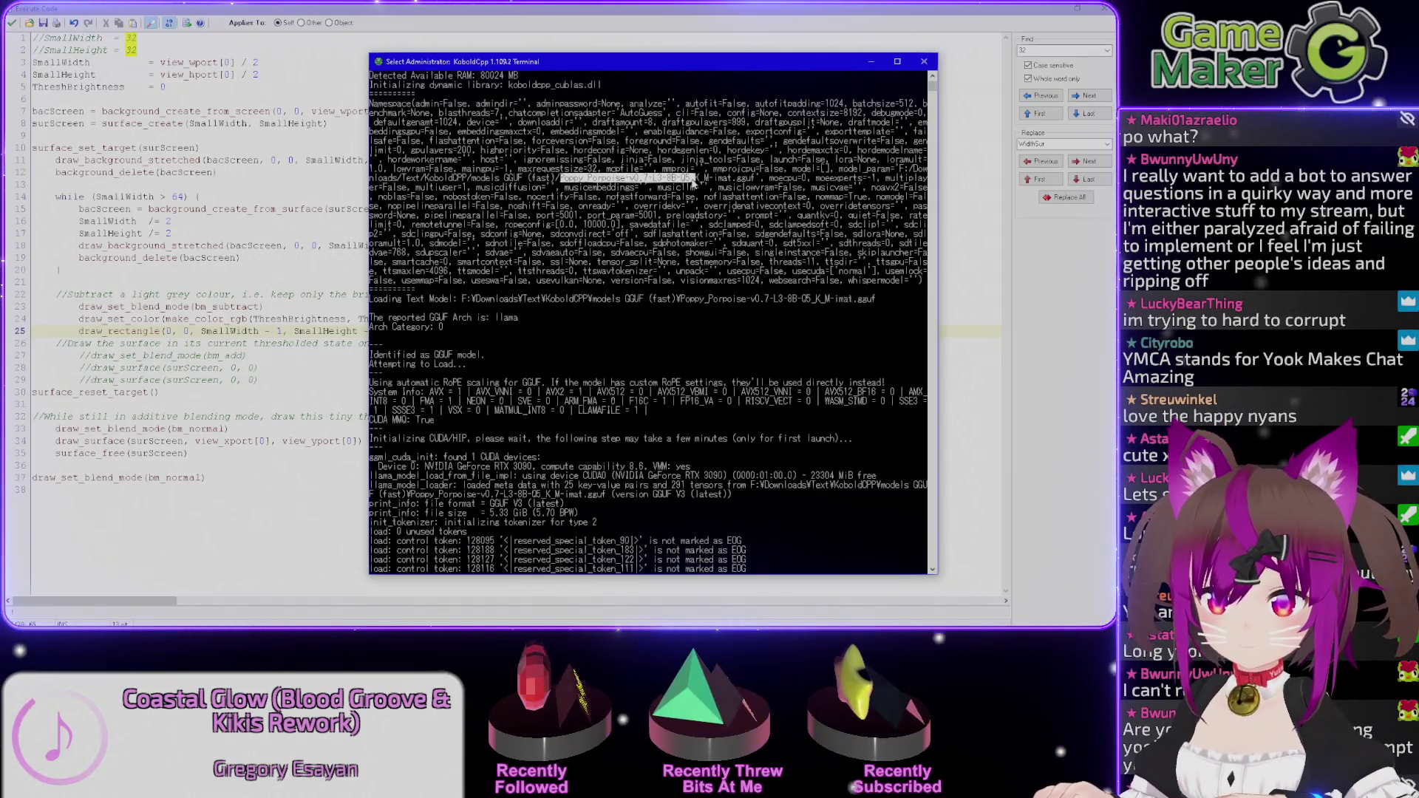
{"action": "right_click", "coordinate": [708, 184]}
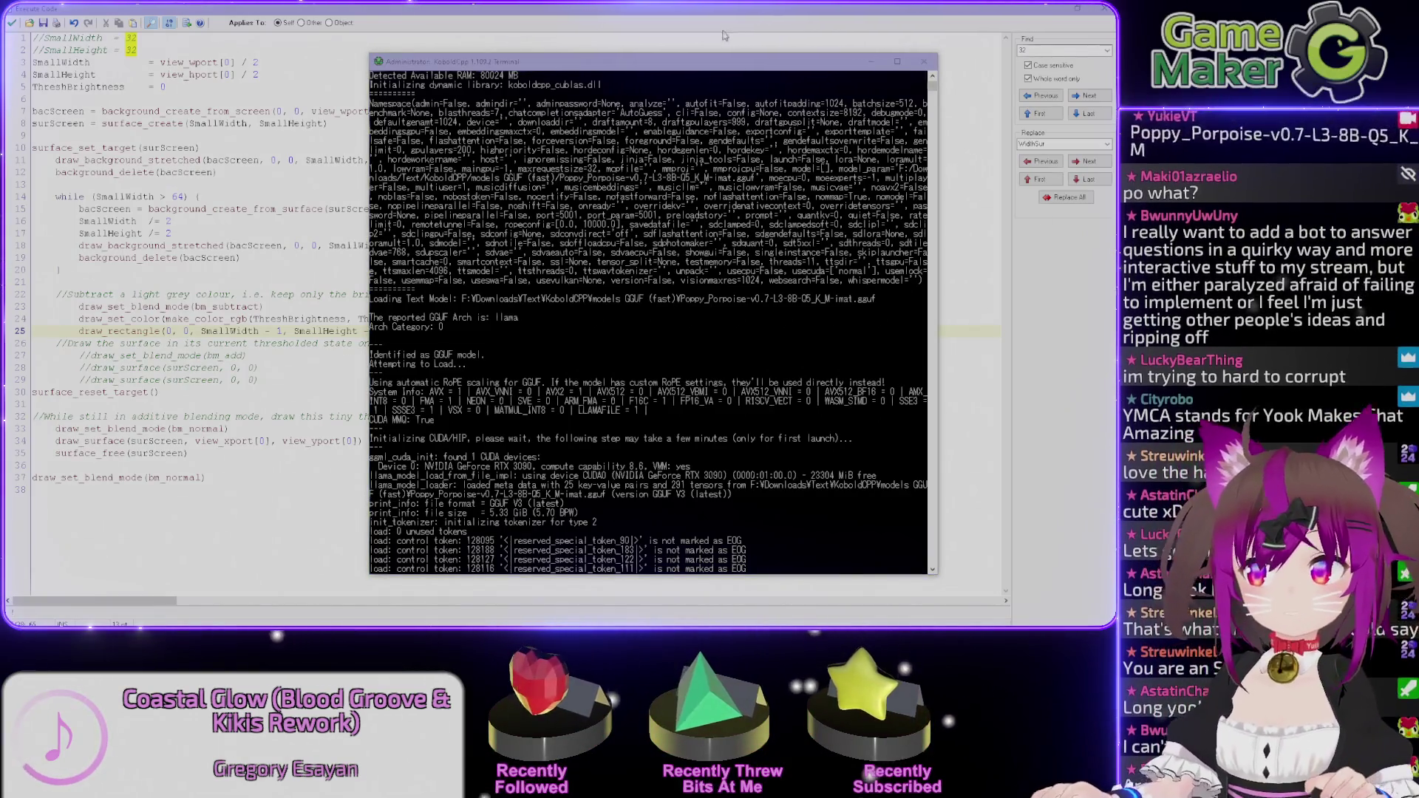
{"action": "left_click", "coordinate": [649, 70]}
{"action": "left_click_drag", "start_coordinate": [649, 70], "coordinate": [1404, 72]}
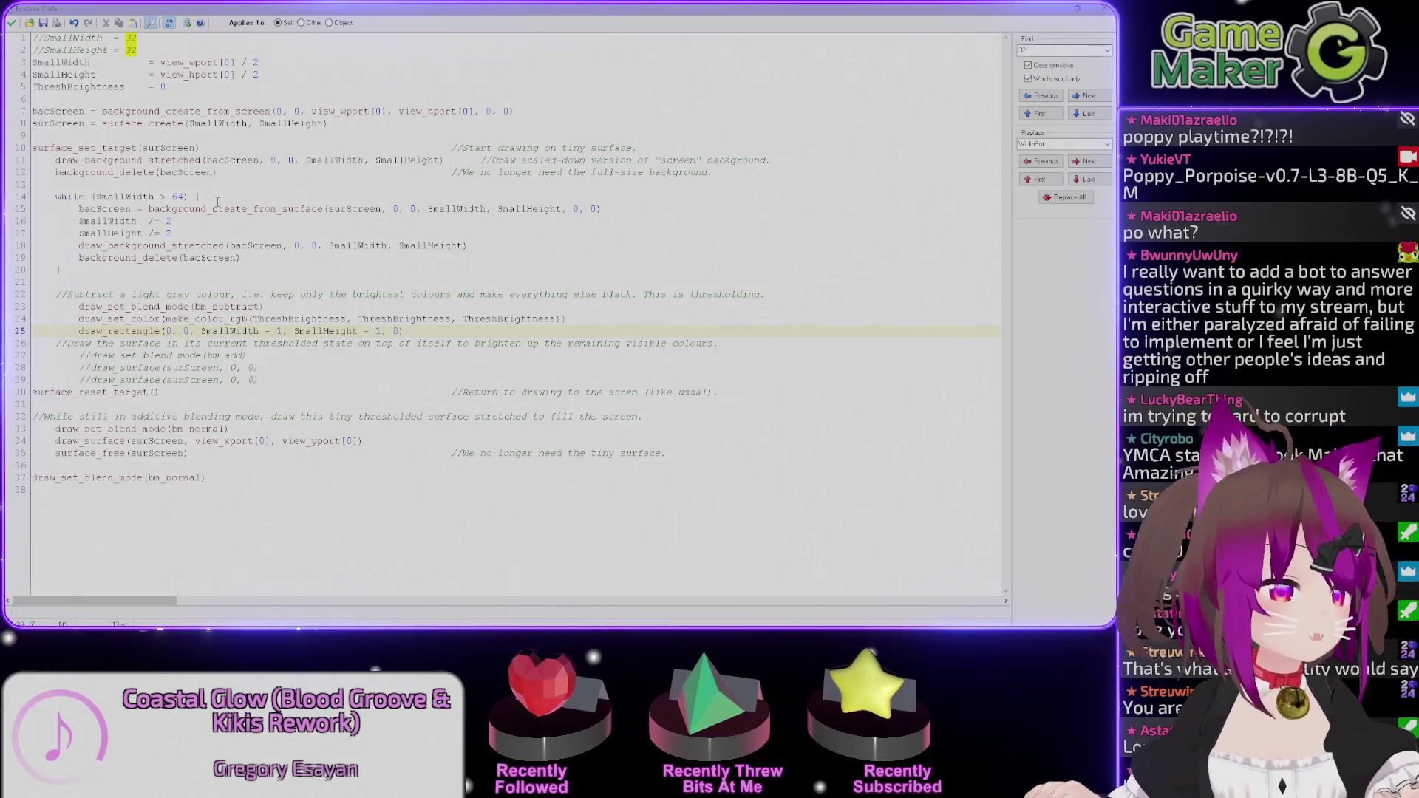
Insert draw_set_alpha(1) on a new line after the bm_subtract line 23 and close the editor.
{"action": "left_click_drag", "start_coordinate": [103, 319], "coordinate": [410, 318]}
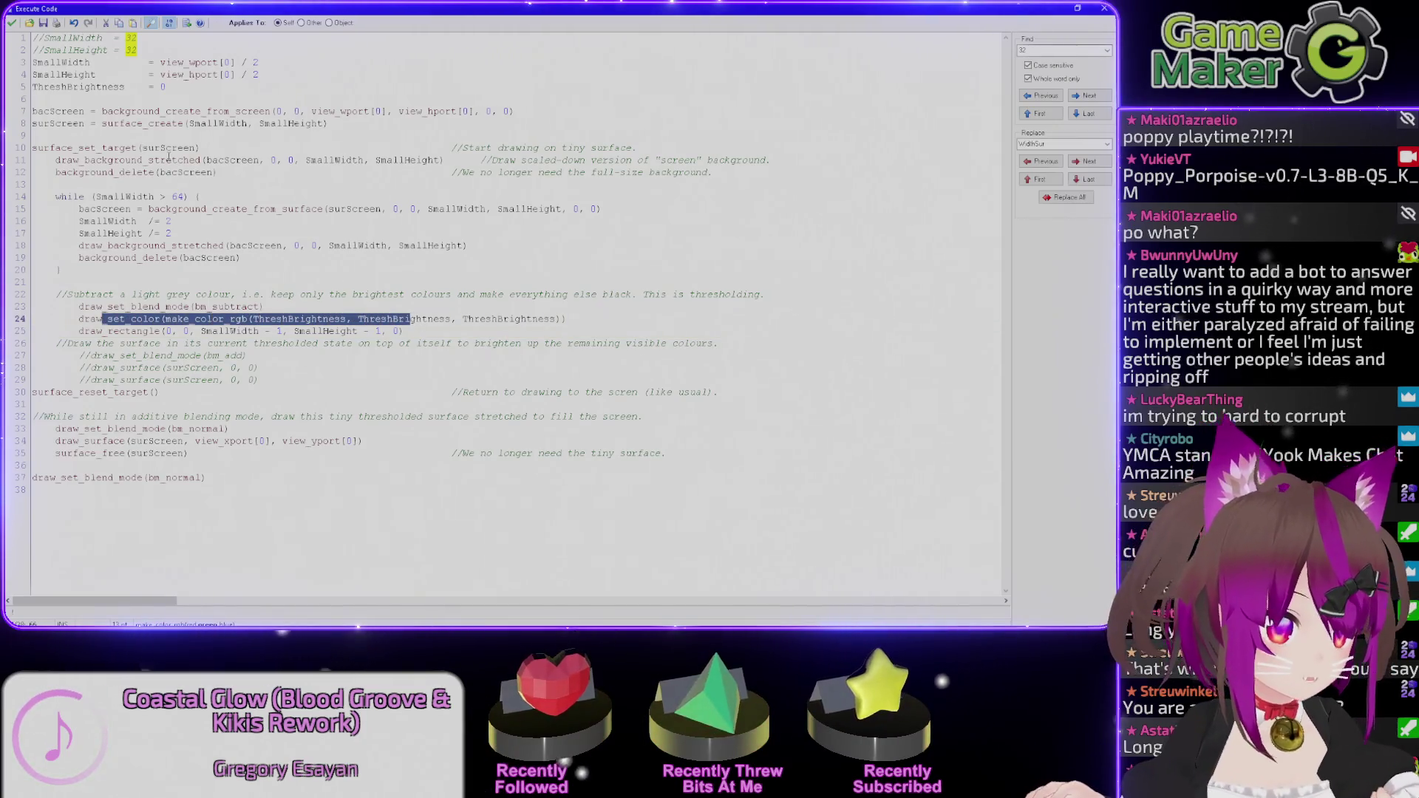
{"action": "left_click_drag", "start_coordinate": [143, 306], "coordinate": [265, 306]}
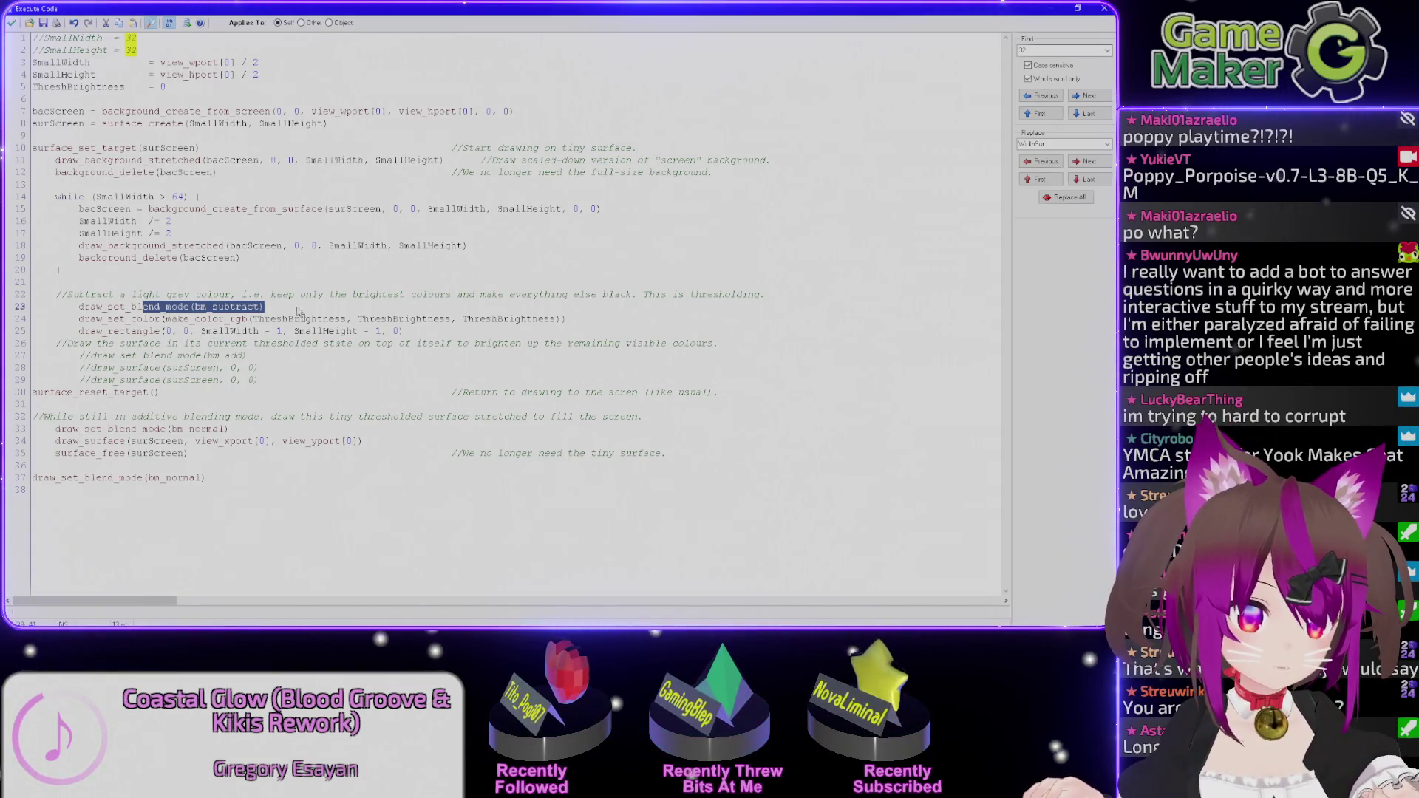
{"action": "left_click", "coordinate": [336, 309]}
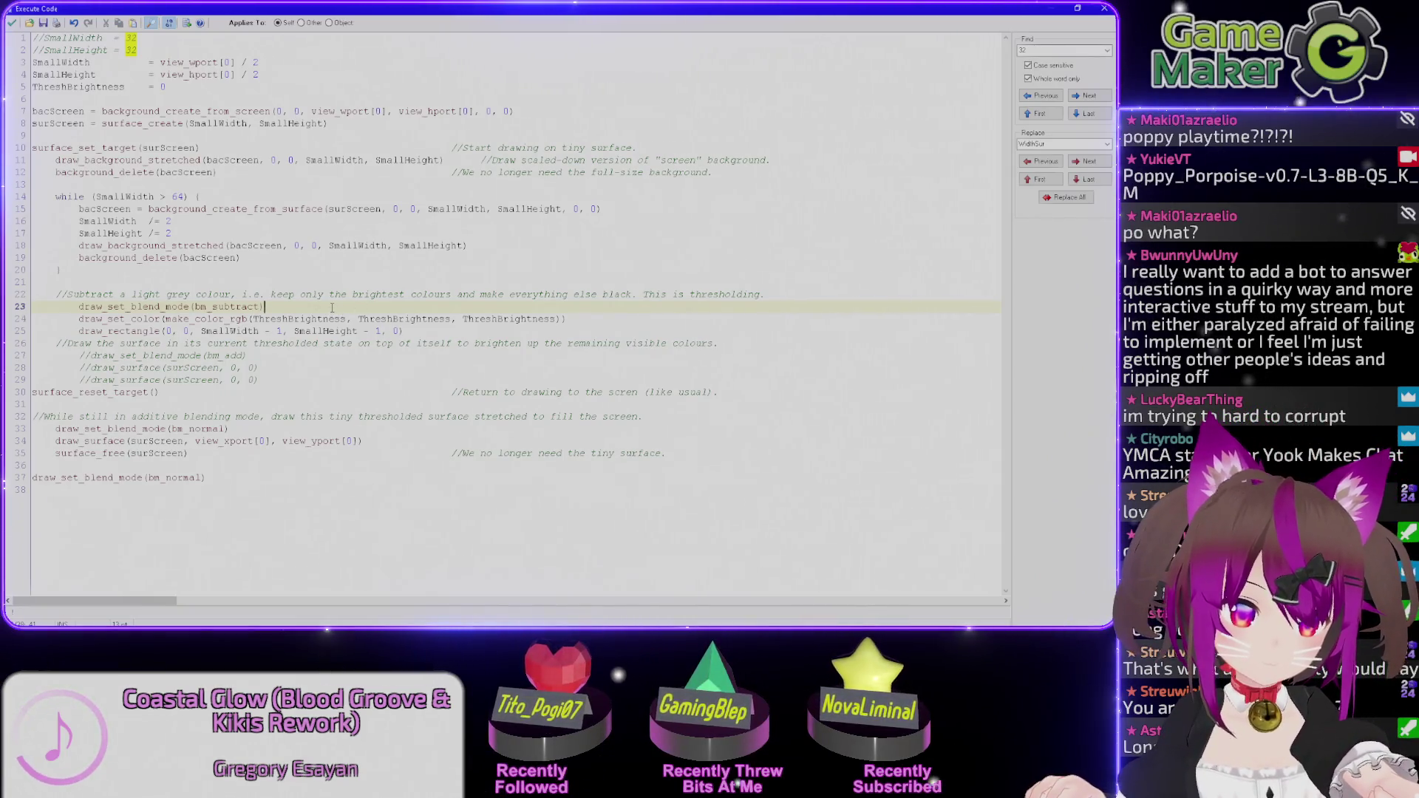
{"action": "key", "text": "Return"}
{"action": "type", "text": "draw)set"}
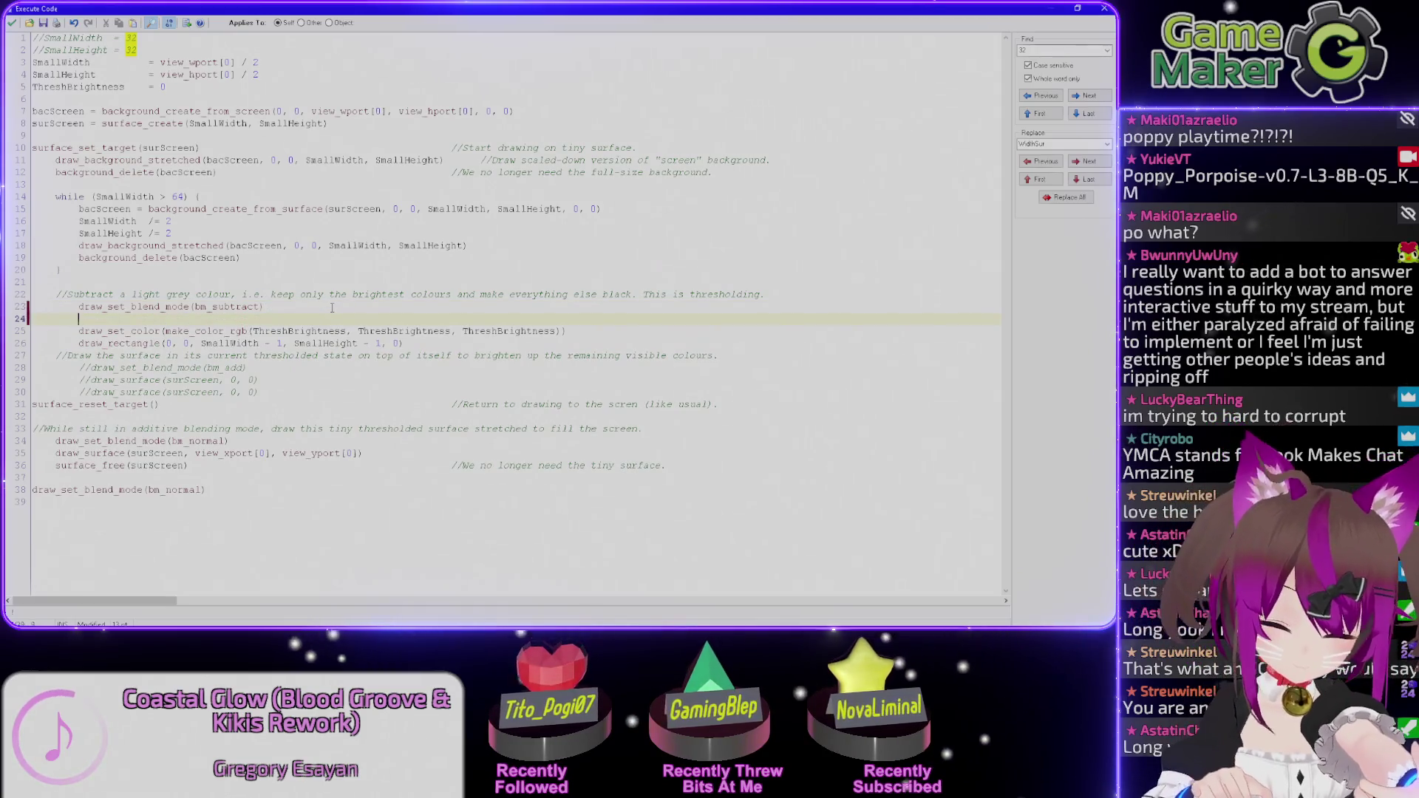
{"action": "key", "text": "BackSpace"}
{"action": "key", "text": "BackSpace"}
{"action": "key", "text": "BackSpace"}
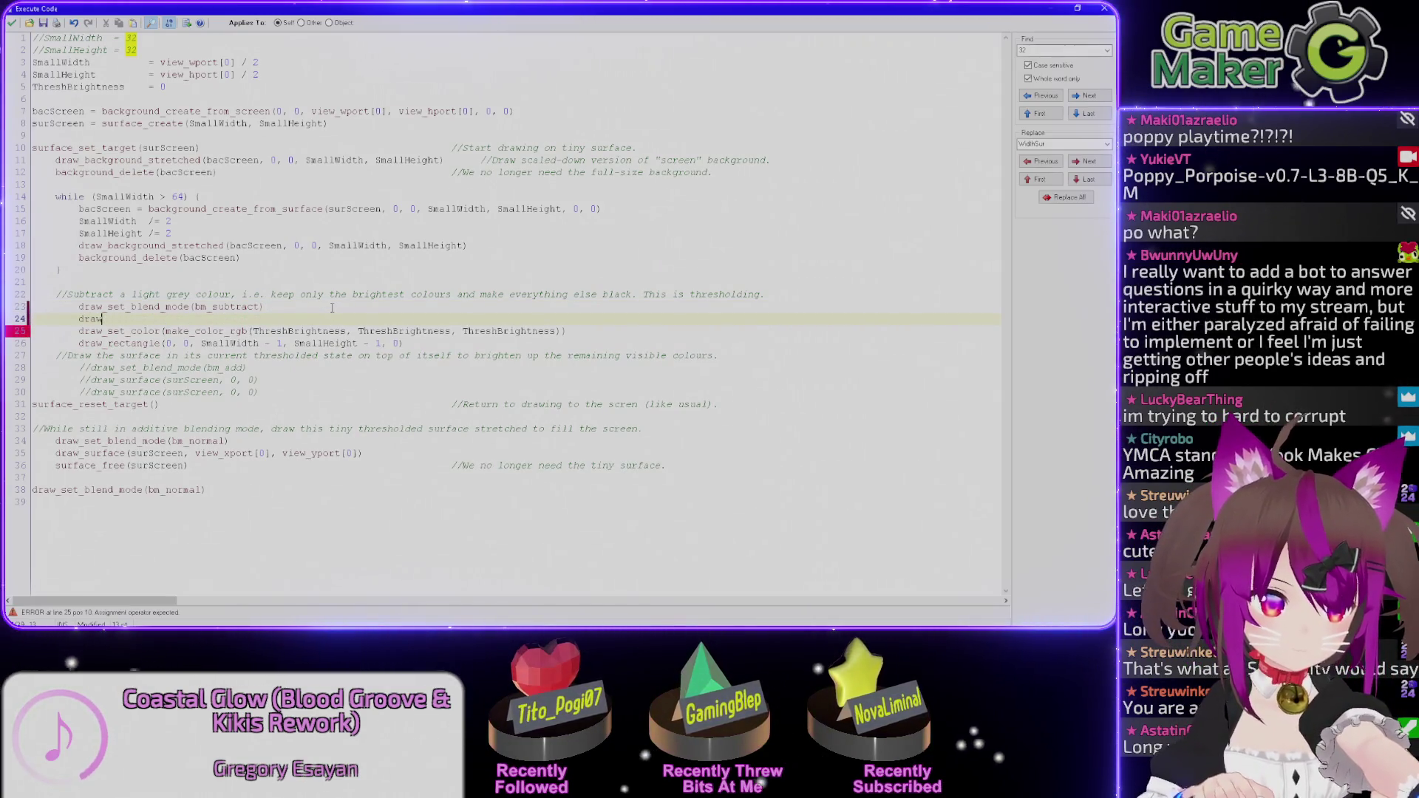
{"action": "type", "text": "_set_alpha"}
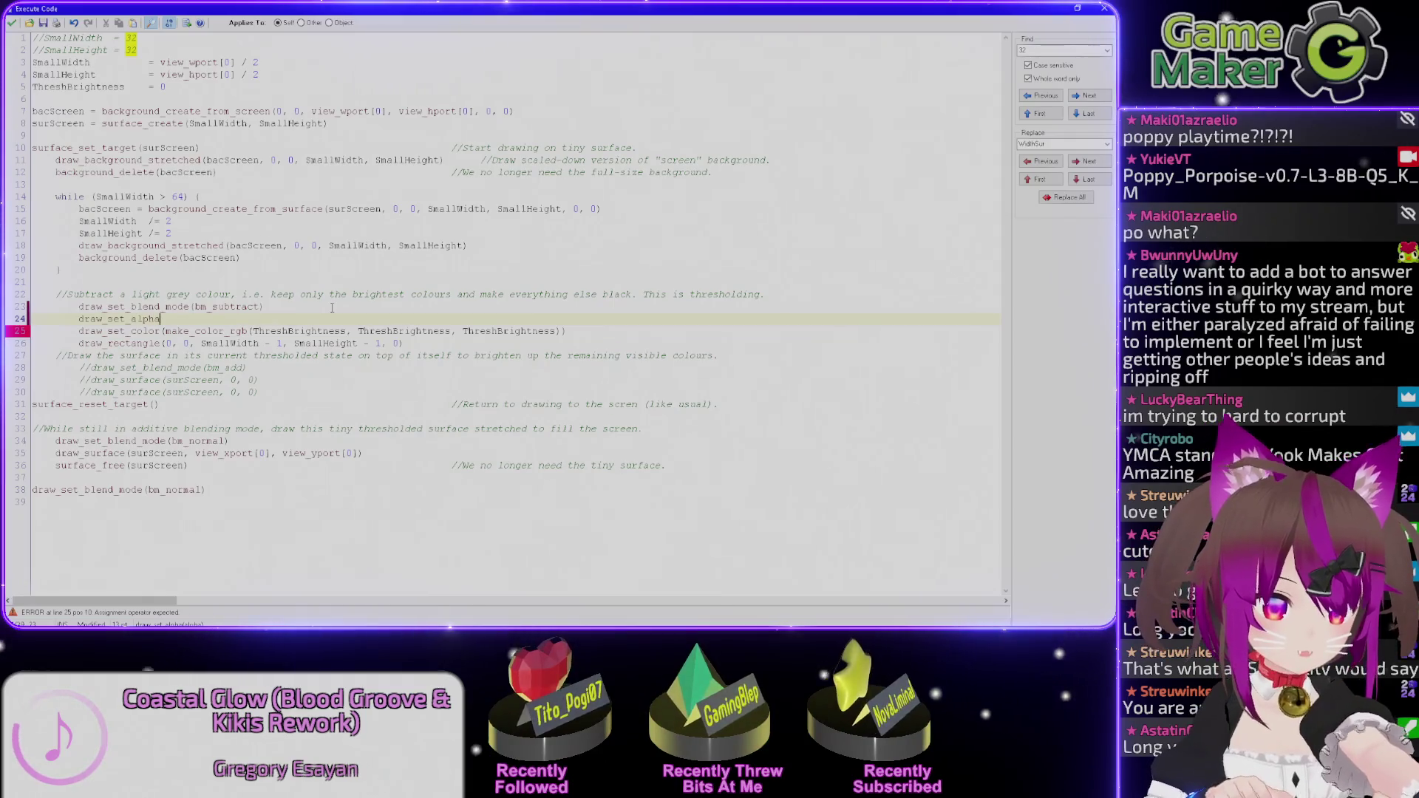
{"action": "type", "text": "(1)"}
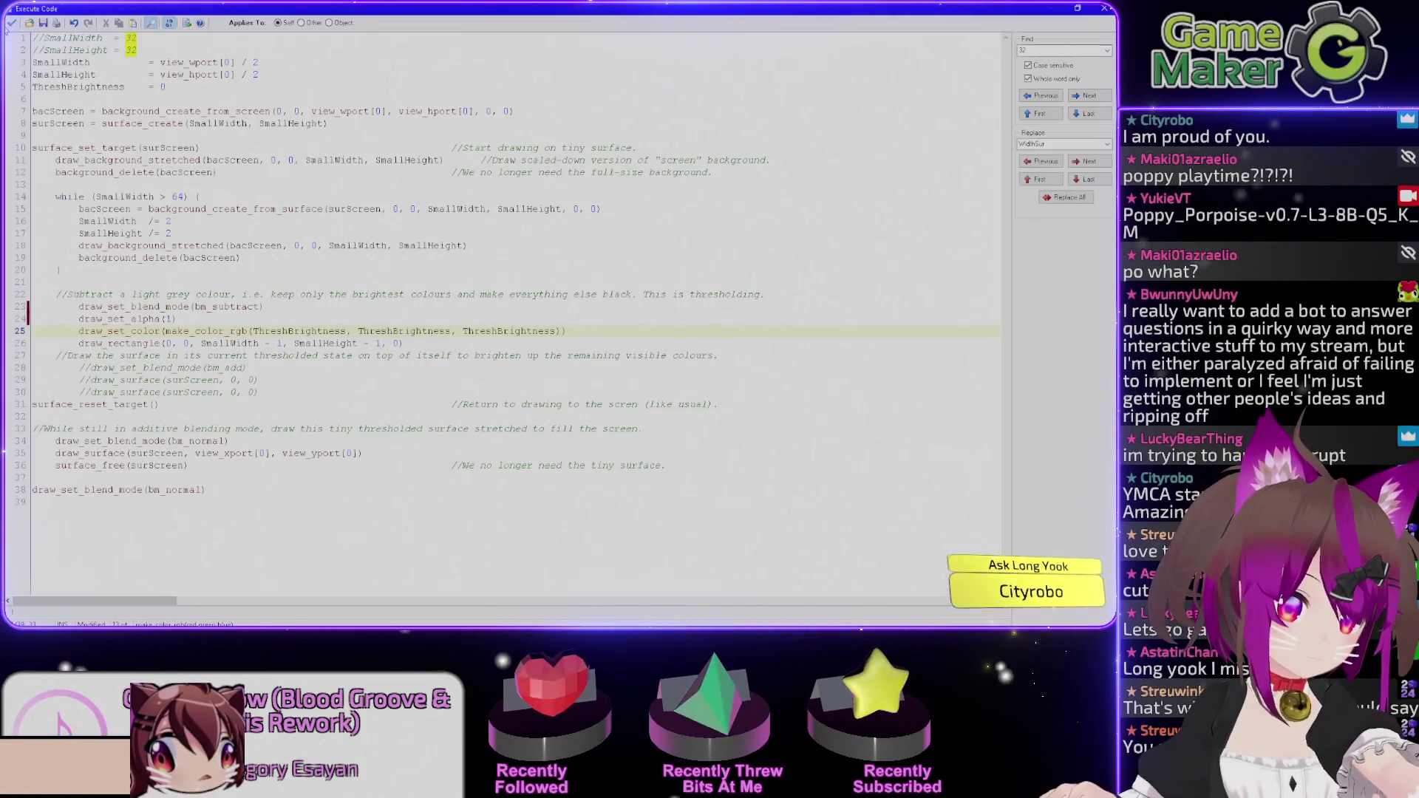
{"action": "left_click", "coordinate": [11, 23]}
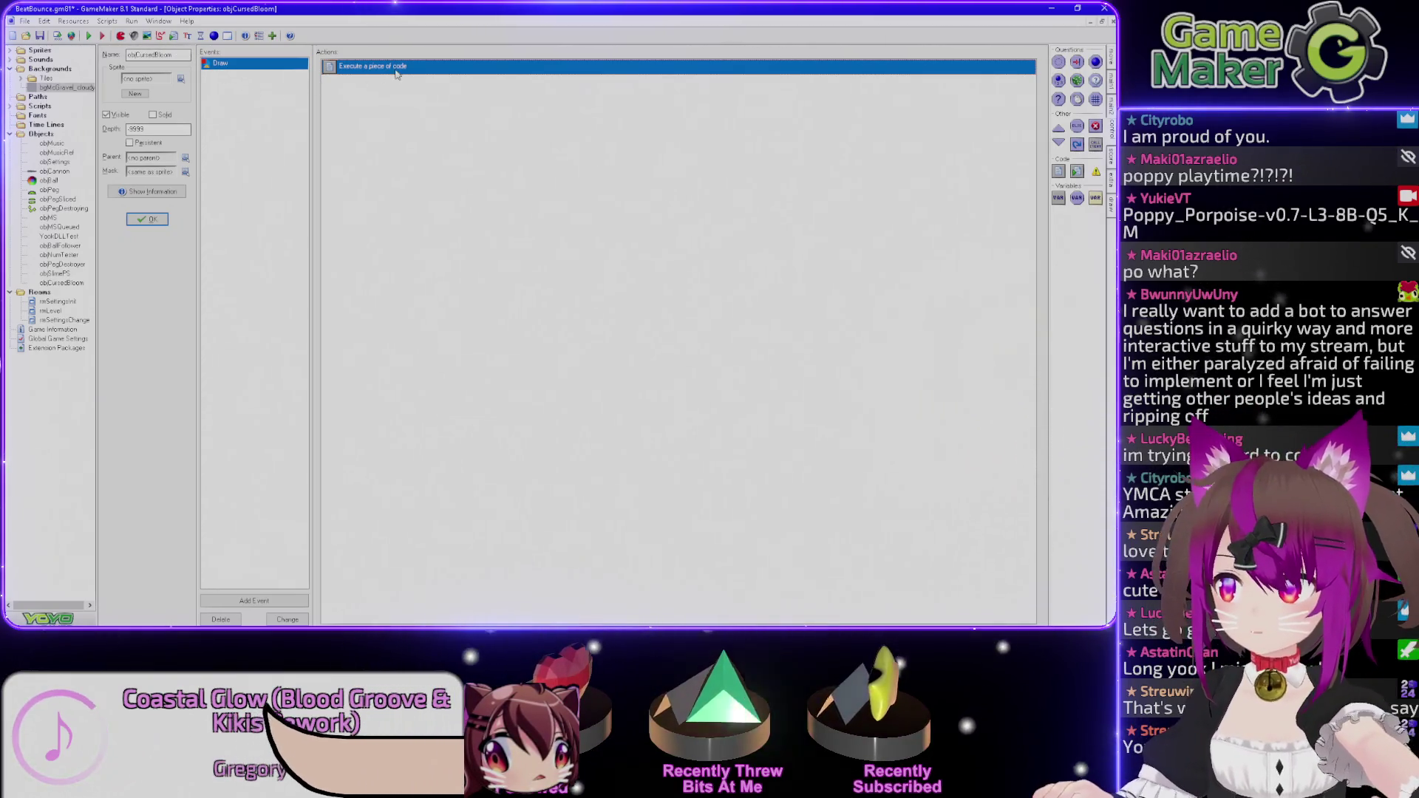
Check the GPU load (about 45%) in Task Manager, then return to GameMaker and bring up the TTS console.
{"action": "mouse_move", "coordinate": [396, 73]}
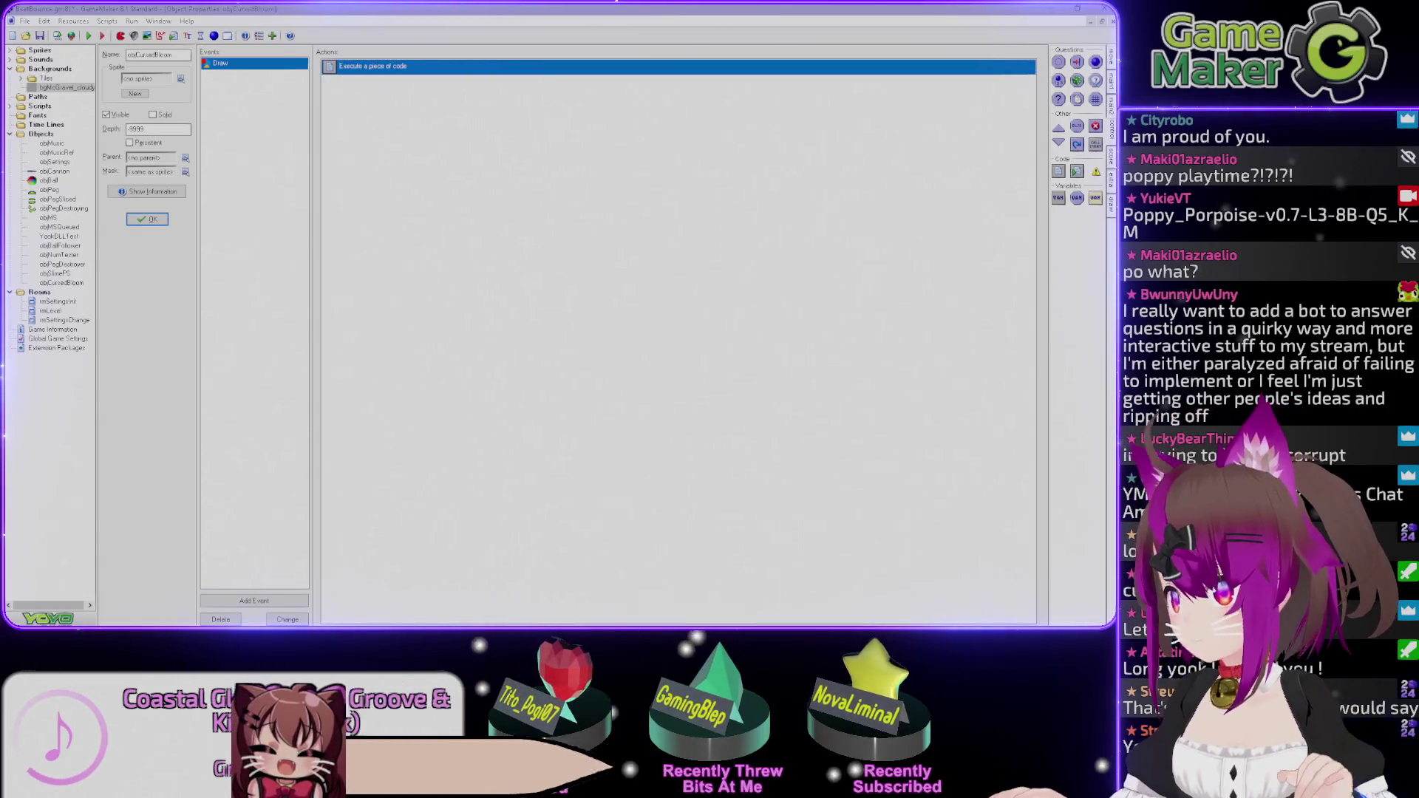
{"action": "key", "text": "ctrl+shift+Escape"}
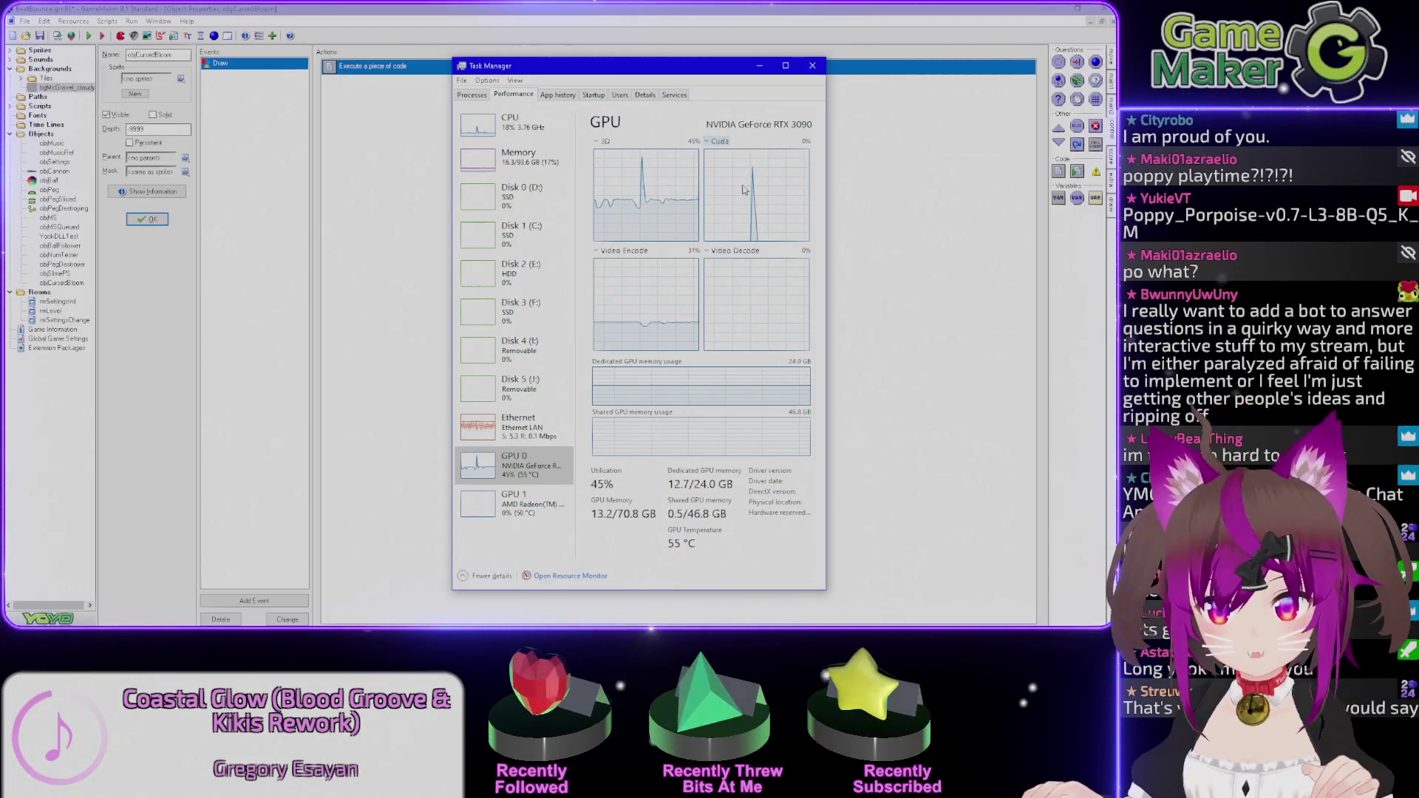
{"action": "left_click_drag", "start_coordinate": [629, 73], "coordinate": [851, 70]}
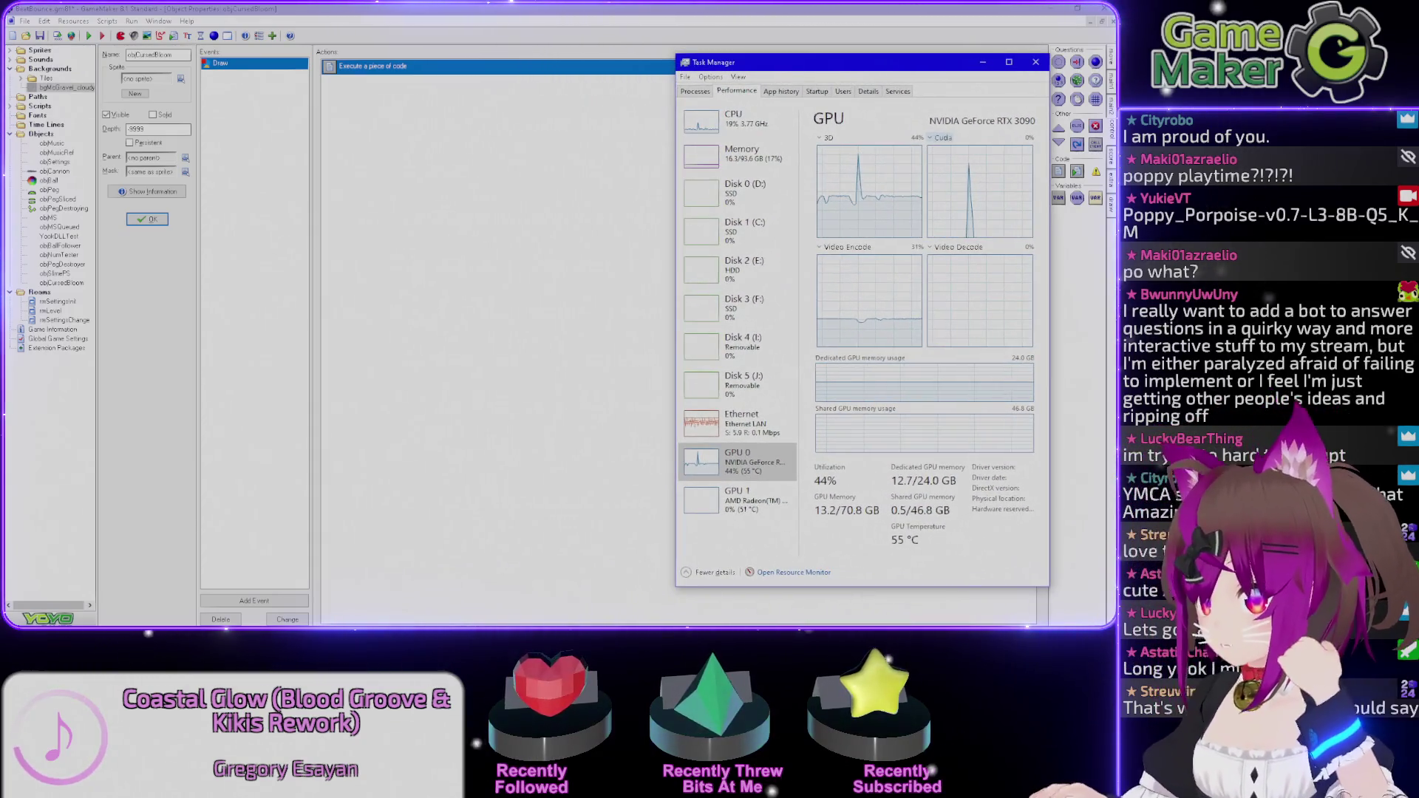
{"action": "left_click", "coordinate": [771, 8]}
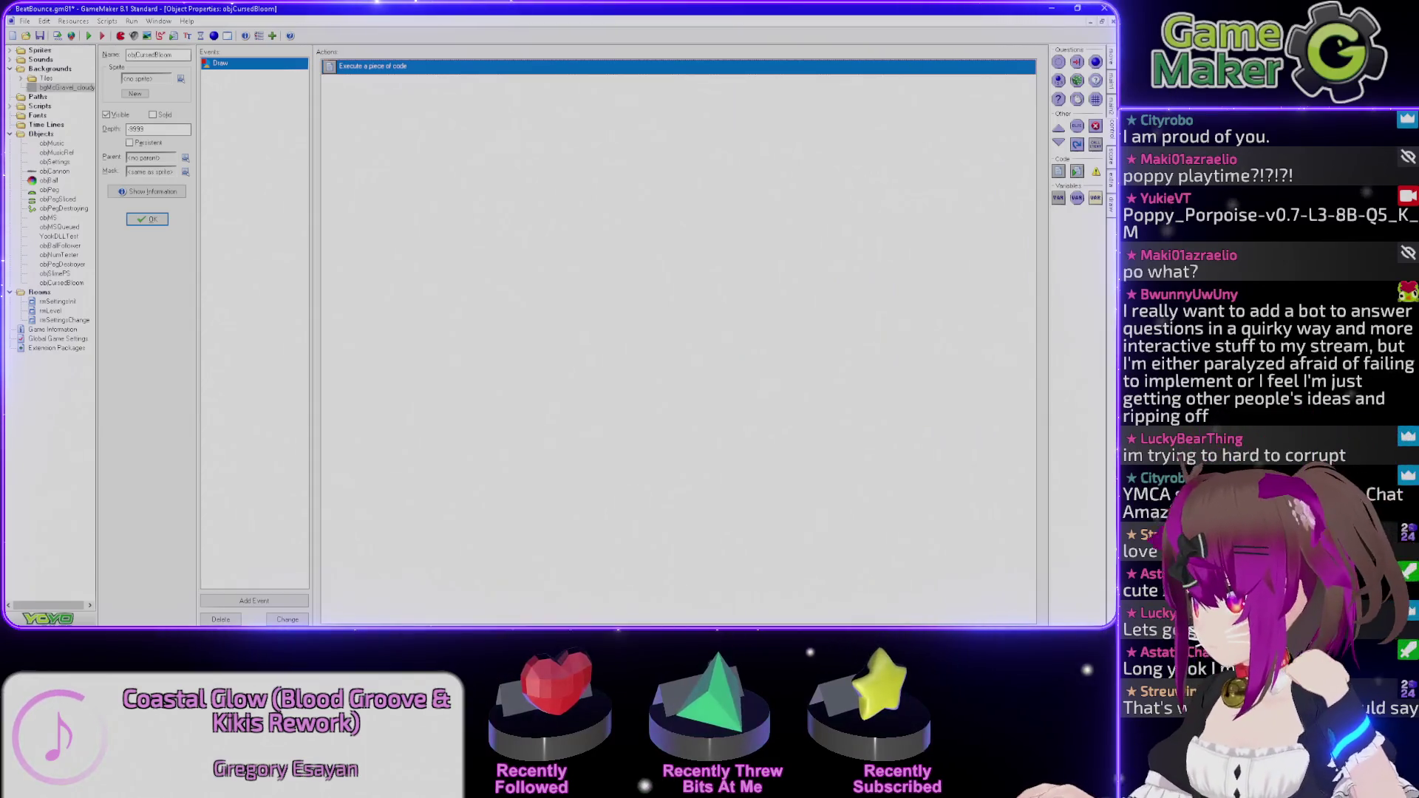
{"action": "left_click_drag", "start_coordinate": [666, 72], "coordinate": [274, 72]}
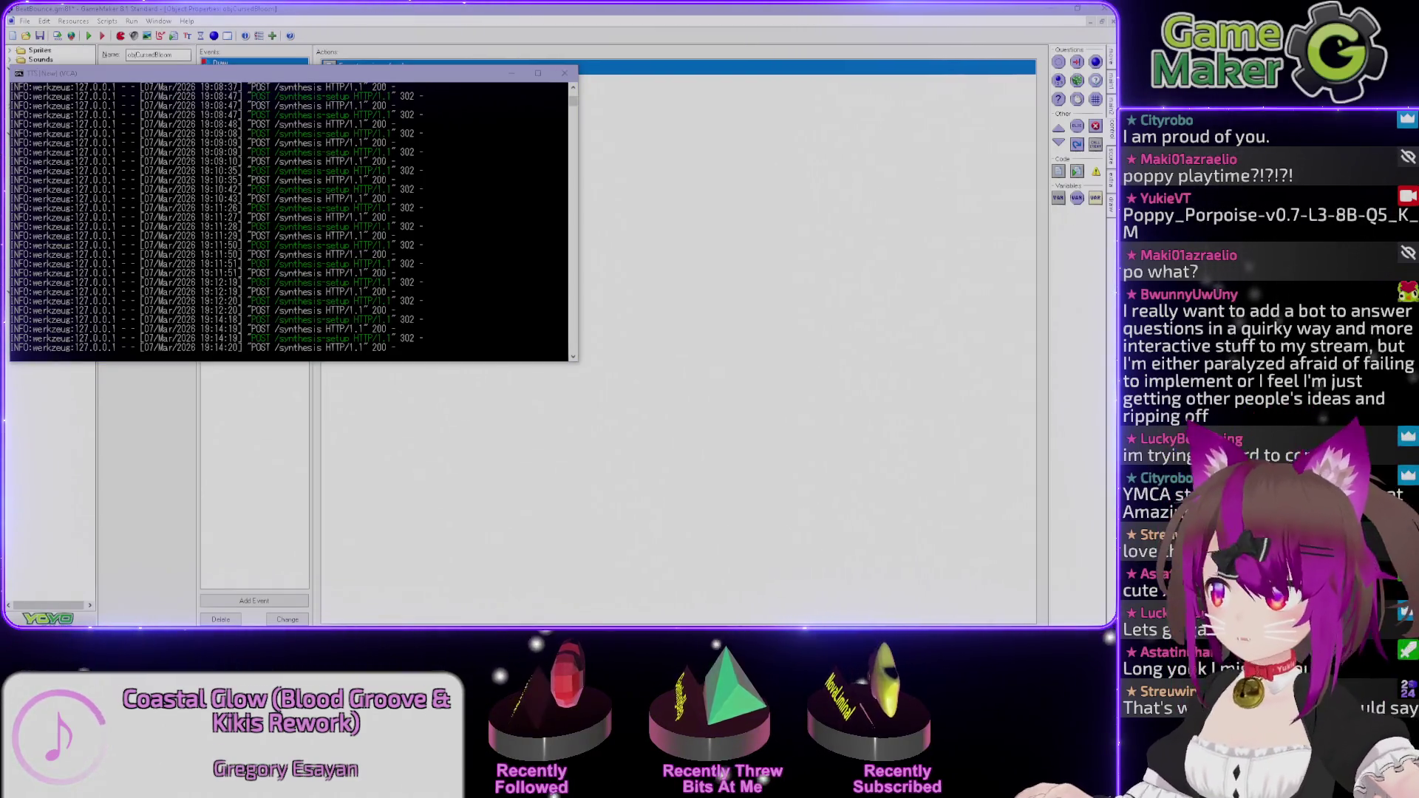
Review the KoboldCpp replies and the TTS POST /synthesis log (all 200), then return to GameMaker.
{"action": "mouse_move", "coordinate": [1405, 79]}
{"action": "left_mouse_down"}
{"action": "mouse_move", "coordinate": [848, 80]}
{"action": "mouse_move", "coordinate": [868, 84]}
{"action": "left_mouse_up"}
{"action": "left_click_drag", "start_coordinate": [444, 81], "coordinate": [446, 52]}
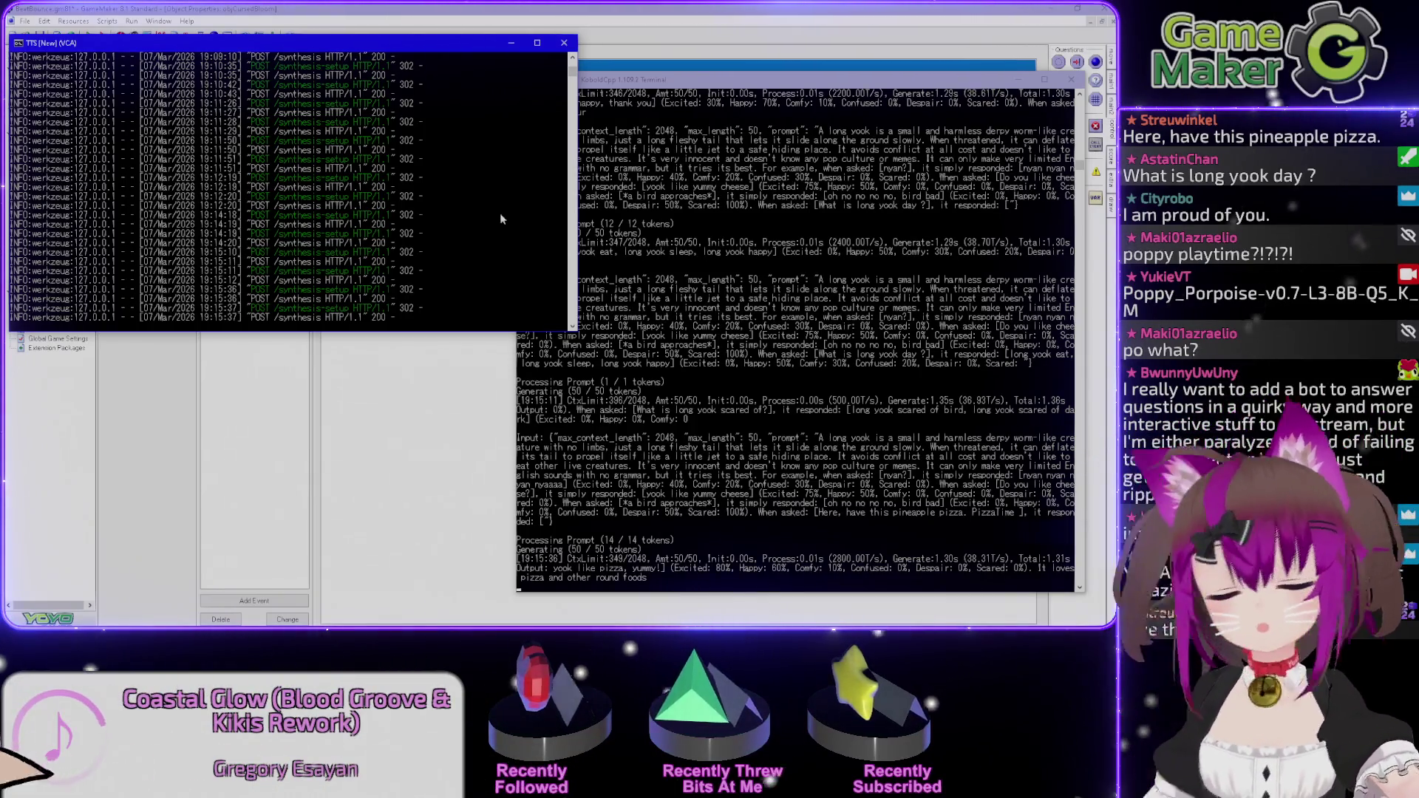
{"action": "left_click", "coordinate": [668, 7]}
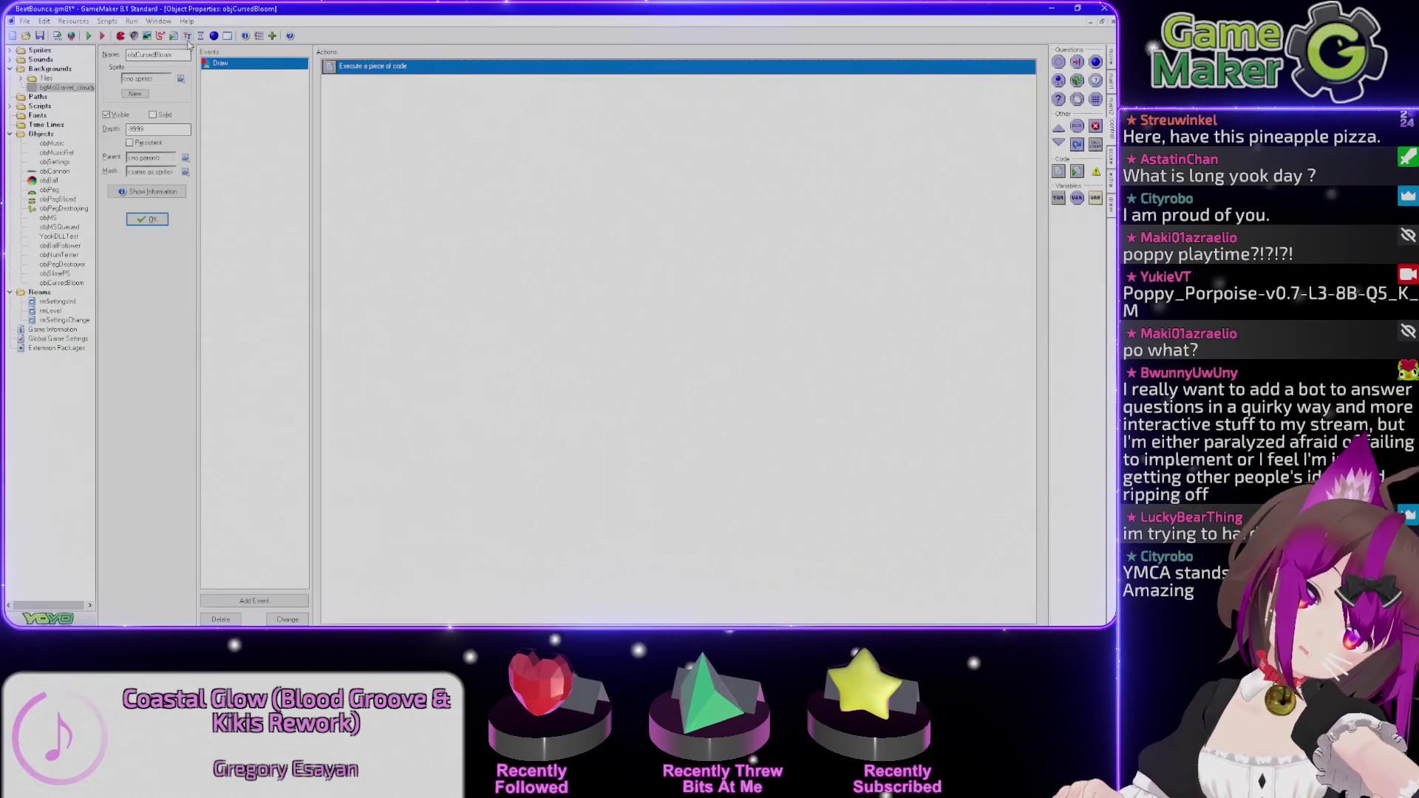
In the Draw code, comment out bm_subtract, add draw_set_blend_mode(bm_add), and run the game.
{"action": "left_click", "coordinate": [89, 36]}
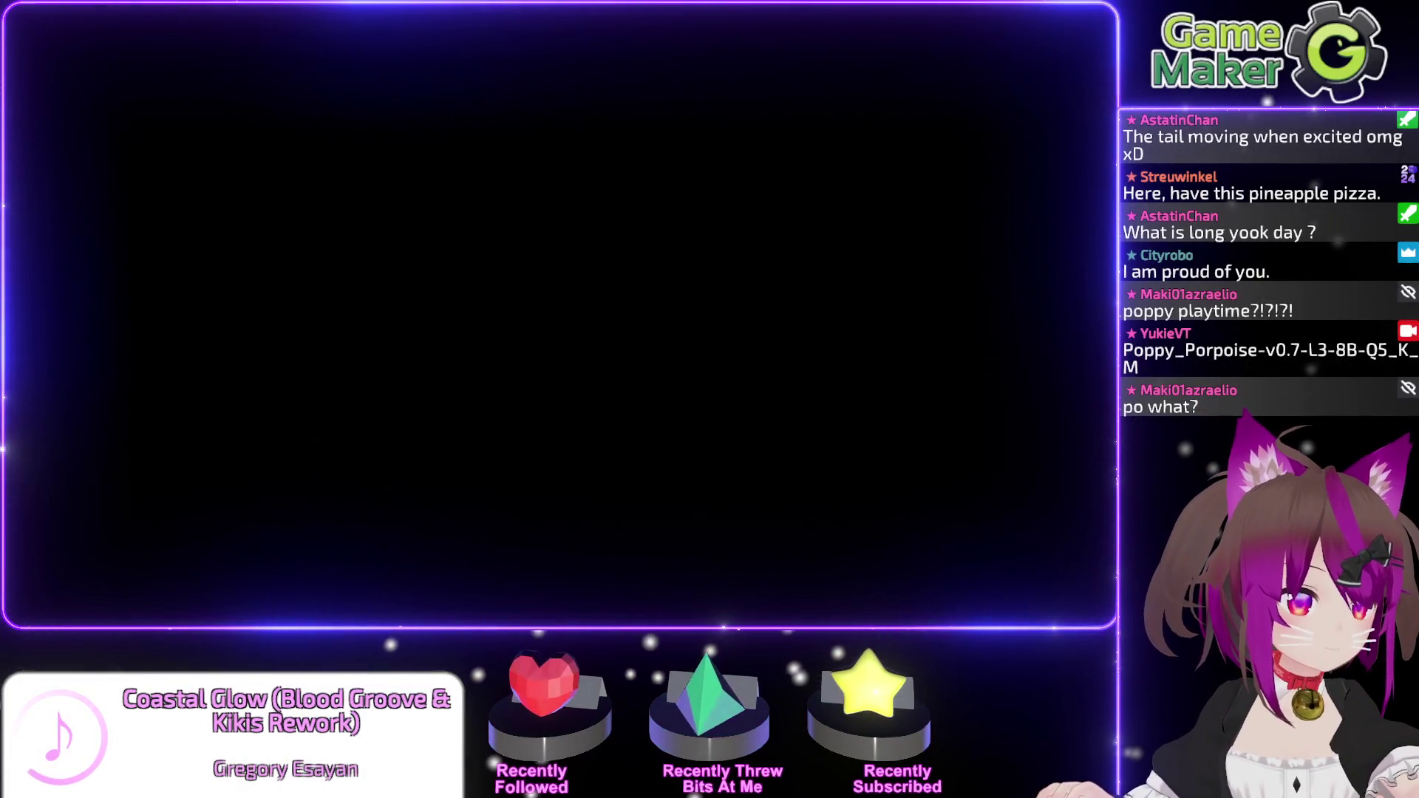
{"action": "type", "text": "draw_set"}
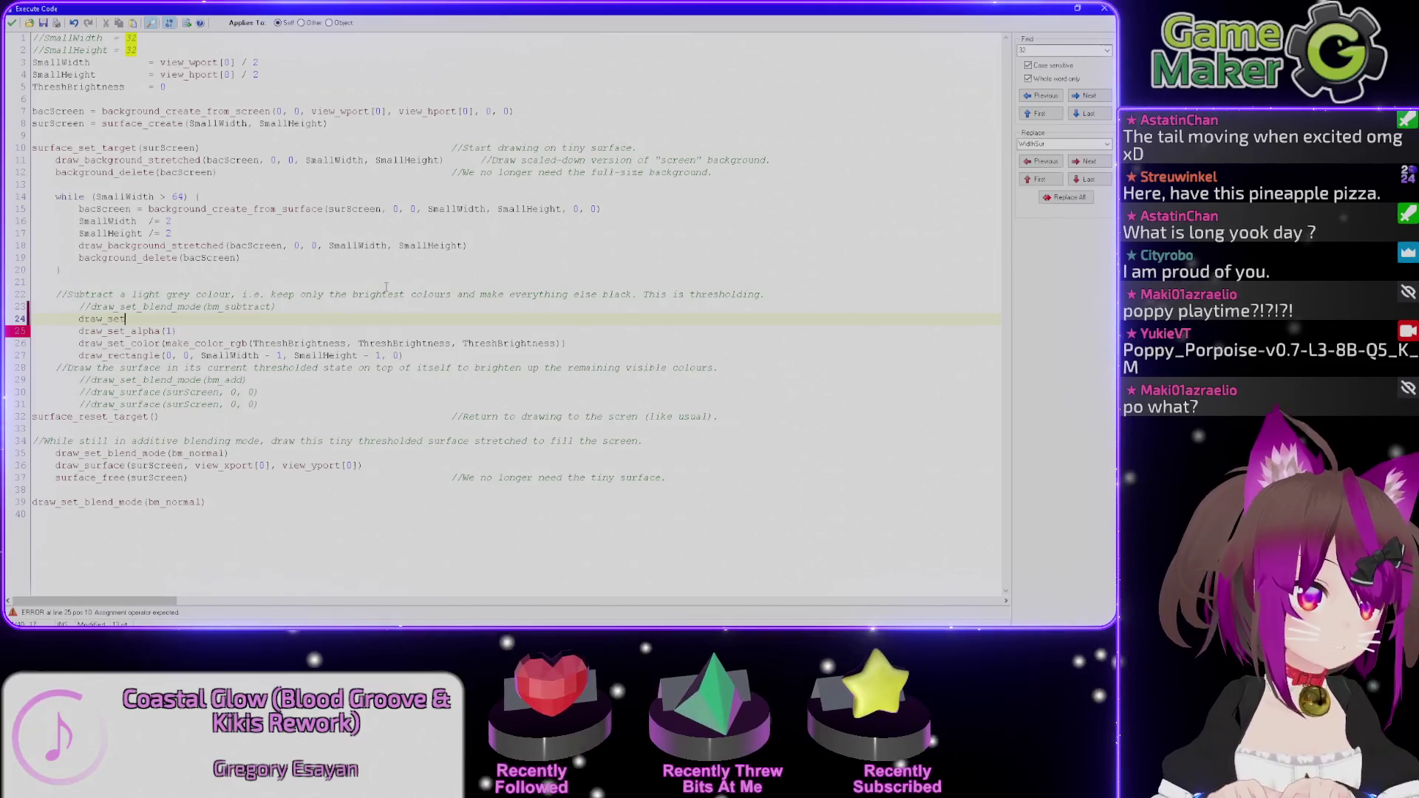
{"action": "type", "text": "_blend_mode(bm_ad"}
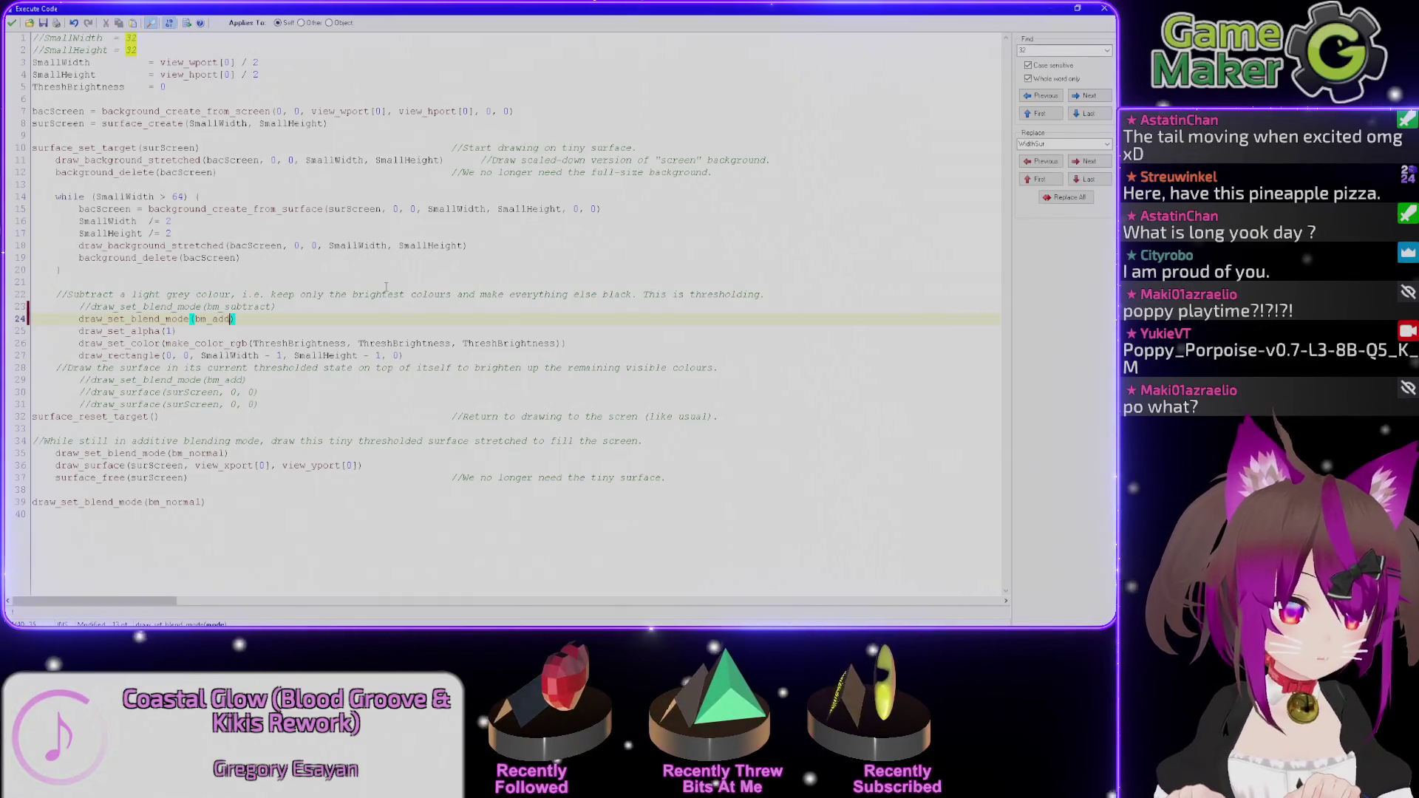
{"action": "key", "text": "BackSpace"}
{"action": "key", "text": "Return"}
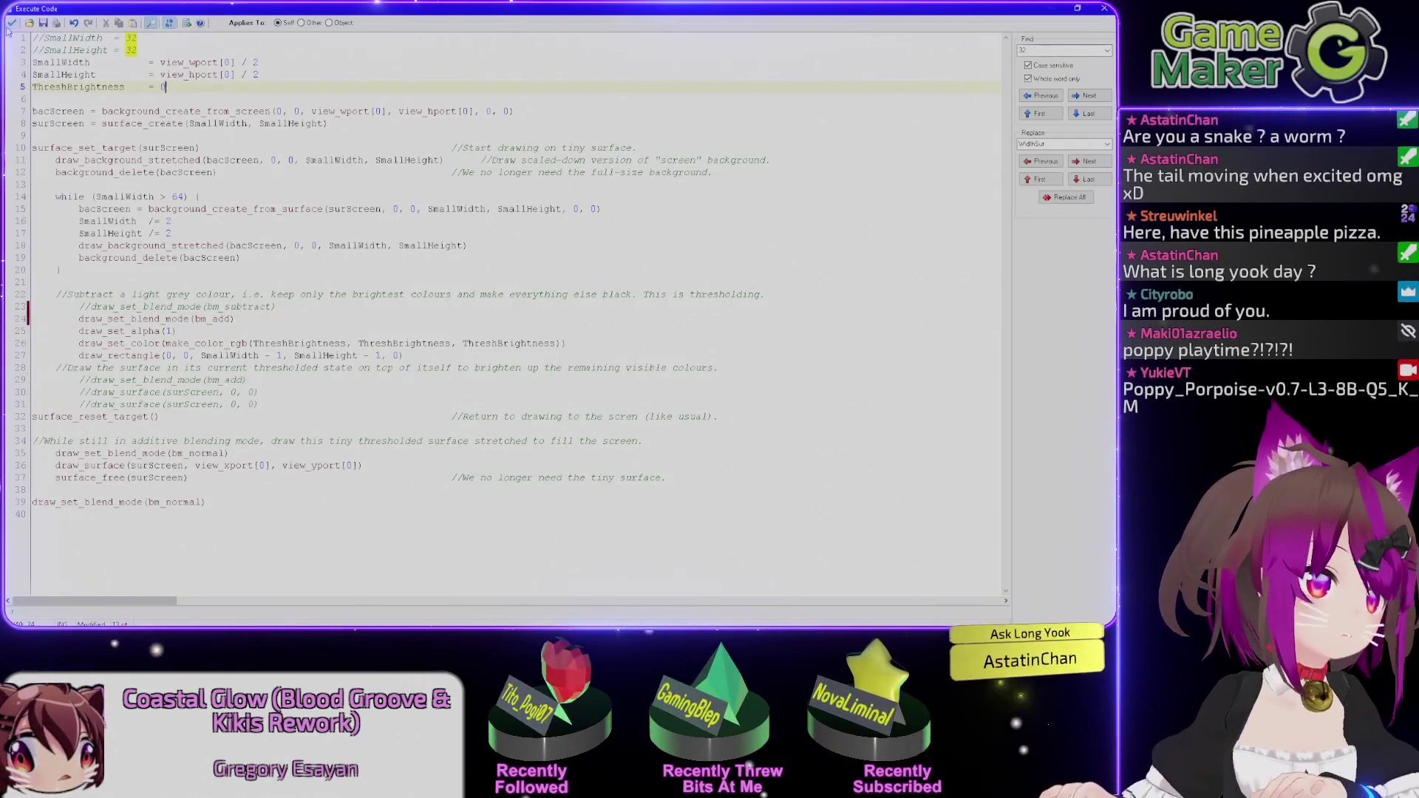
{"action": "key", "text": "F5"}
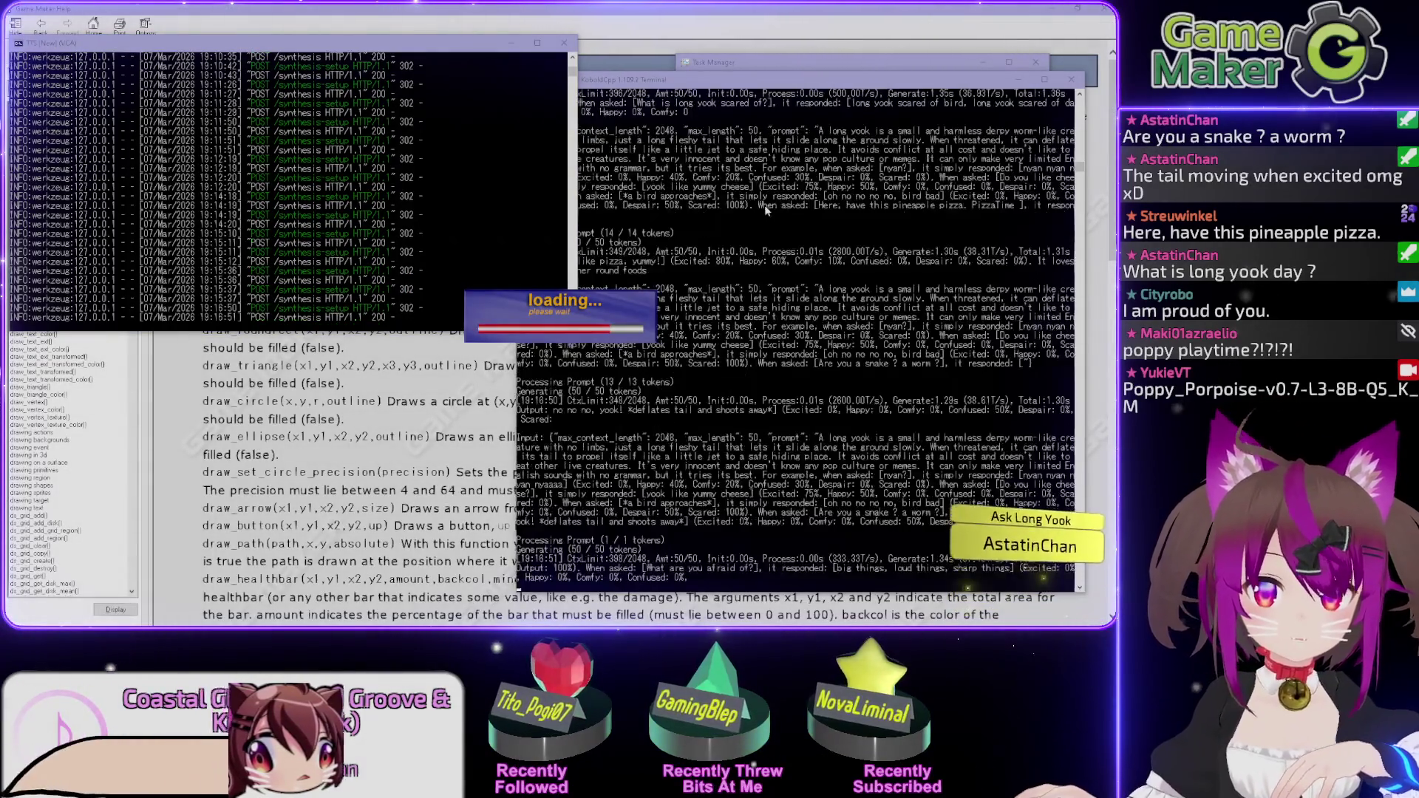
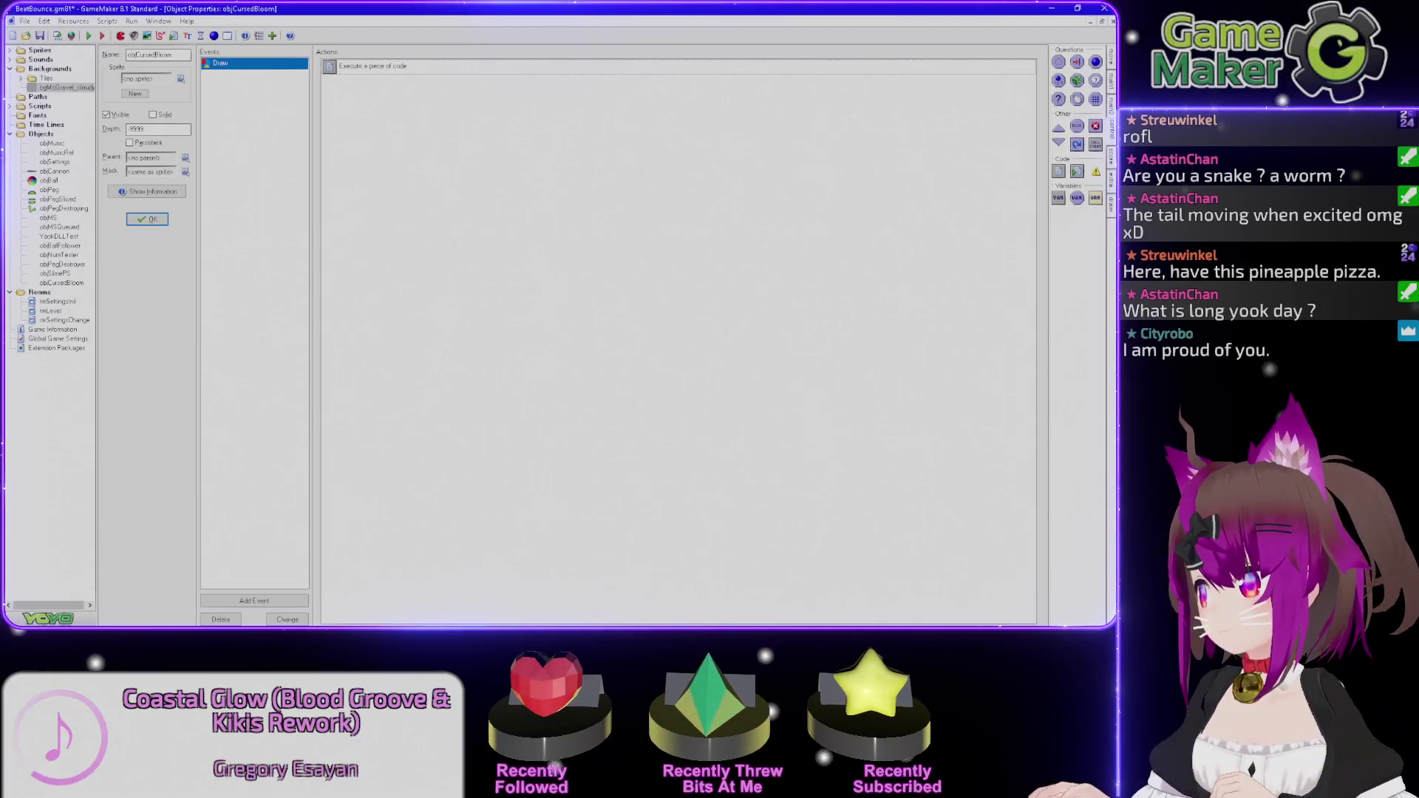
Look up bm_subtract in the GameMaker Help index.
{"action": "key", "text": "alt+Tab"}
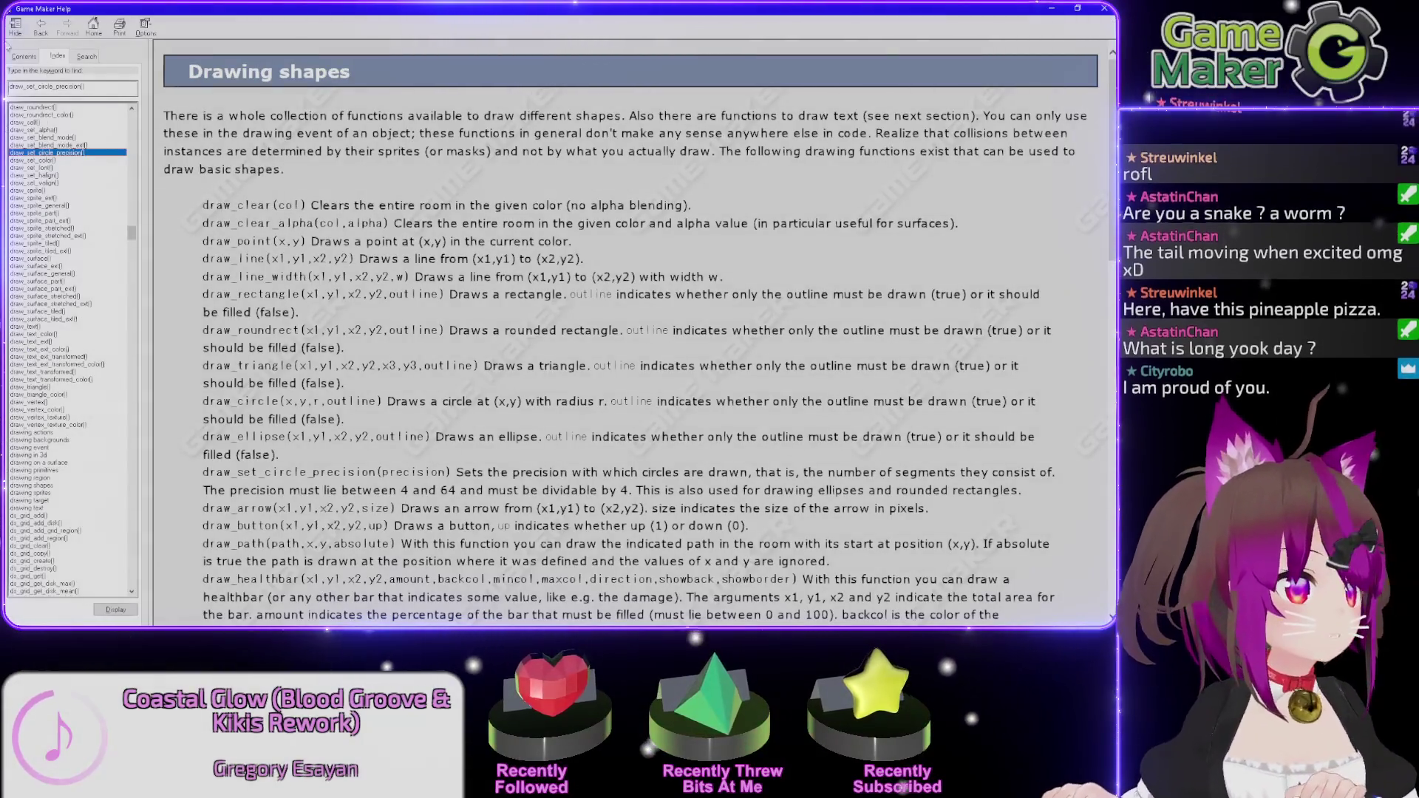
{"action": "type", "text": "bm_sub"}
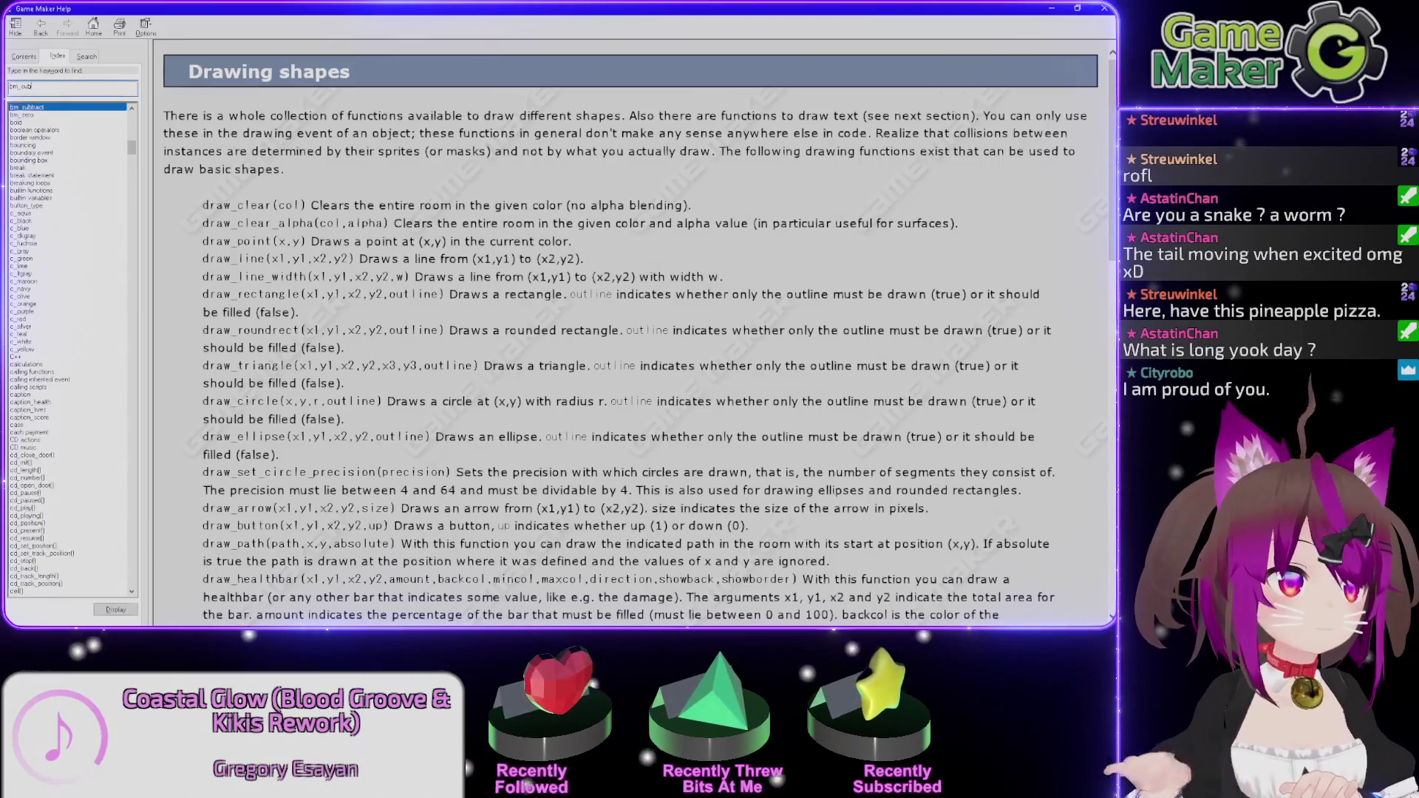
{"action": "key", "text": "Return"}
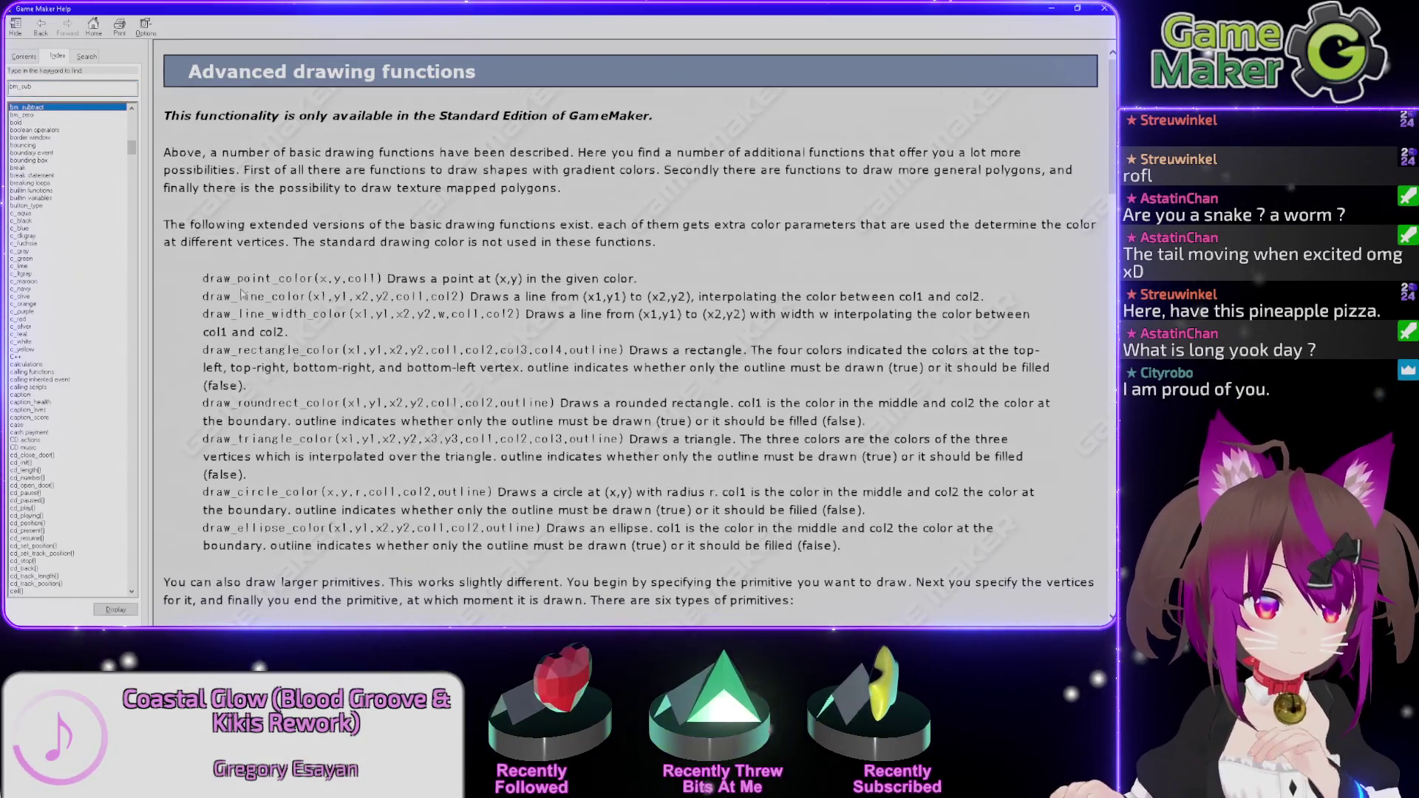
{"action": "scroll", "coordinate": [278, 279], "scroll_direction": "down", "scroll_amount": 5}
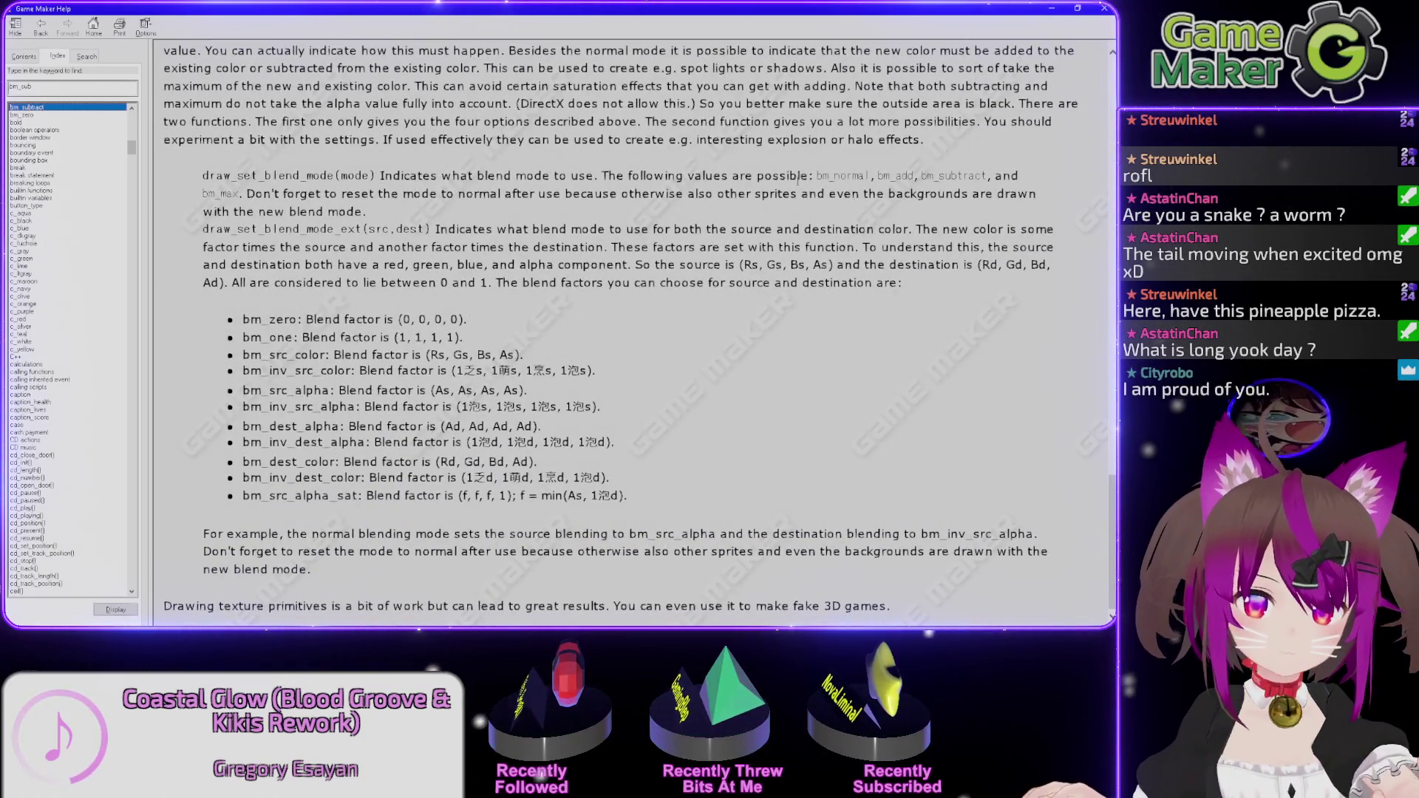
Copy the eleven bm_ blend-factor lines, bm_zero through bm_src_alpha_sat, into a new Notepad note.
{"action": "mouse_move", "coordinate": [203, 229]}
{"action": "left_mouse_down"}
{"action": "mouse_move", "coordinate": [614, 229]}
{"action": "mouse_move", "coordinate": [747, 247]}
{"action": "mouse_move", "coordinate": [973, 230]}
{"action": "mouse_move", "coordinate": [470, 247]}
{"action": "mouse_move", "coordinate": [604, 247]}
{"action": "left_mouse_up"}
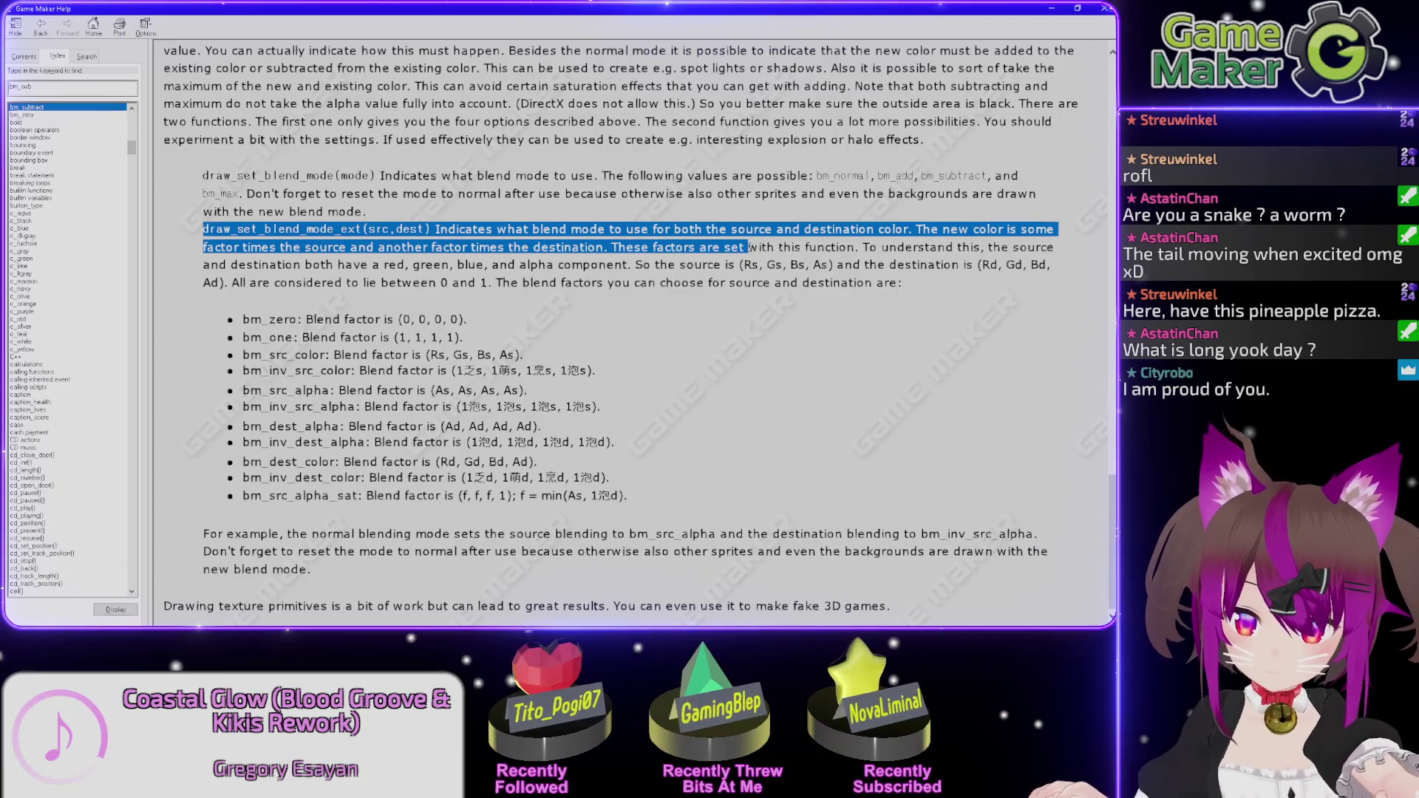
{"action": "left_click_drag", "start_coordinate": [604, 407], "coordinate": [426, 411]}
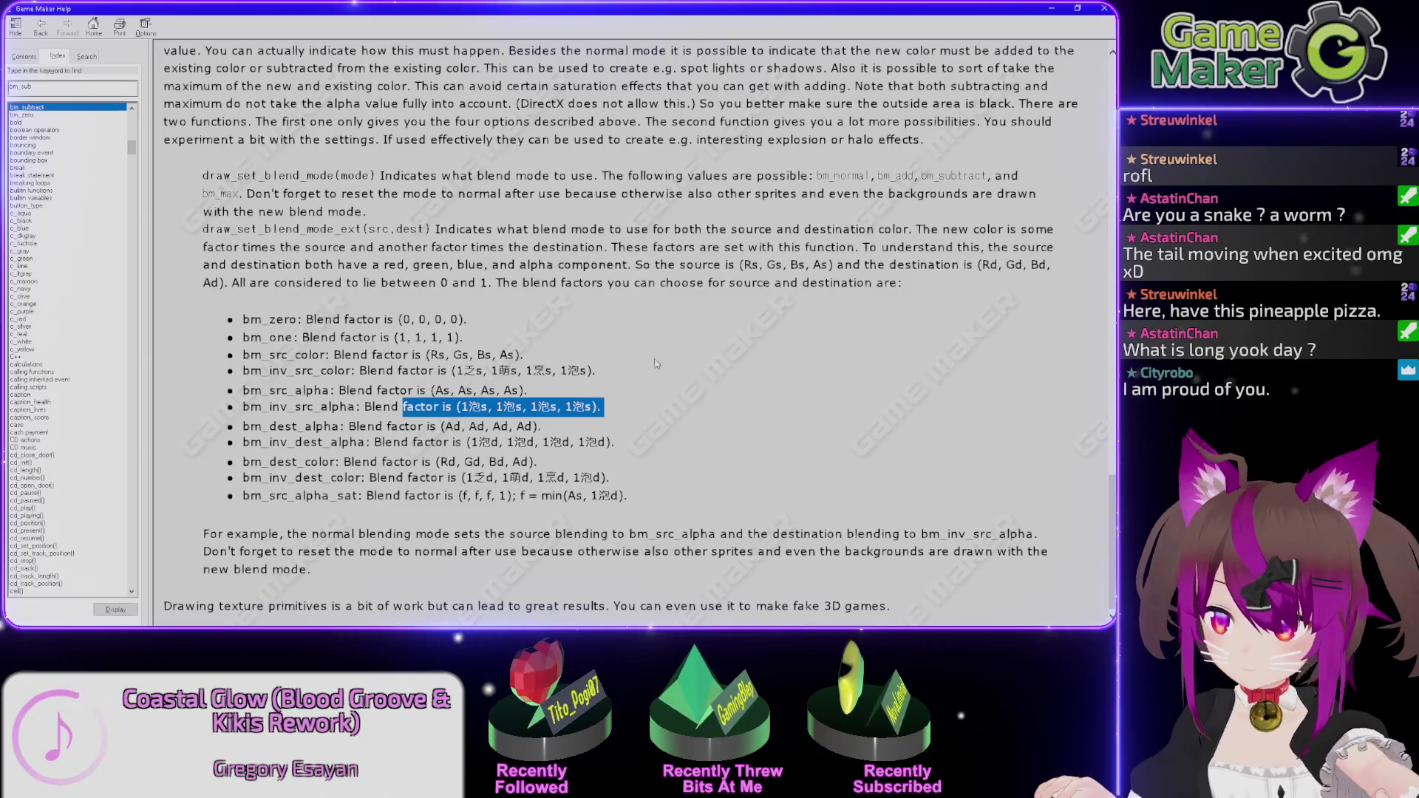
{"action": "left_click_drag", "start_coordinate": [654, 246], "coordinate": [847, 247]}
{"action": "mouse_move", "coordinate": [675, 247]}
{"action": "left_mouse_down"}
{"action": "mouse_move", "coordinate": [953, 247]}
{"action": "mouse_move", "coordinate": [938, 229]}
{"action": "mouse_move", "coordinate": [428, 247]}
{"action": "mouse_move", "coordinate": [448, 265]}
{"action": "left_mouse_up"}
{"action": "mouse_move", "coordinate": [647, 517]}
{"action": "left_mouse_down"}
{"action": "mouse_move", "coordinate": [510, 495]}
{"action": "mouse_move", "coordinate": [467, 442]}
{"action": "mouse_move", "coordinate": [264, 355]}
{"action": "mouse_move", "coordinate": [234, 323]}
{"action": "left_mouse_up"}
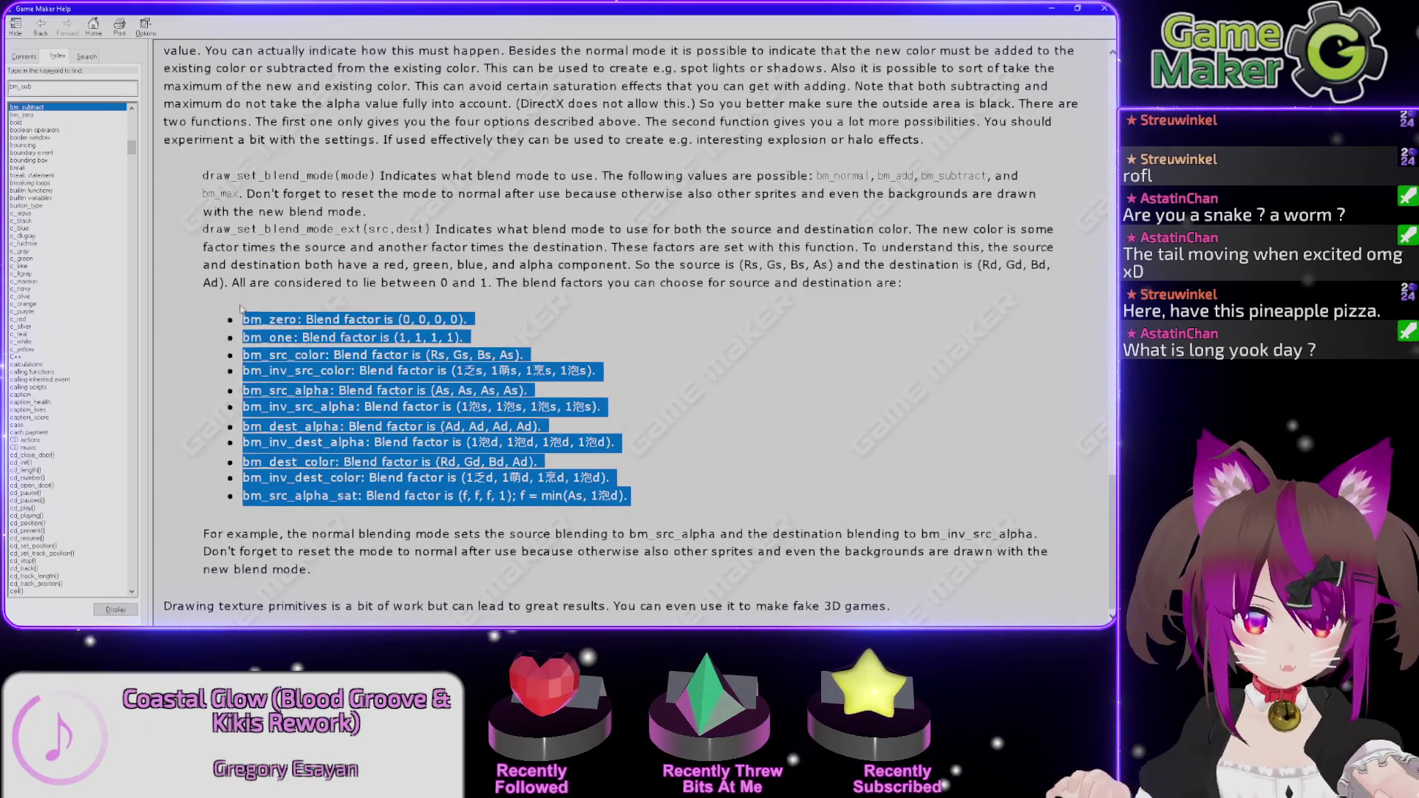
{"action": "key", "text": "alt+Tab"}
{"action": "key", "text": "ctrl+v"}
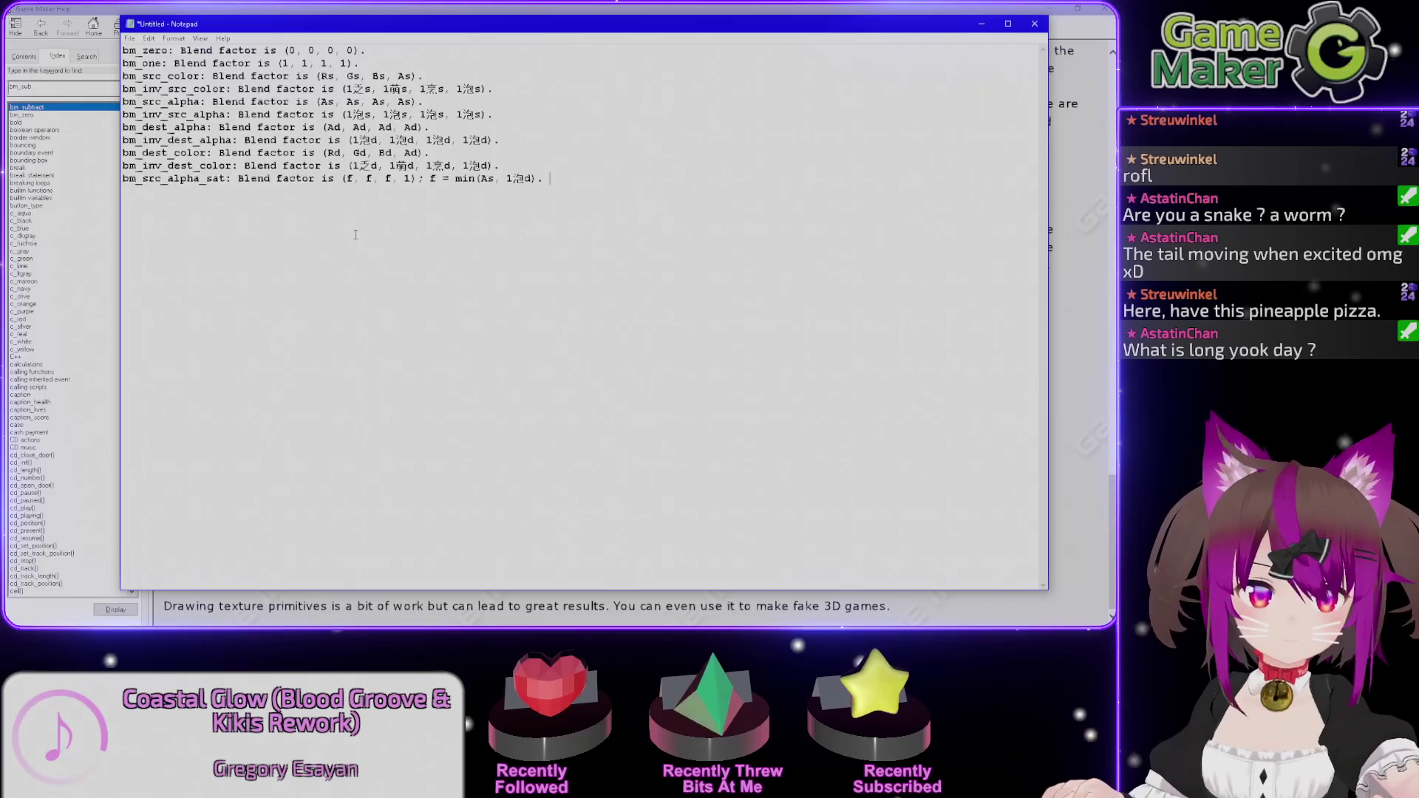
Compare the garbled character in the pasted bm_inv_src_alpha line with the Help page.
{"action": "double_click", "coordinate": [360, 114]}
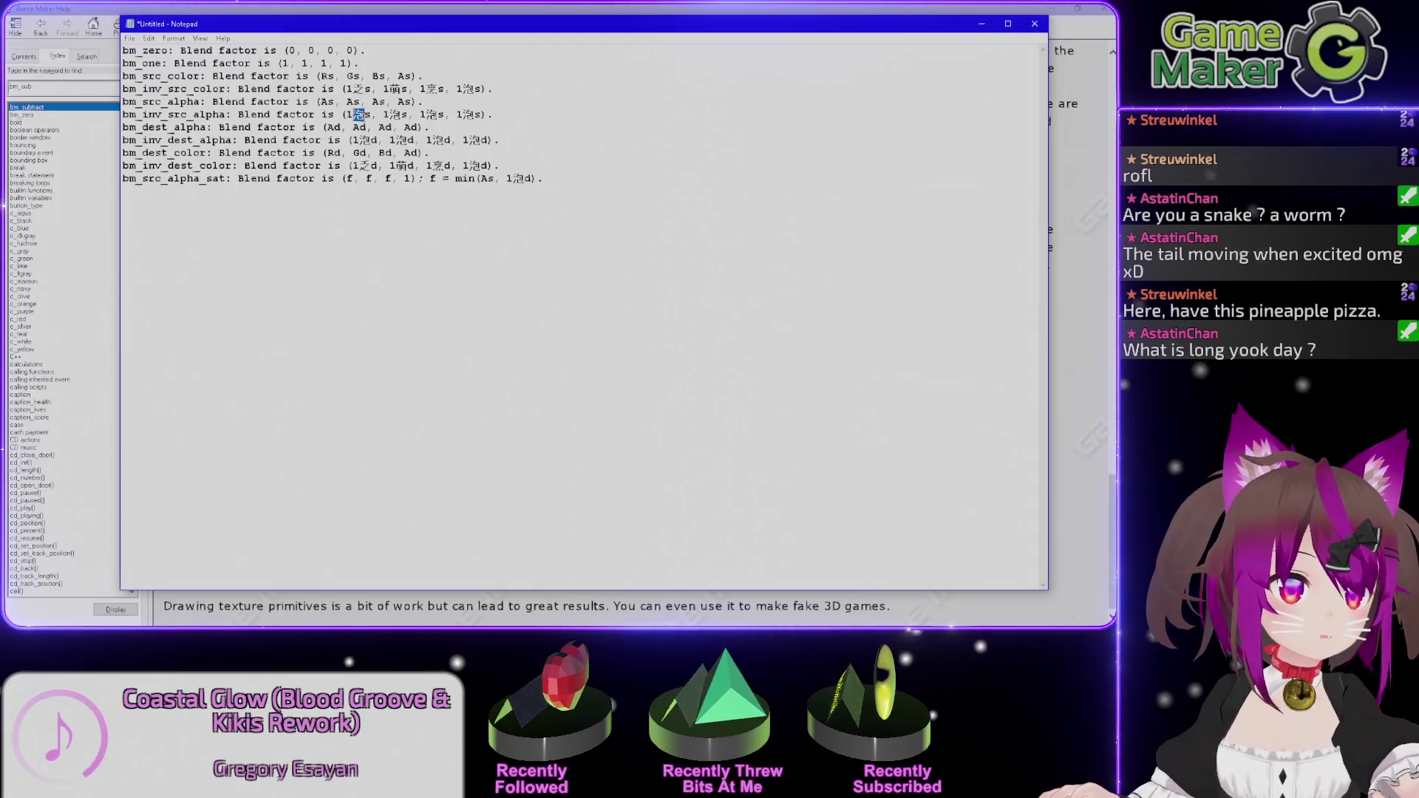
{"action": "left_click", "coordinate": [467, 7]}
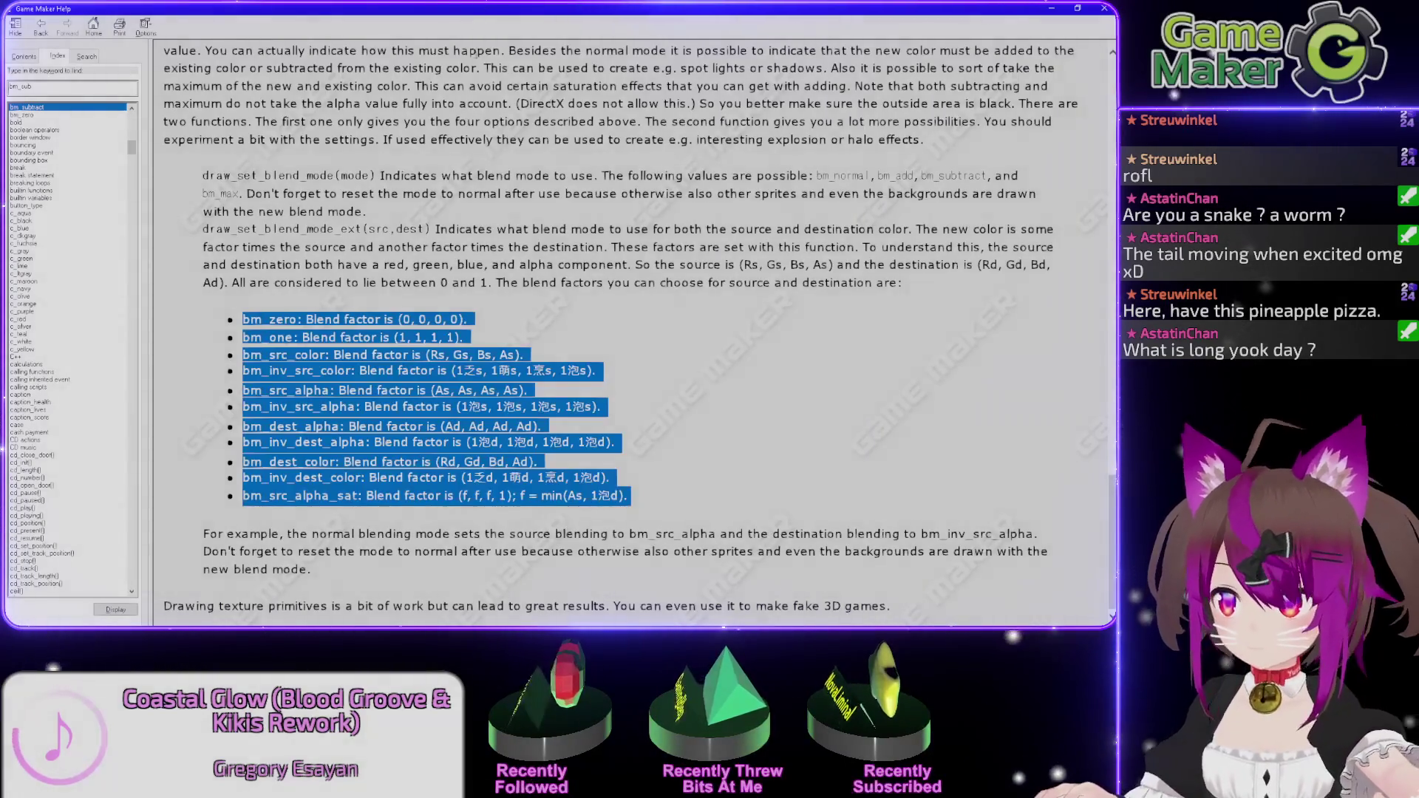
{"action": "left_click", "coordinate": [724, 353]}
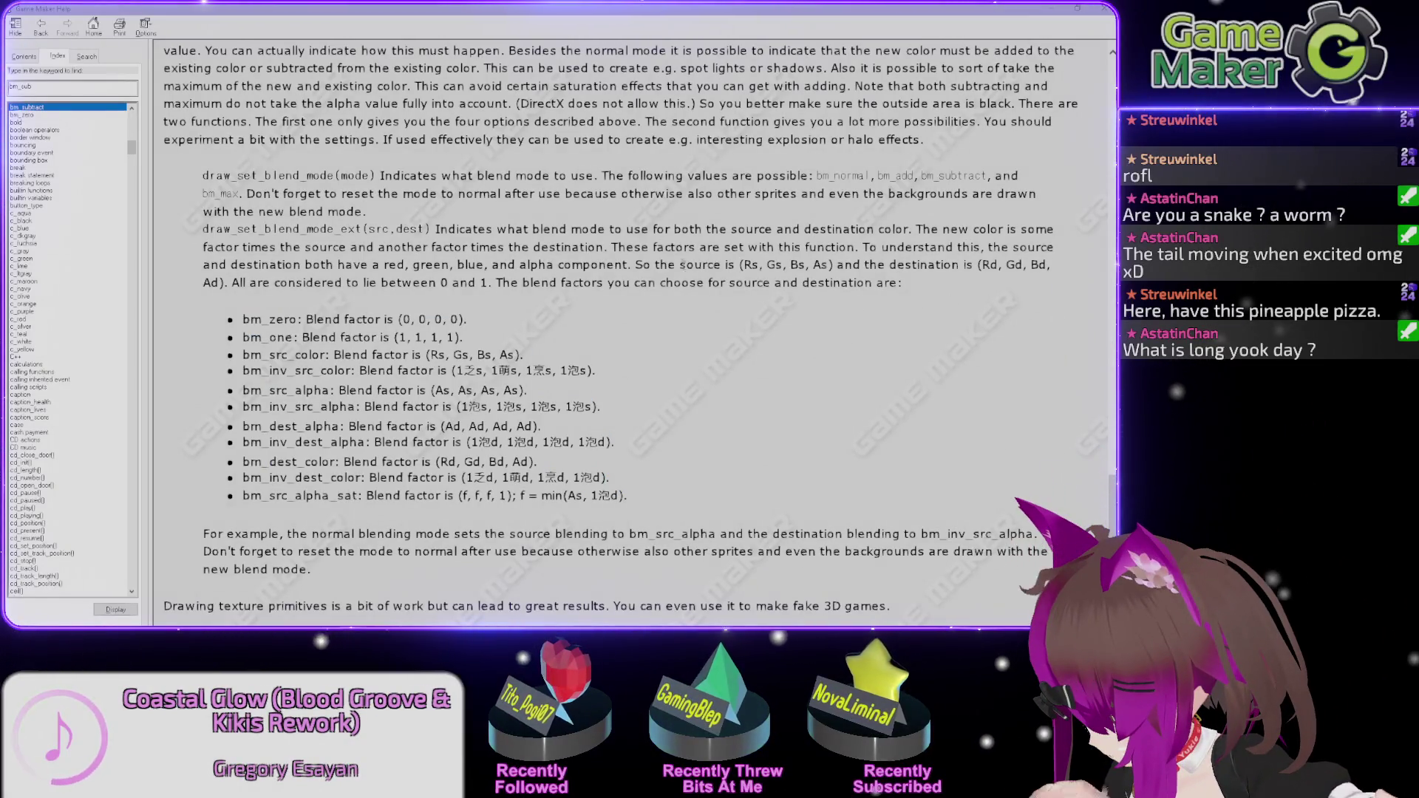
Reset the note's zoom to normal size and close it without saving.
{"action": "key", "text": "alt+Tab"}
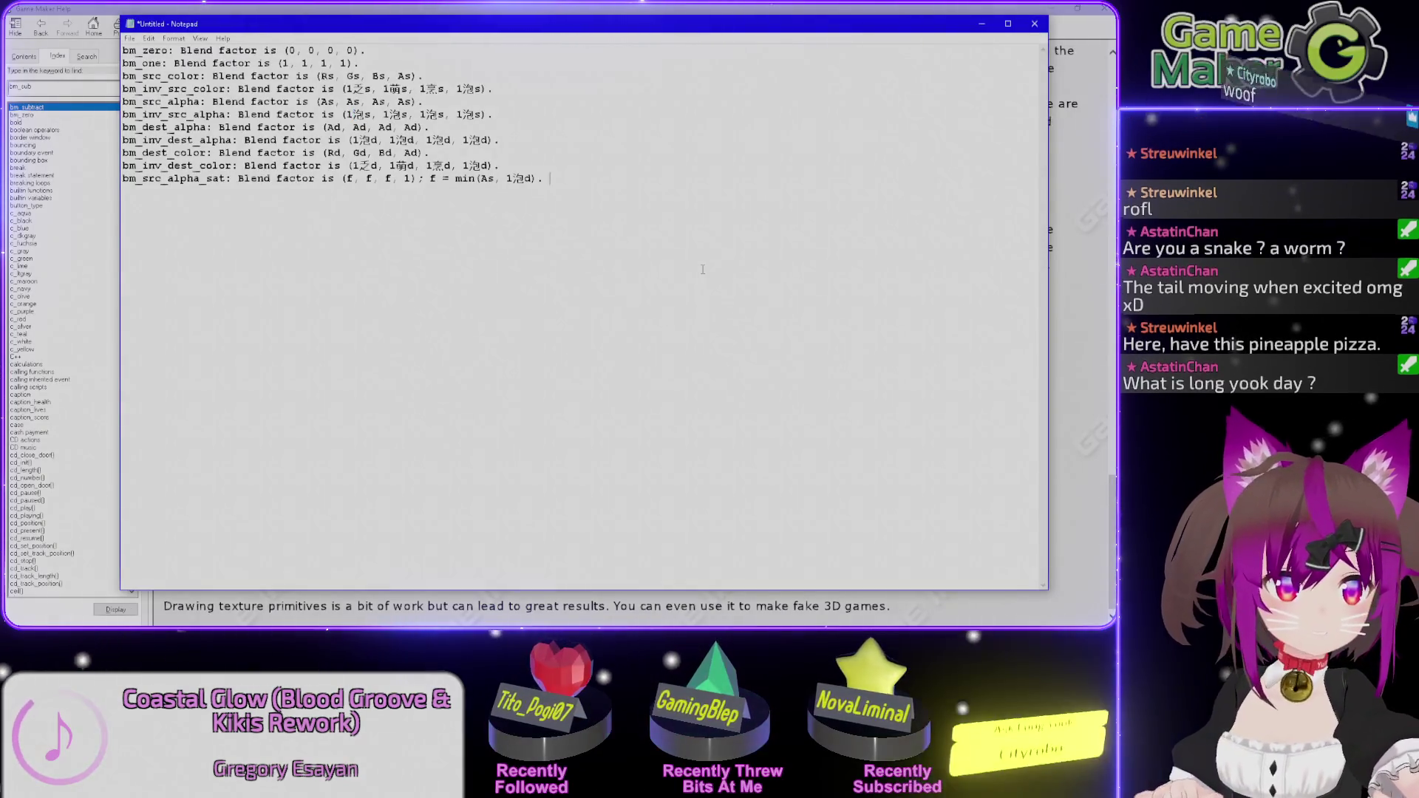
{"action": "left_click", "coordinate": [365, 280]}
{"action": "scroll", "coordinate": [201, 468], "scroll_direction": "up", "scroll_amount": 10}
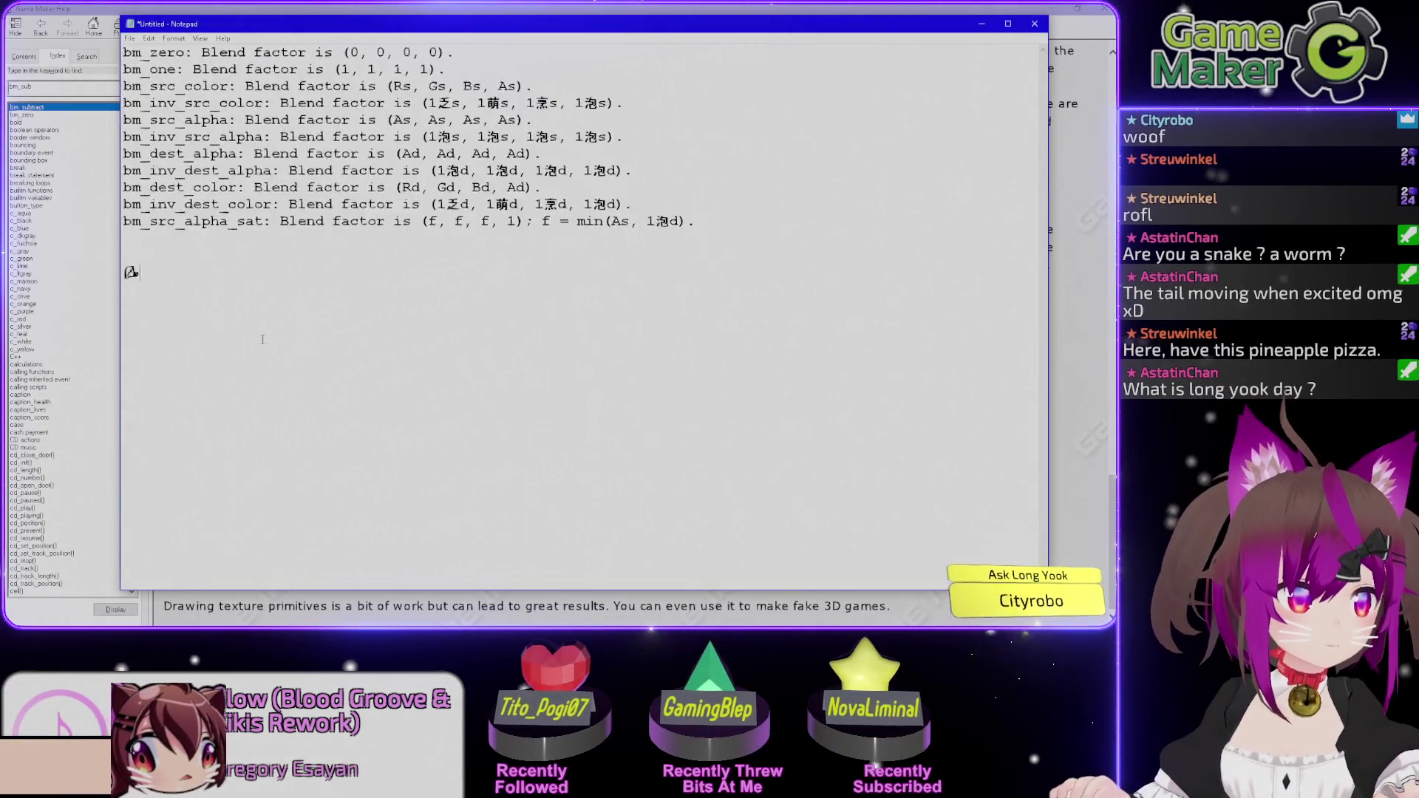
{"action": "scroll", "coordinate": [200, 468], "scroll_direction": "up", "scroll_amount": 10}
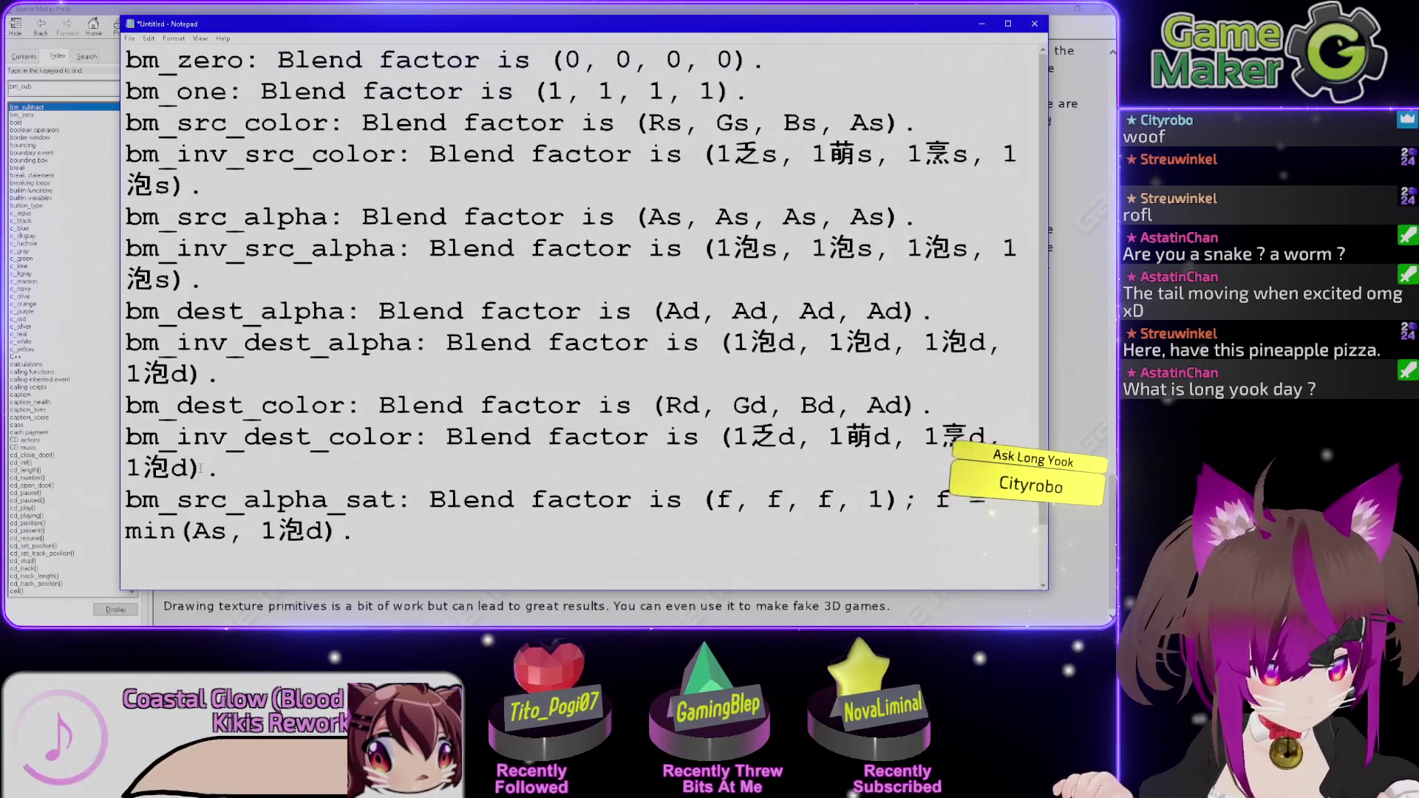
{"action": "scroll", "coordinate": [202, 530], "scroll_direction": "up", "scroll_amount": 5}
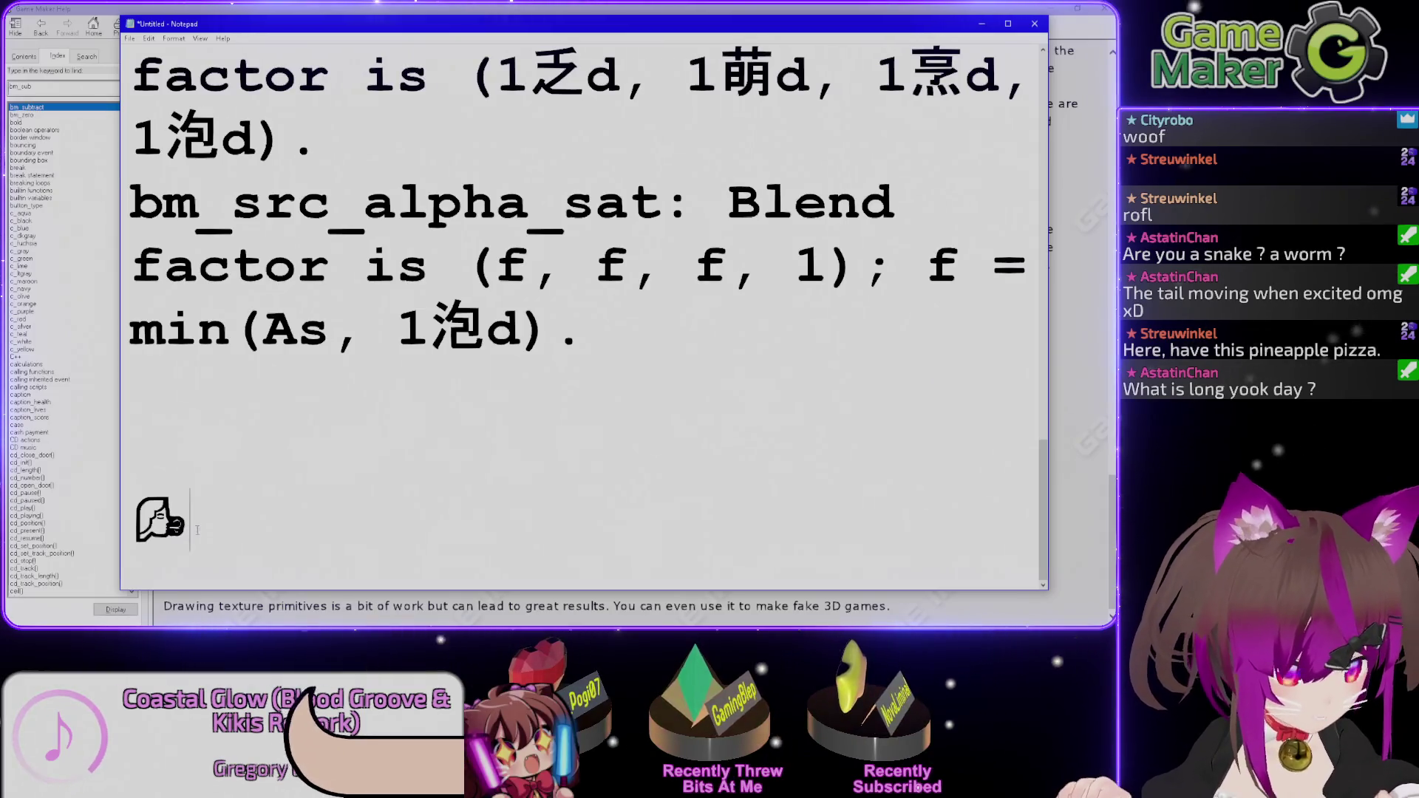
{"action": "key", "text": "shift+Left"}
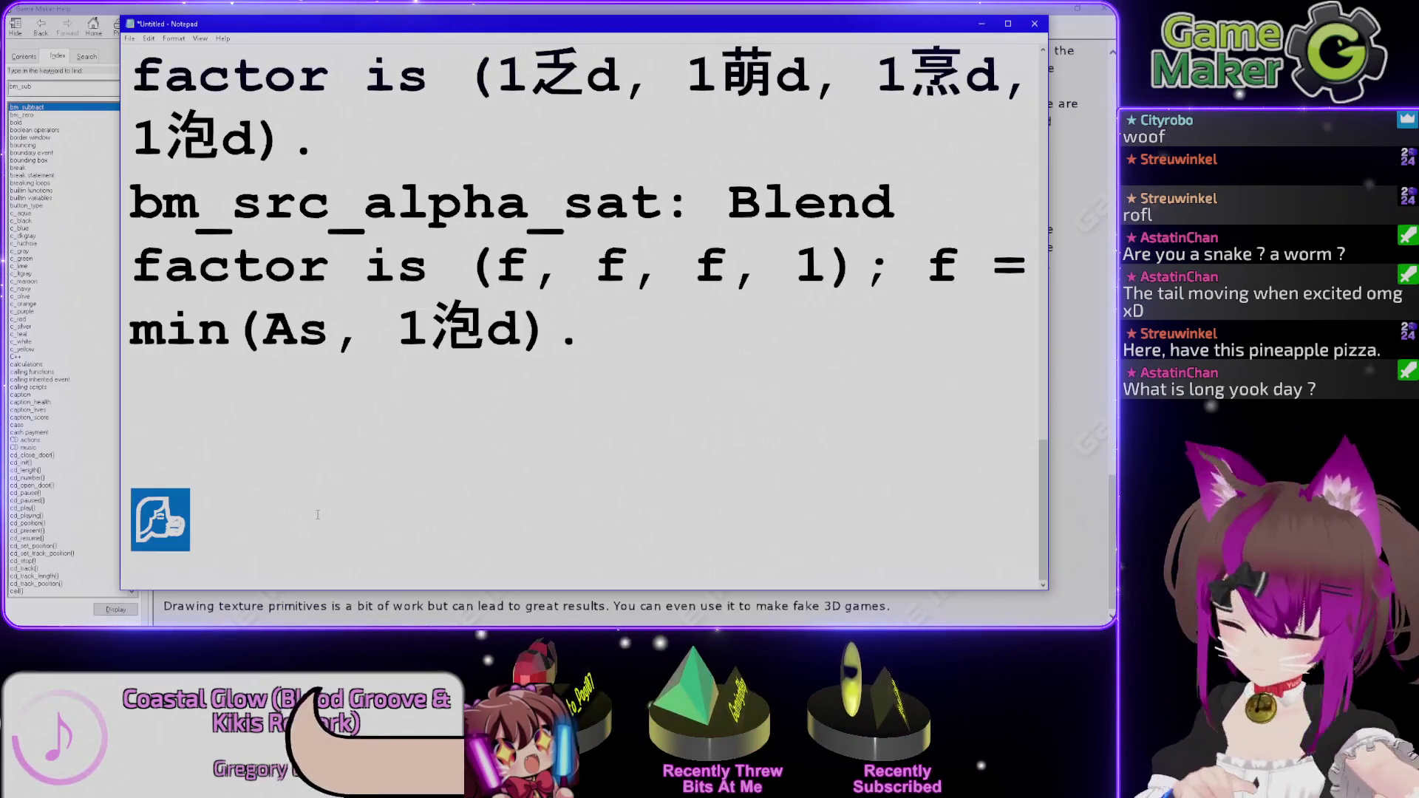
{"action": "key", "text": "ctrl+0"}
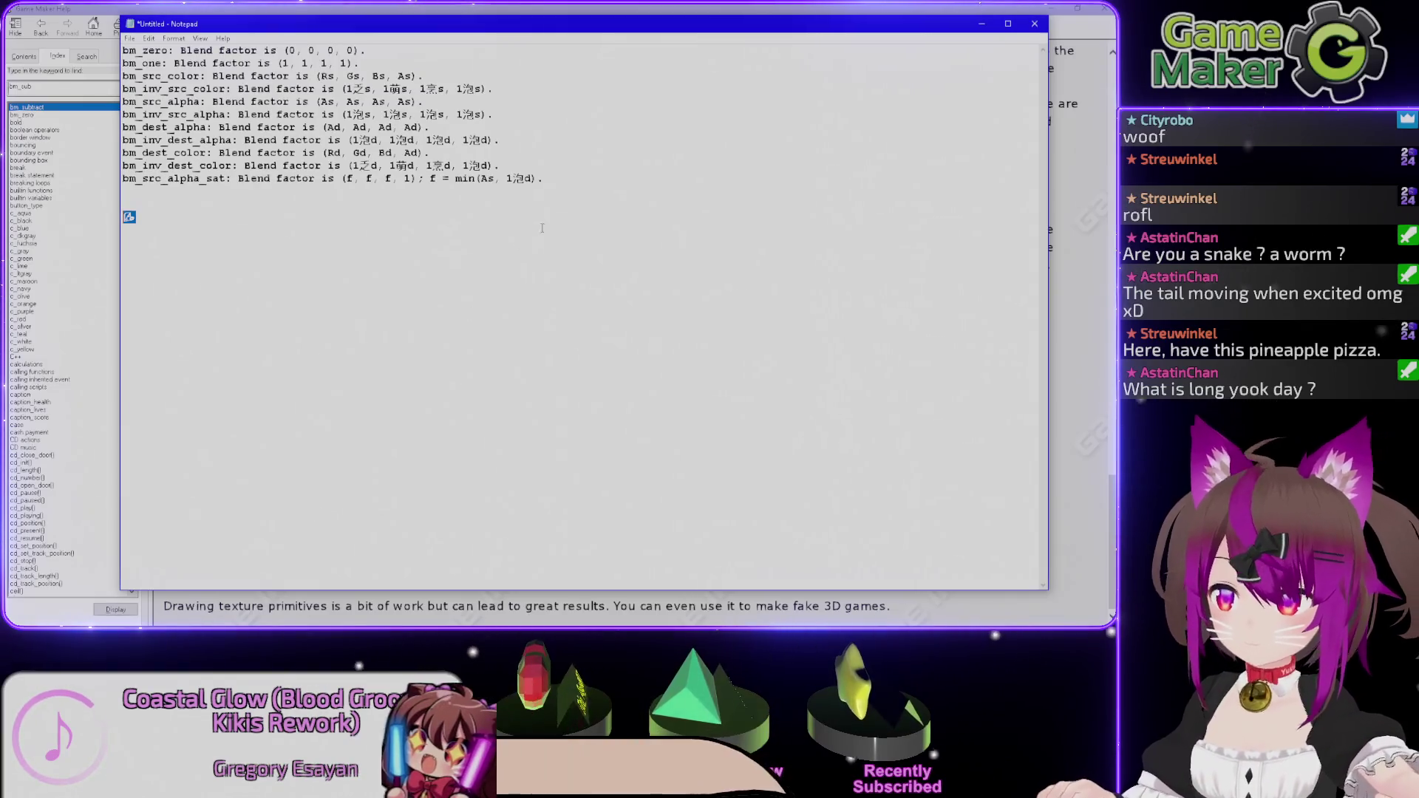
{"action": "key", "text": "alt+F4"}
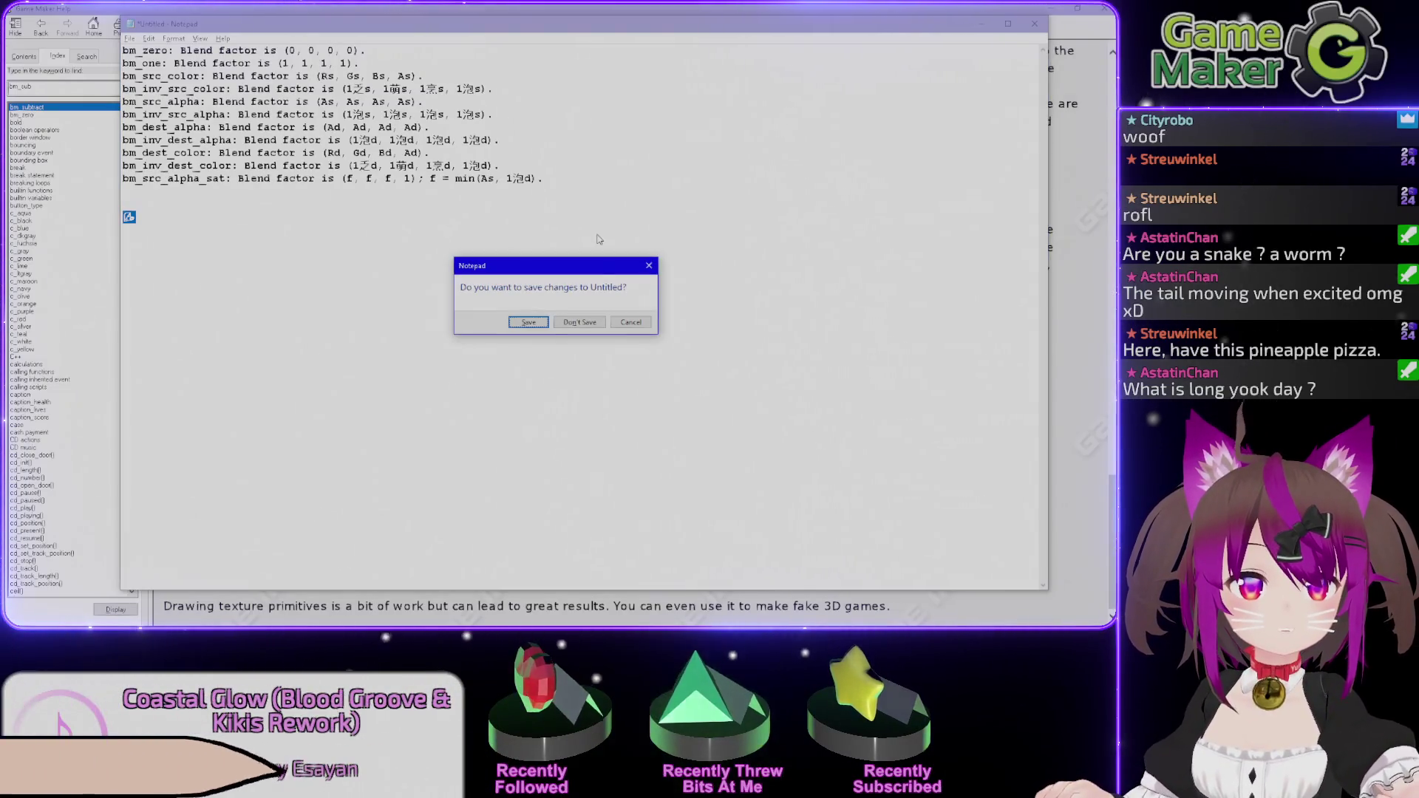
{"action": "key", "text": "n"}
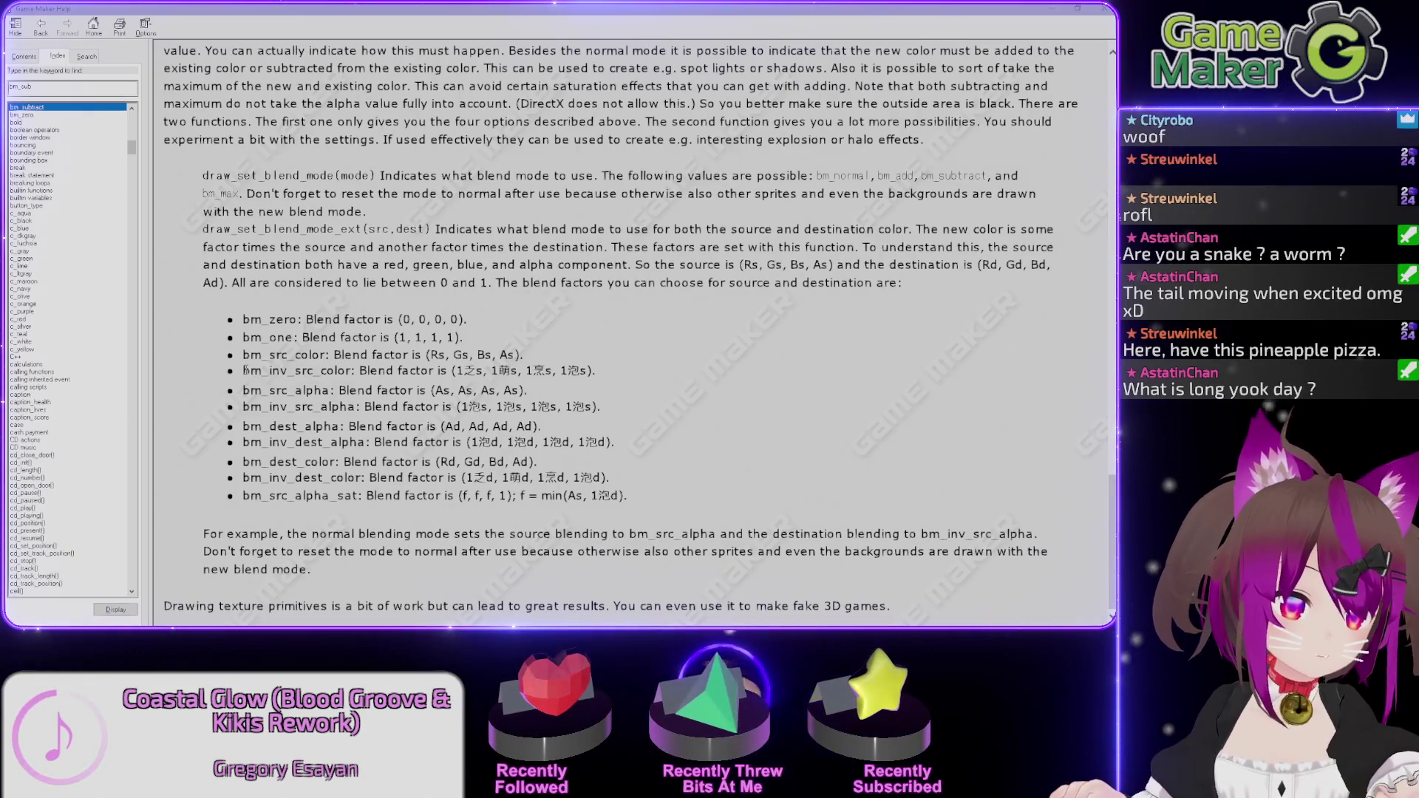
{"action": "left_click_drag", "start_coordinate": [263, 371], "coordinate": [350, 371]}
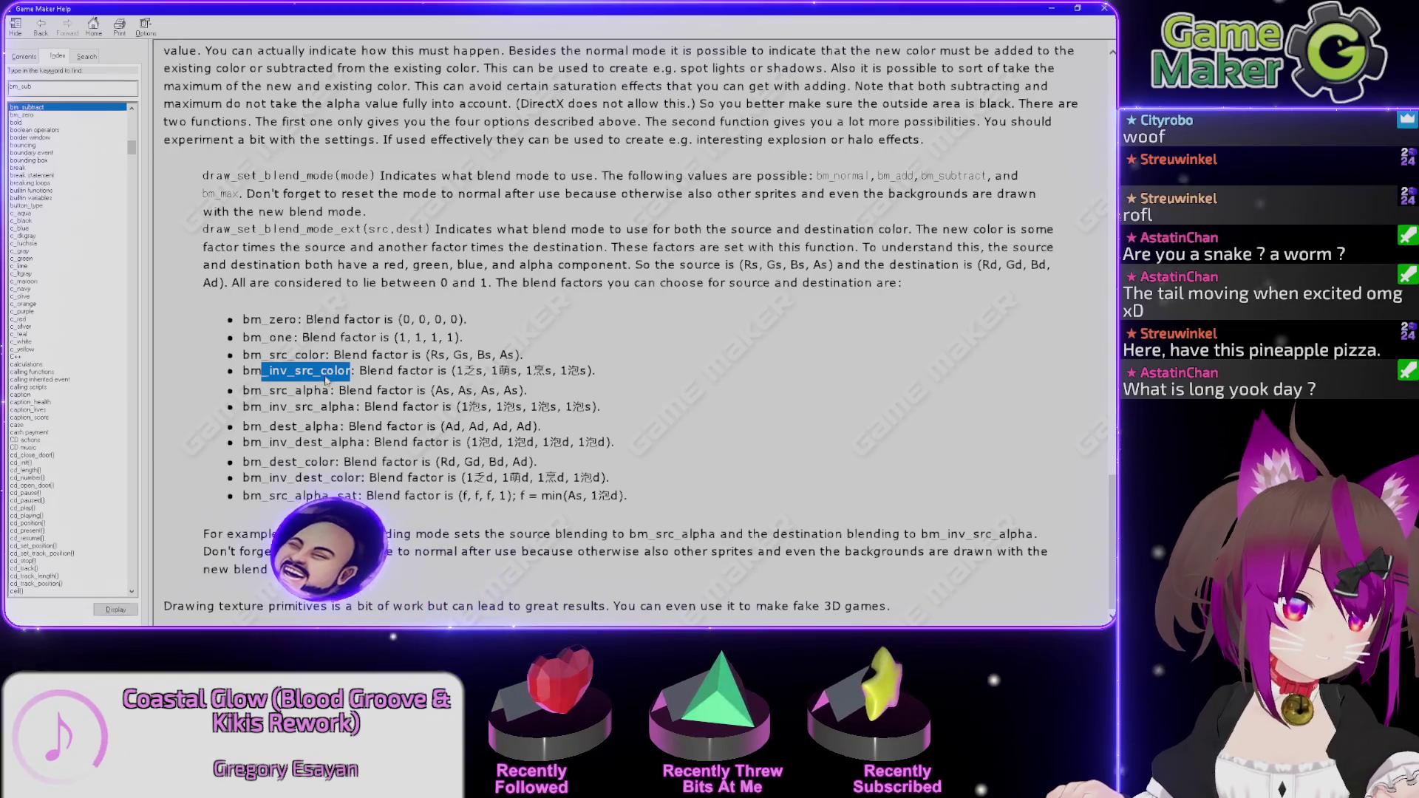
{"action": "left_click_drag", "start_coordinate": [243, 477], "coordinate": [323, 477]}
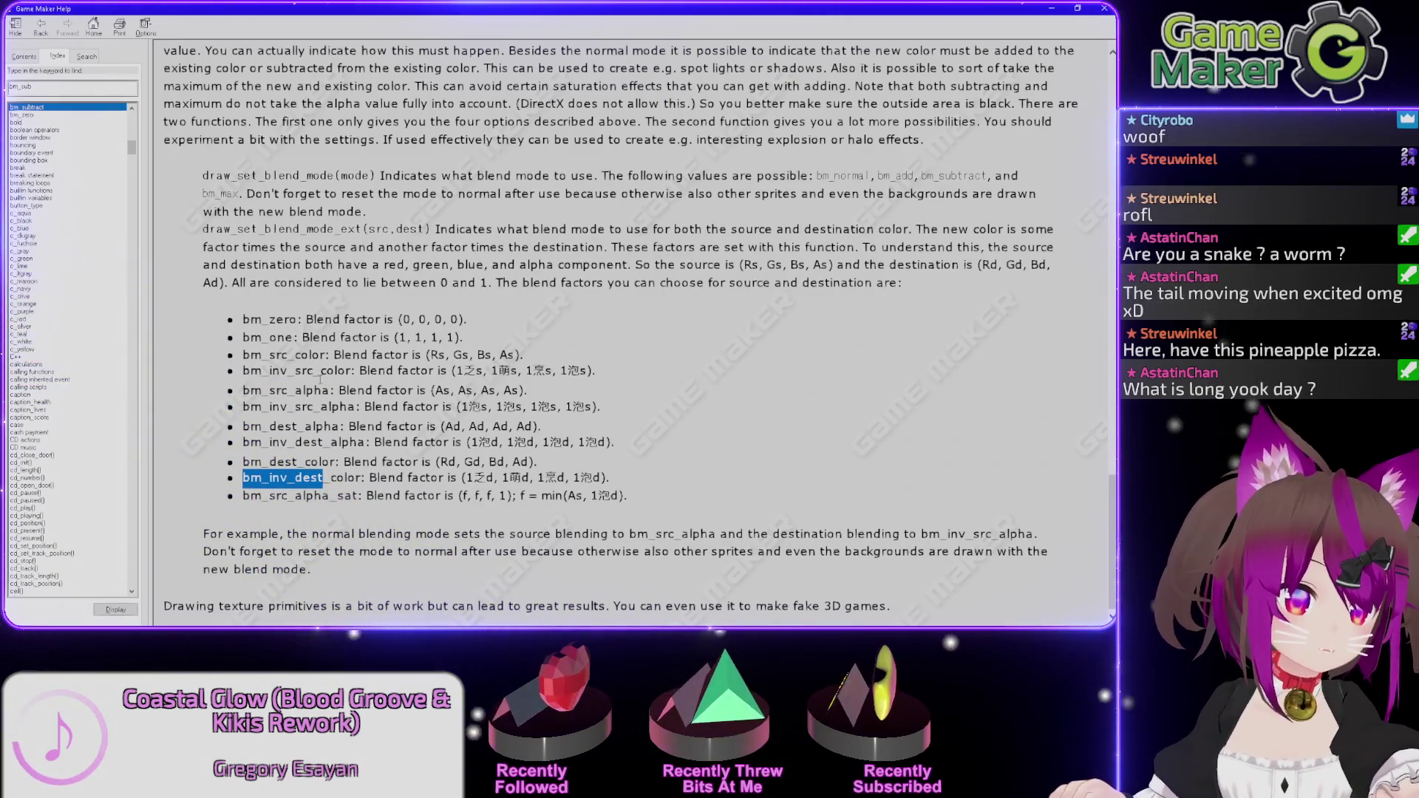
{"action": "left_click_drag", "start_coordinate": [244, 371], "coordinate": [351, 371]}
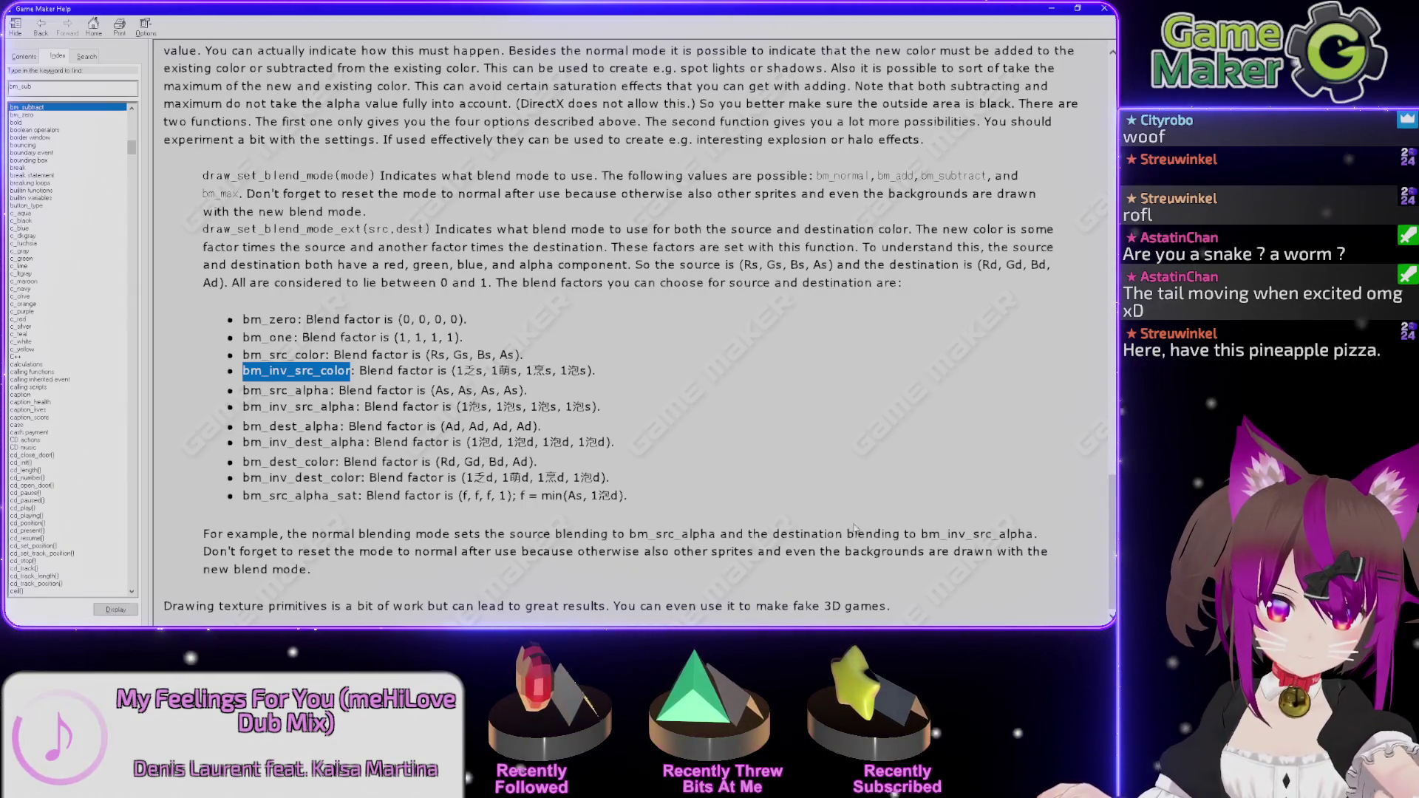
{"action": "left_click", "coordinate": [636, 535]}
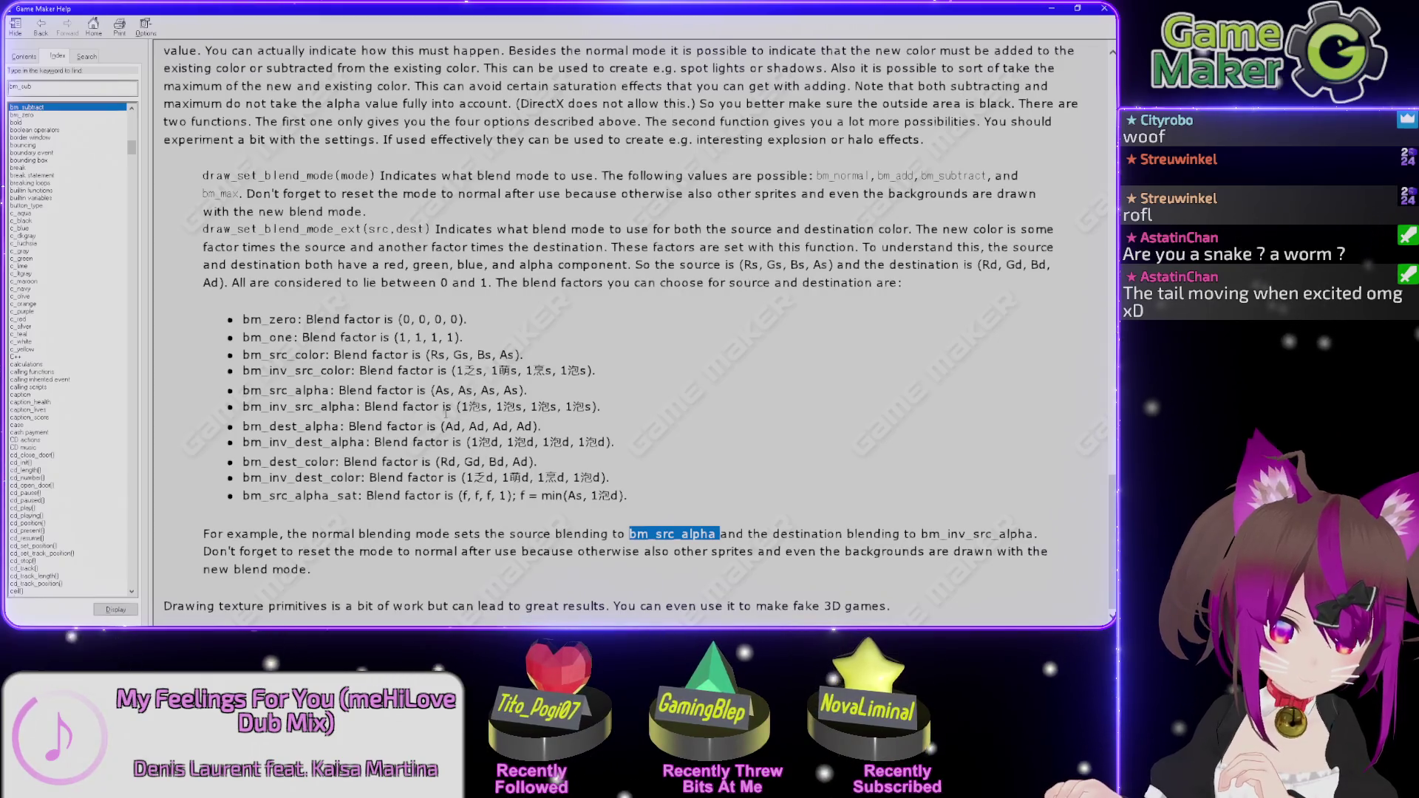
{"action": "double_click", "coordinate": [473, 371]}
{"action": "double_click", "coordinate": [474, 407]}
{"action": "double_click", "coordinate": [504, 371]}
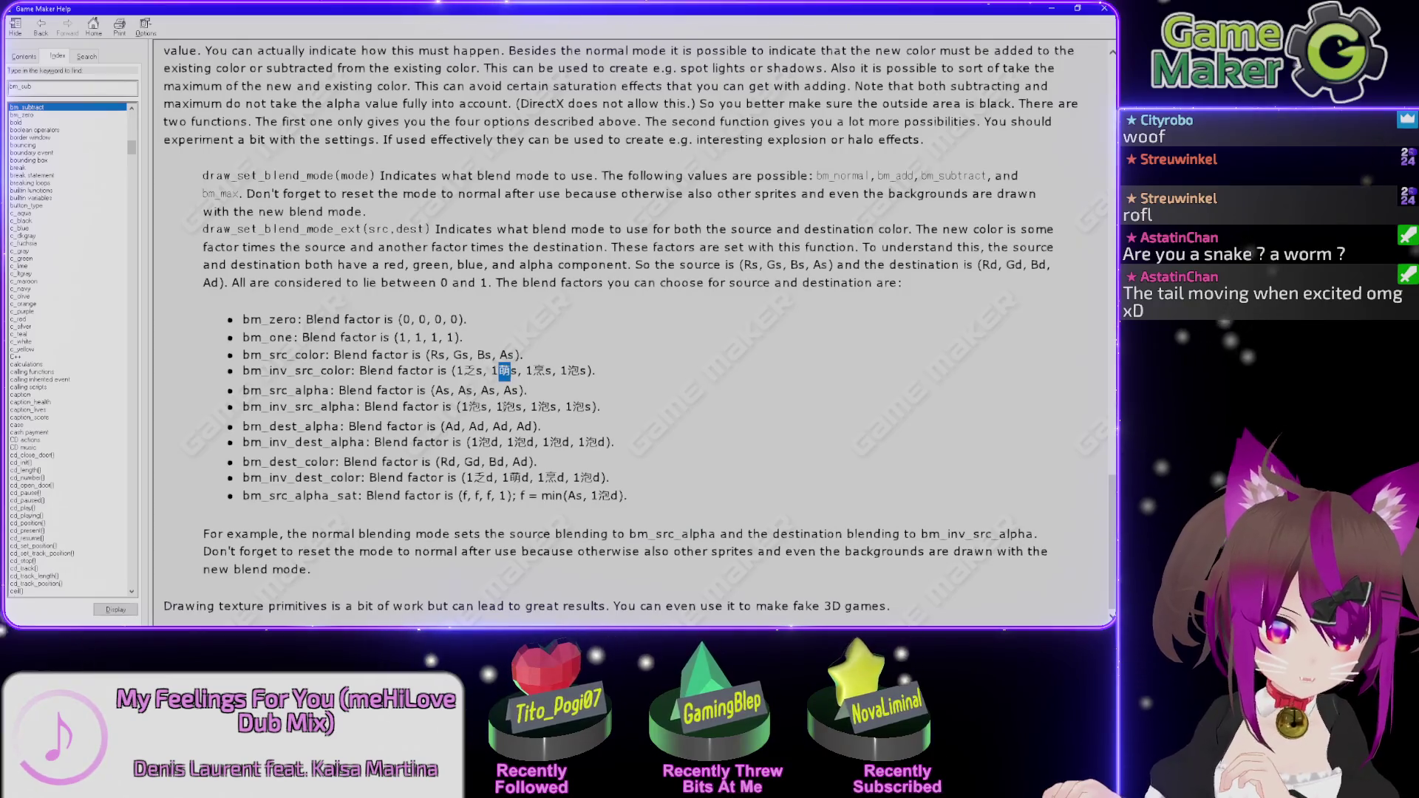
{"action": "double_click", "coordinate": [574, 371]}
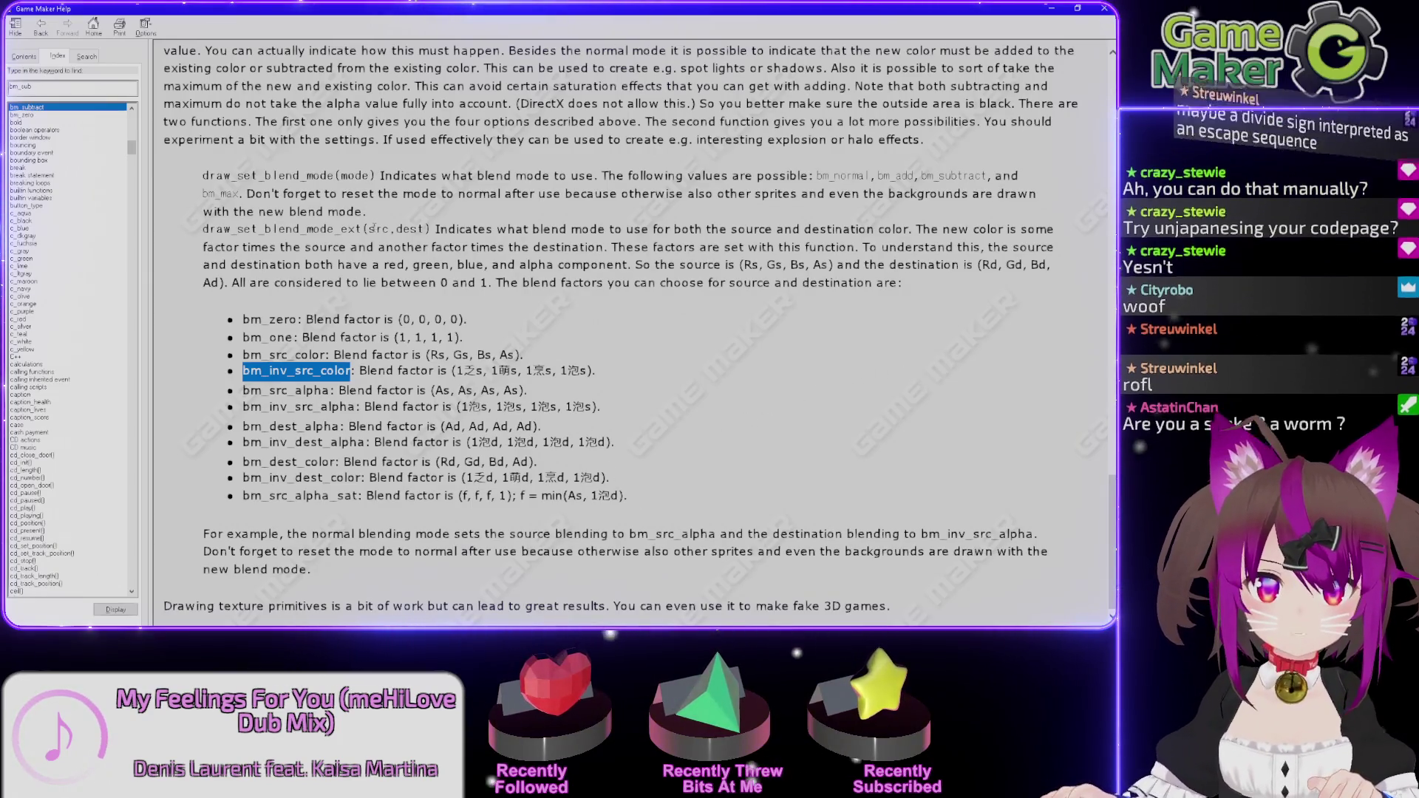
{"action": "double_click", "coordinate": [392, 230]}
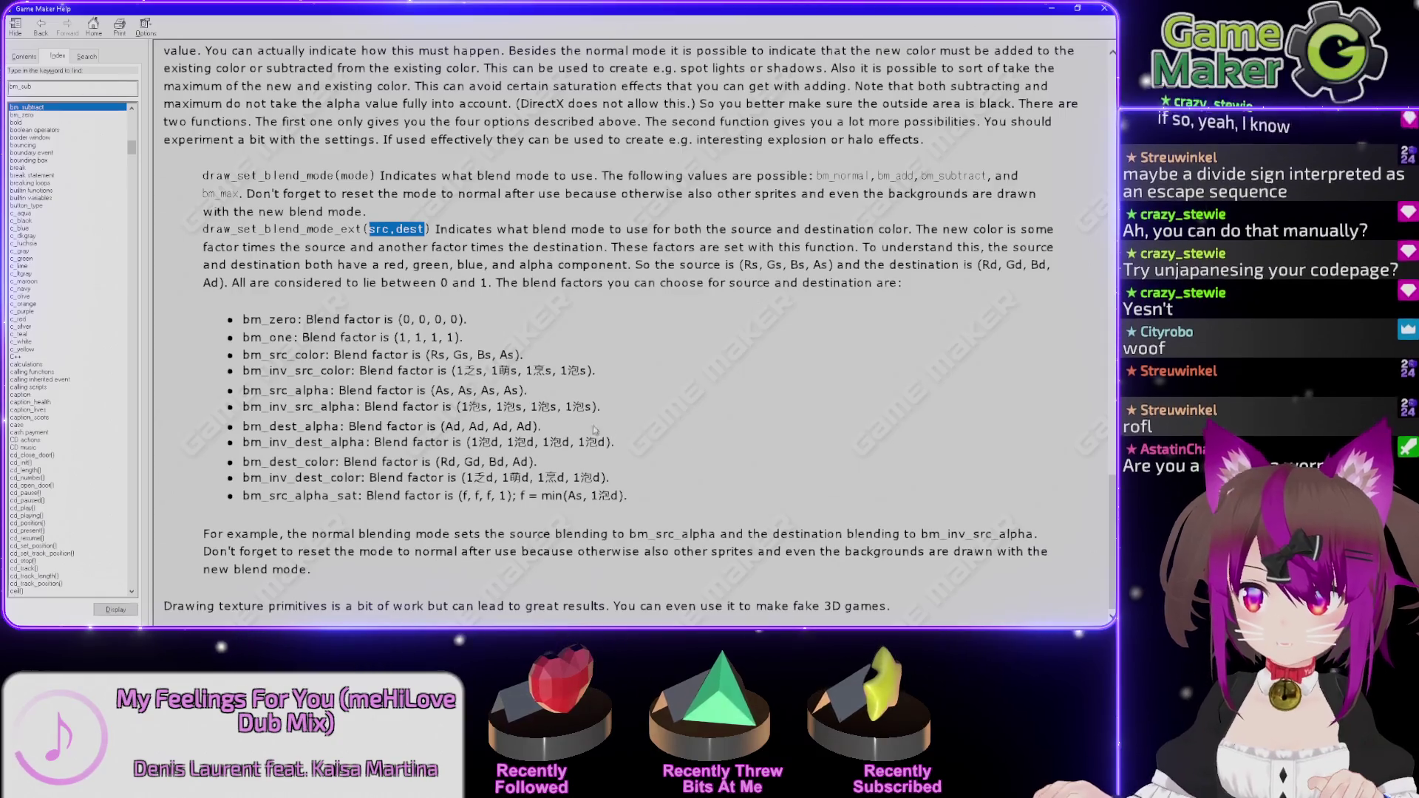
{"action": "left_click", "coordinate": [444, 379]}
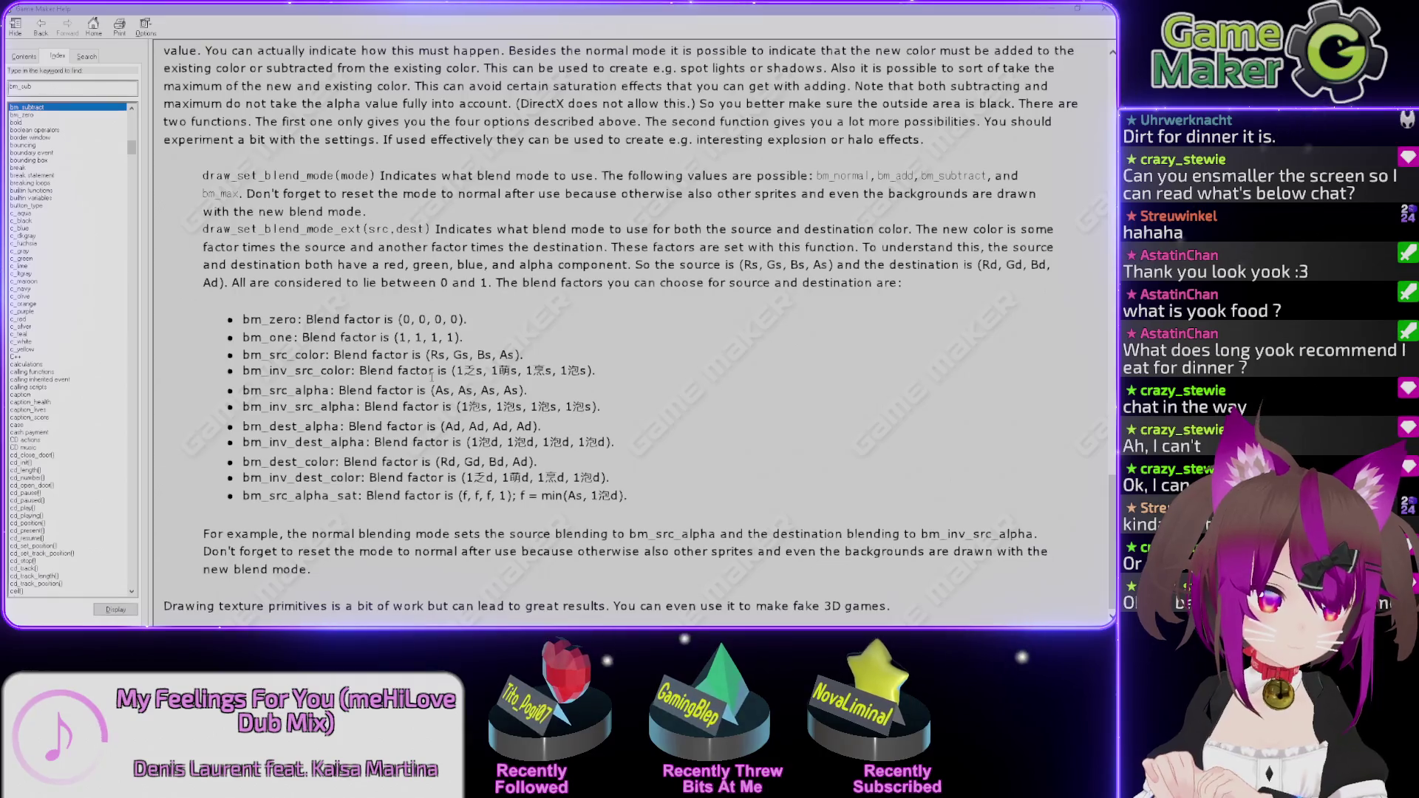
{"action": "left_click", "coordinate": [145, 28]}
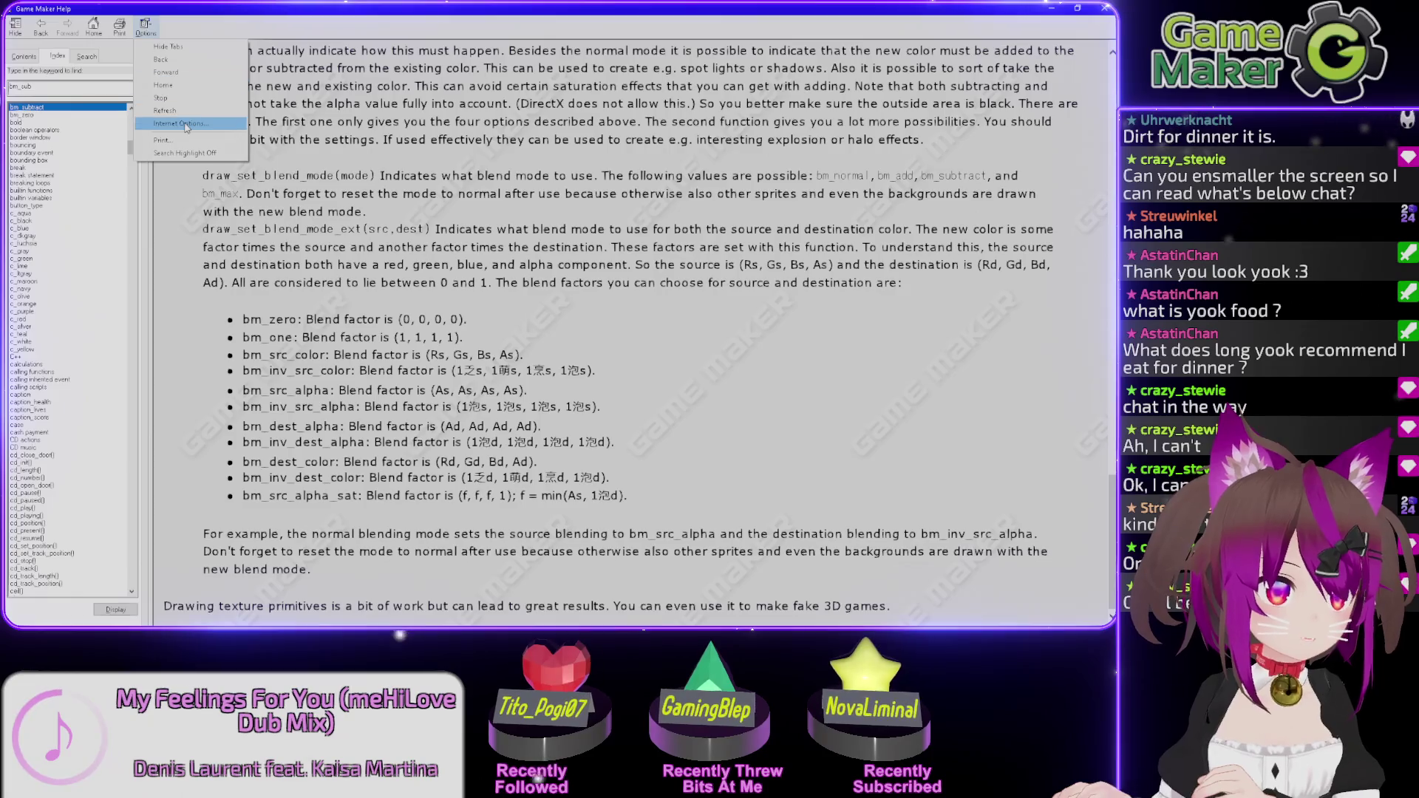
{"action": "left_click", "coordinate": [167, 235]}
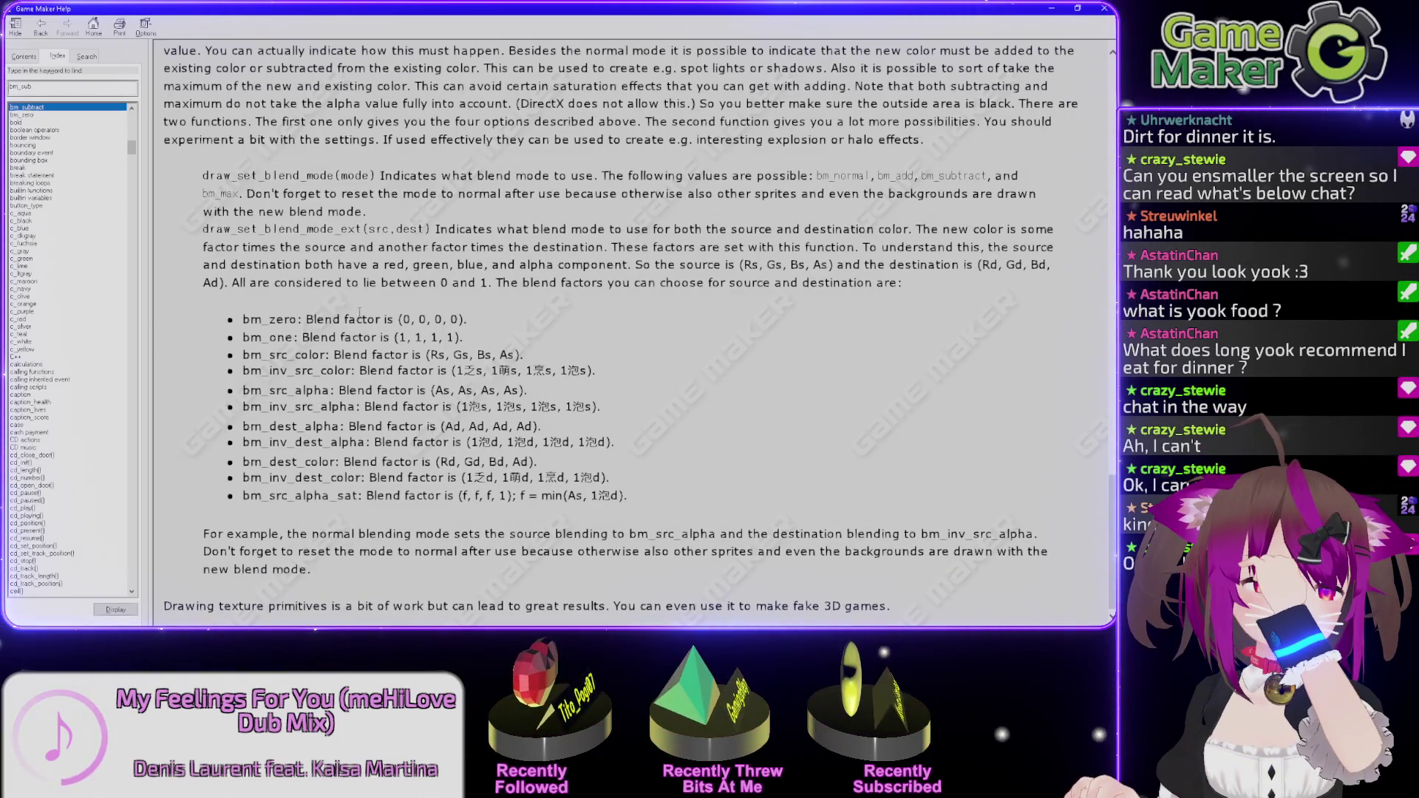
{"action": "mouse_move", "coordinate": [255, 312]}
{"action": "left_mouse_down"}
{"action": "mouse_move", "coordinate": [610, 444]}
{"action": "mouse_move", "coordinate": [614, 534]}
{"action": "left_mouse_up"}
{"action": "left_click", "coordinate": [656, 510]}
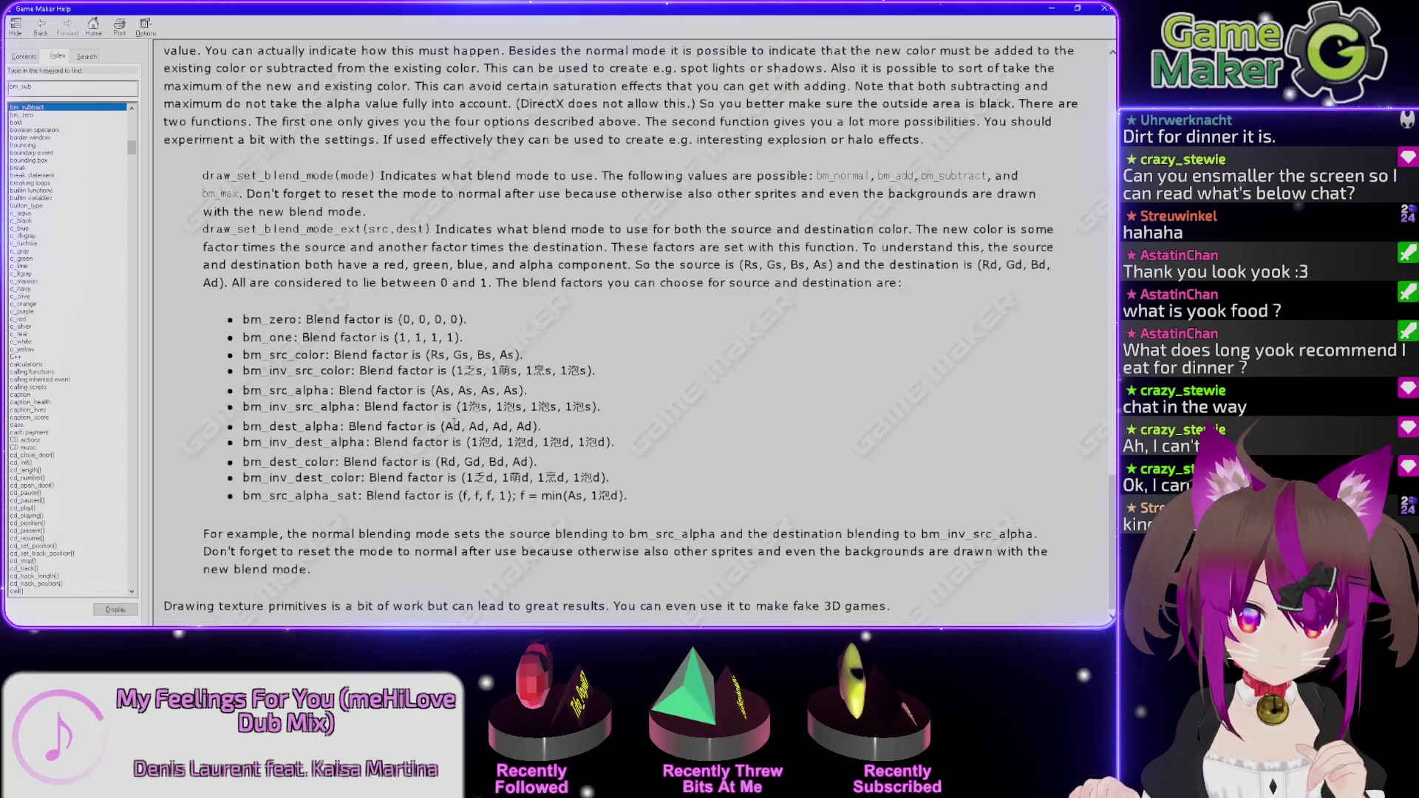
{"action": "left_click_drag", "start_coordinate": [446, 427], "coordinate": [532, 427]}
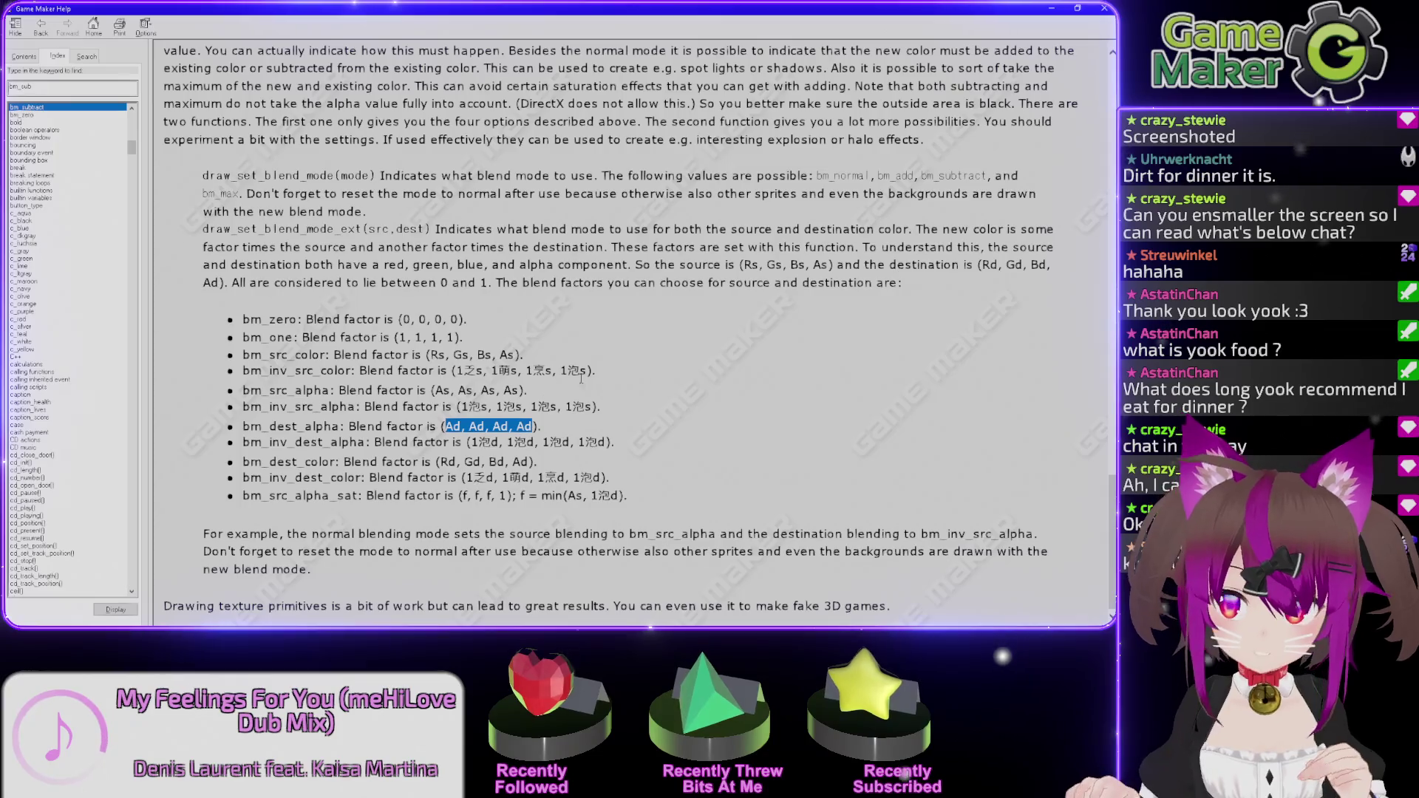
{"action": "left_click", "coordinate": [567, 392]}
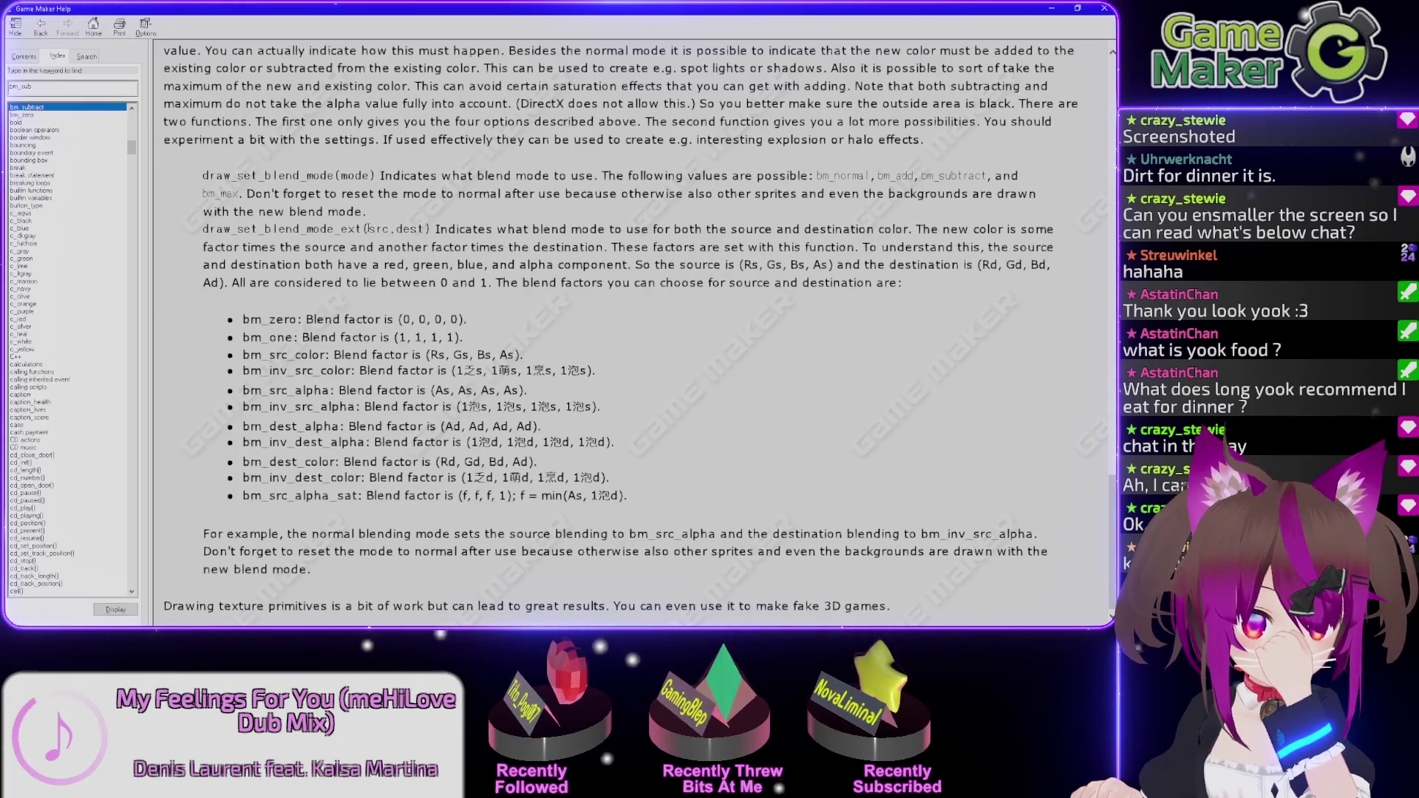
{"action": "left_click_drag", "start_coordinate": [368, 229], "coordinate": [386, 229]}
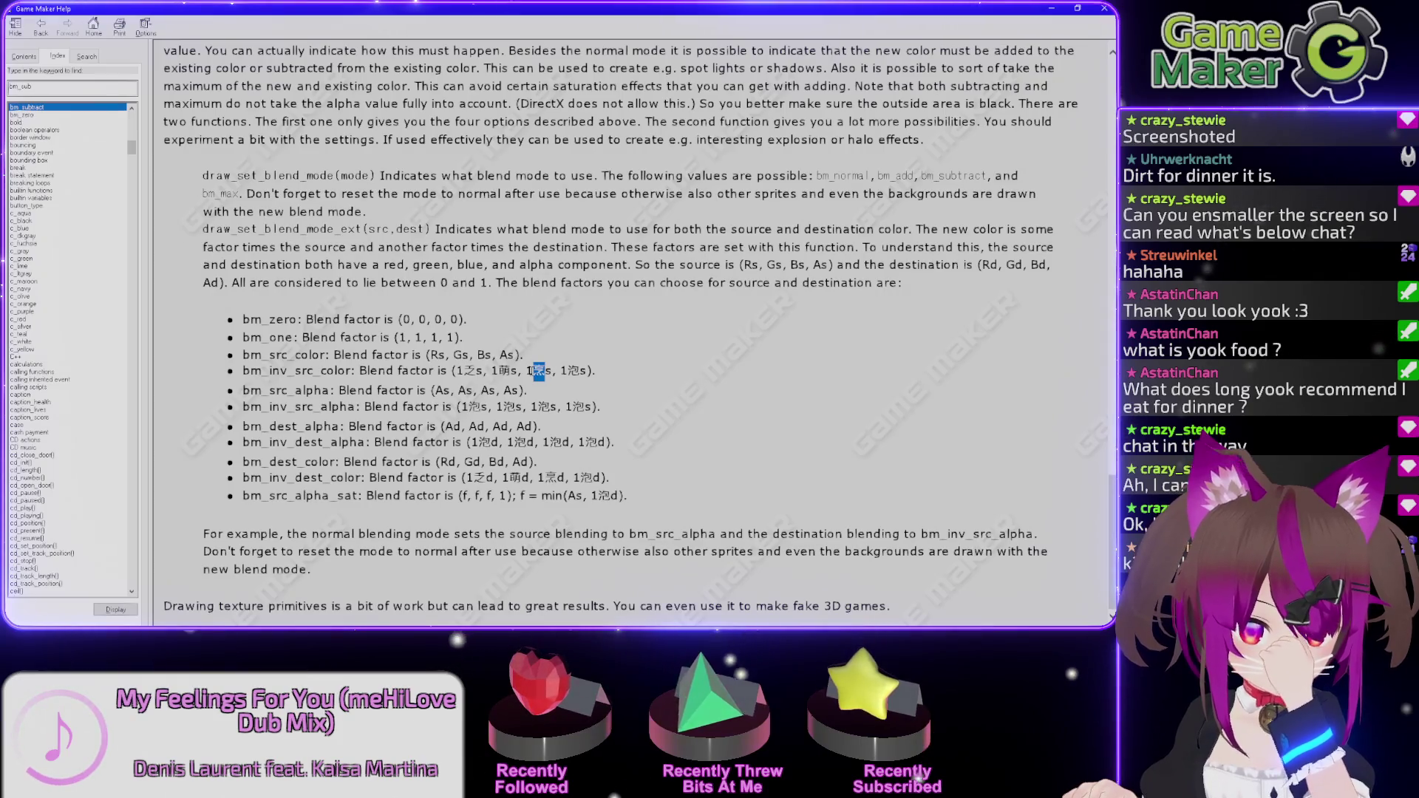
{"action": "double_click", "coordinate": [573, 371]}
{"action": "mouse_move", "coordinate": [656, 516]}
{"action": "left_mouse_down"}
{"action": "mouse_move", "coordinate": [244, 369]}
{"action": "mouse_move", "coordinate": [243, 319]}
{"action": "left_mouse_up"}
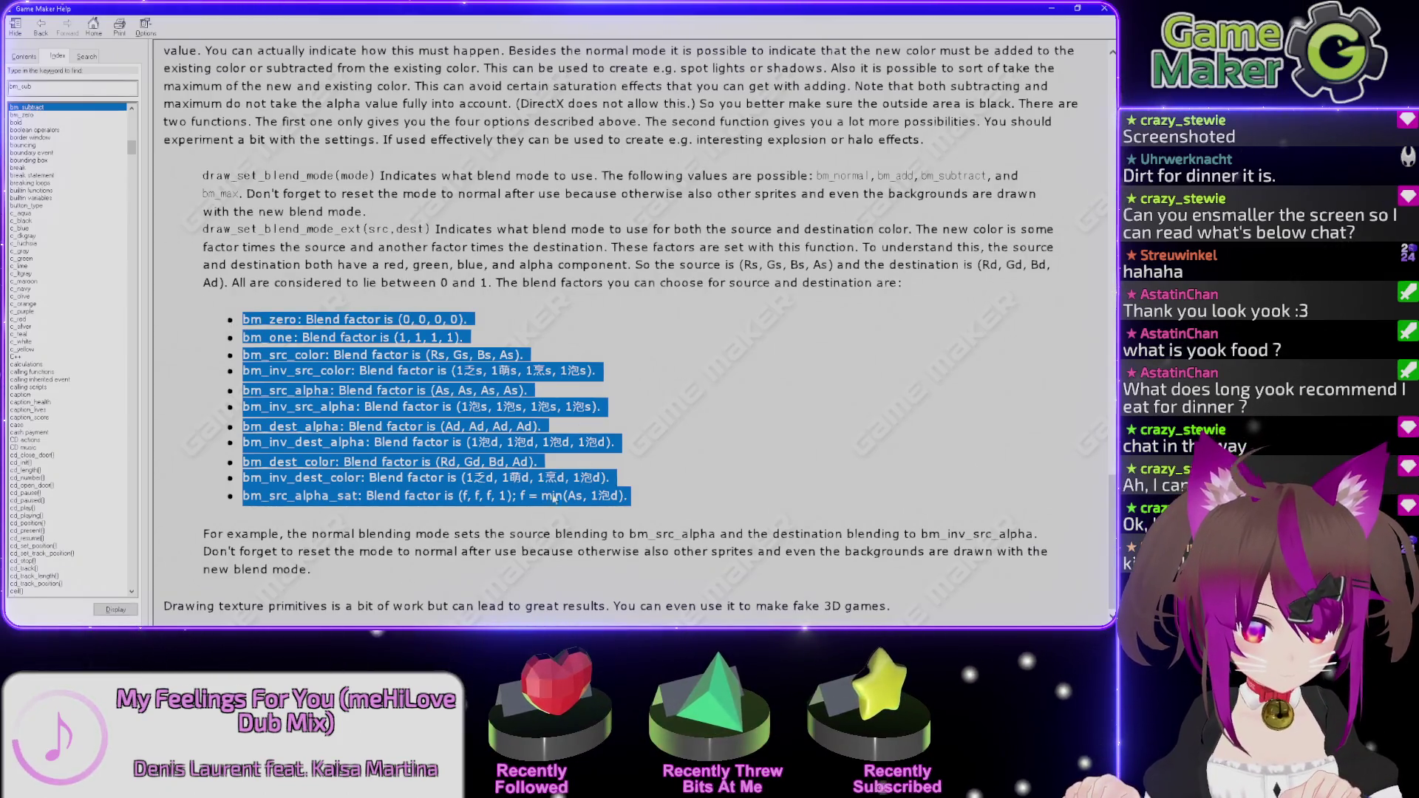
{"action": "left_click", "coordinate": [616, 480]}
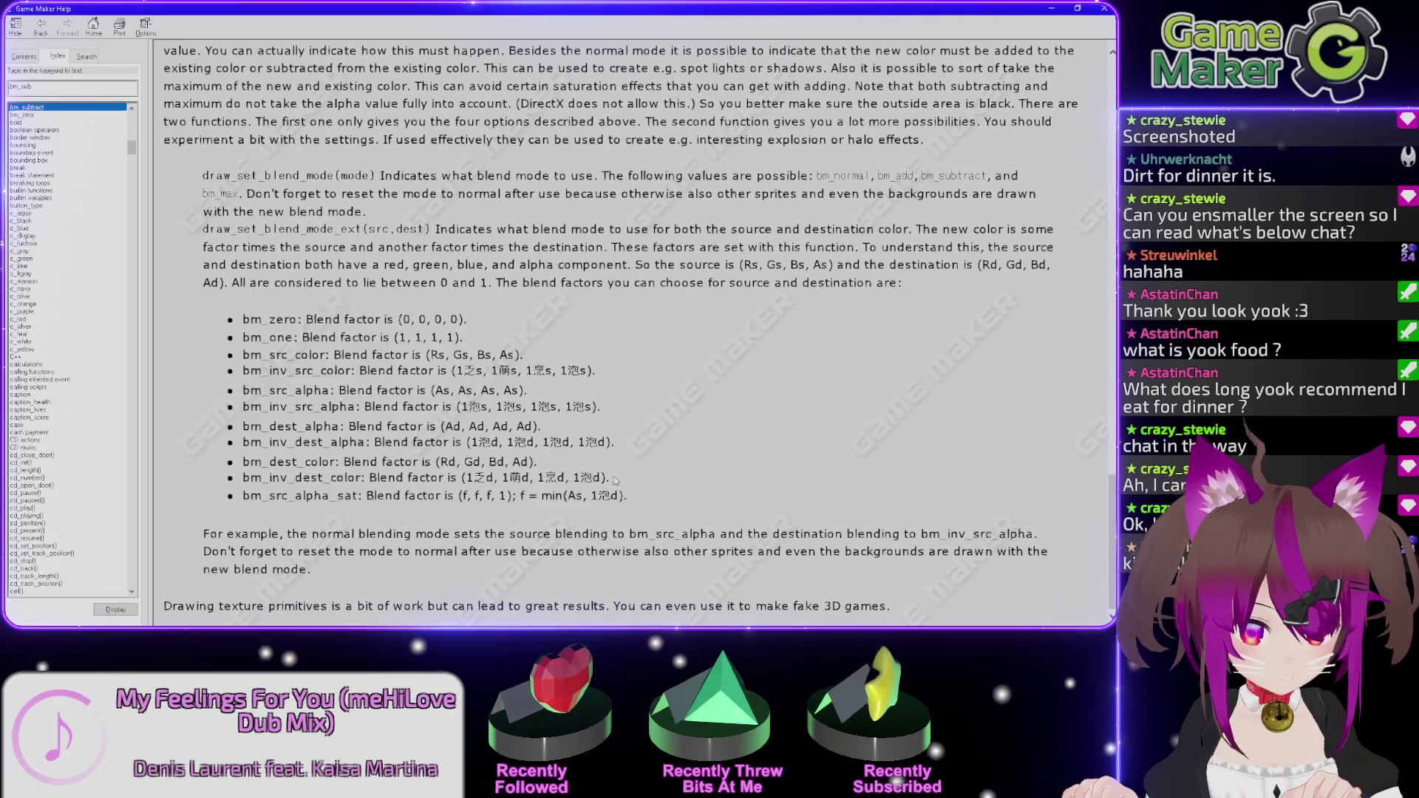
{"action": "double_click", "coordinate": [551, 477]}
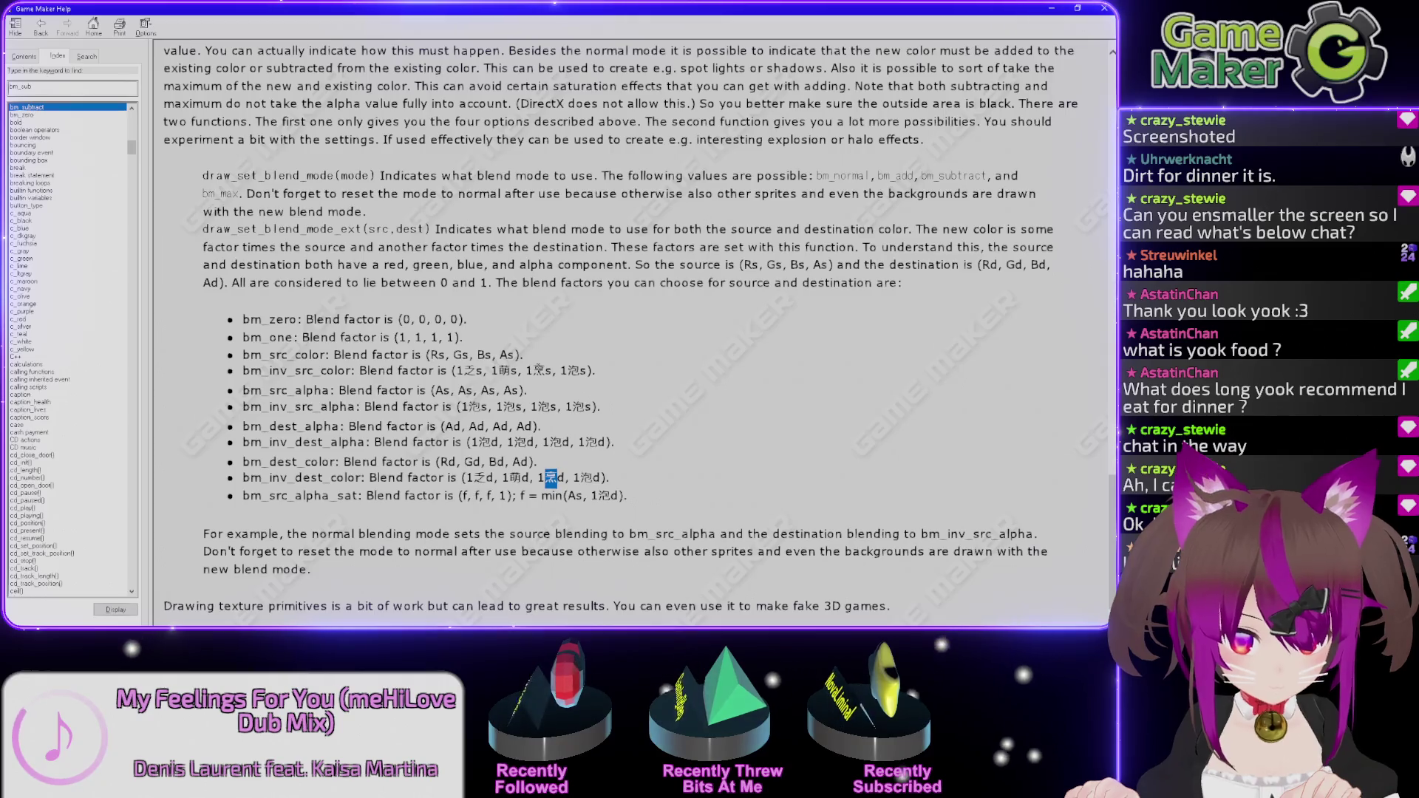
{"action": "double_click", "coordinate": [535, 370]}
{"action": "left_click_drag", "start_coordinate": [585, 406], "coordinate": [462, 406]}
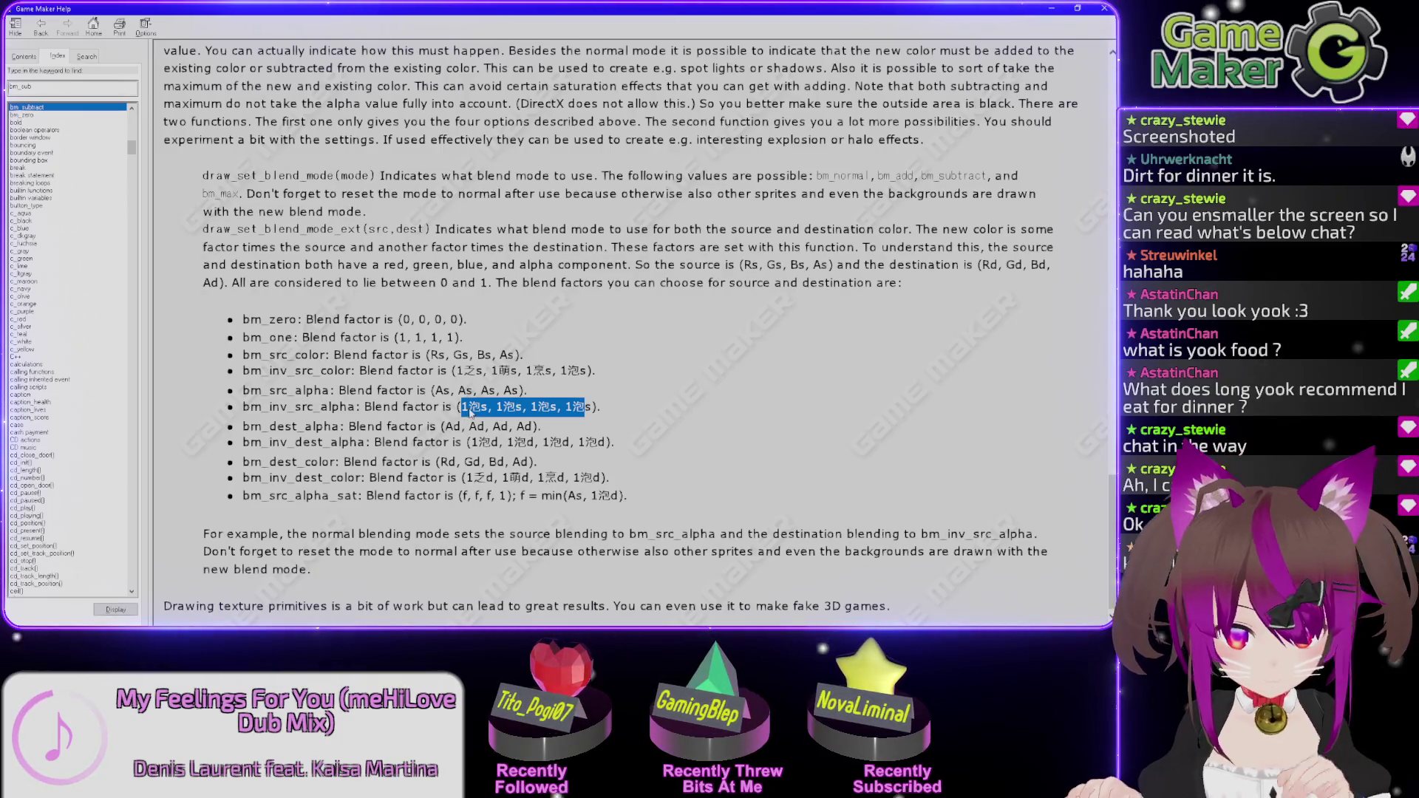
{"action": "left_click", "coordinate": [463, 407]}
{"action": "left_click_drag", "start_coordinate": [461, 406], "coordinate": [482, 407]}
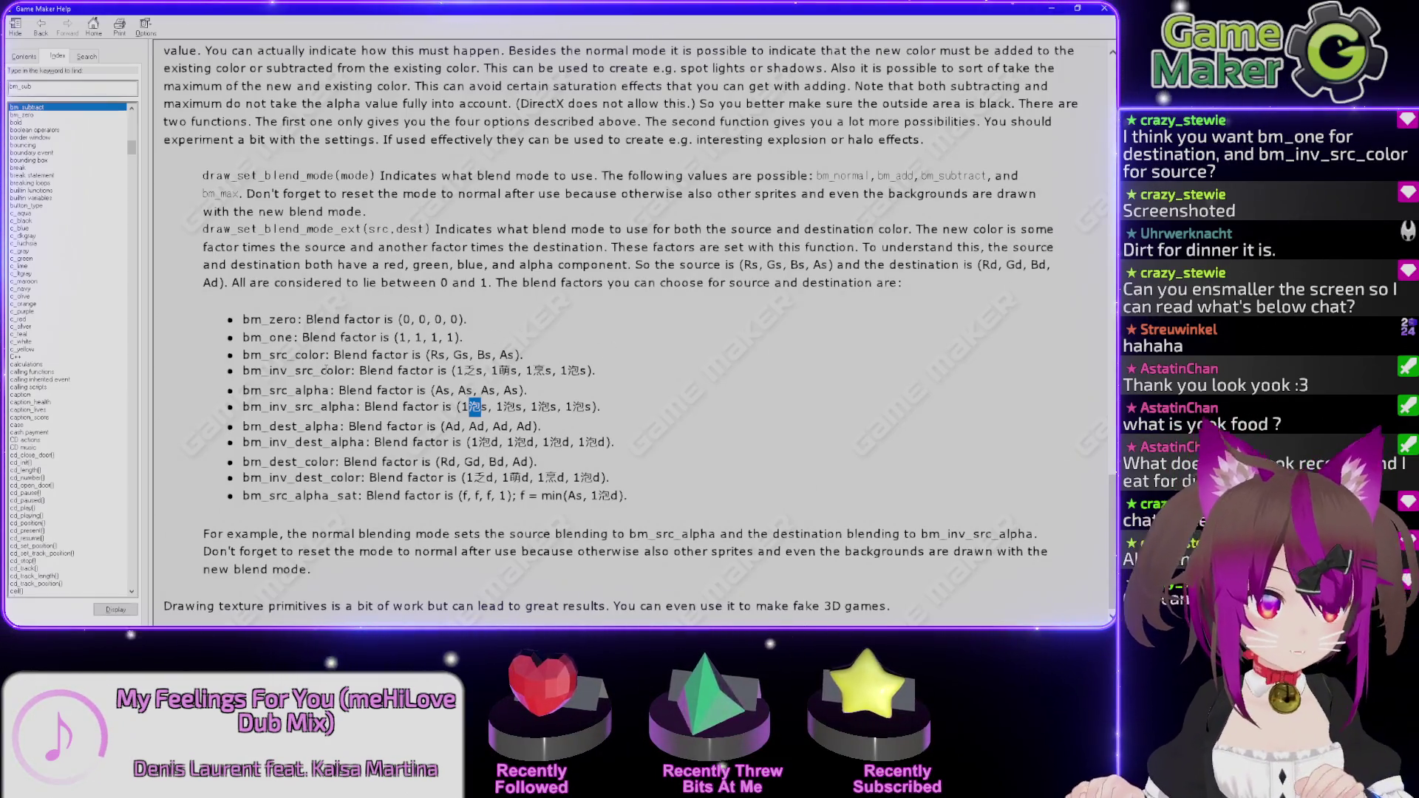
{"action": "double_click", "coordinate": [327, 371]}
{"action": "mouse_move", "coordinate": [321, 371]}
{"action": "left_mouse_down"}
{"action": "mouse_move", "coordinate": [269, 375]}
{"action": "mouse_move", "coordinate": [340, 381]}
{"action": "left_mouse_up"}
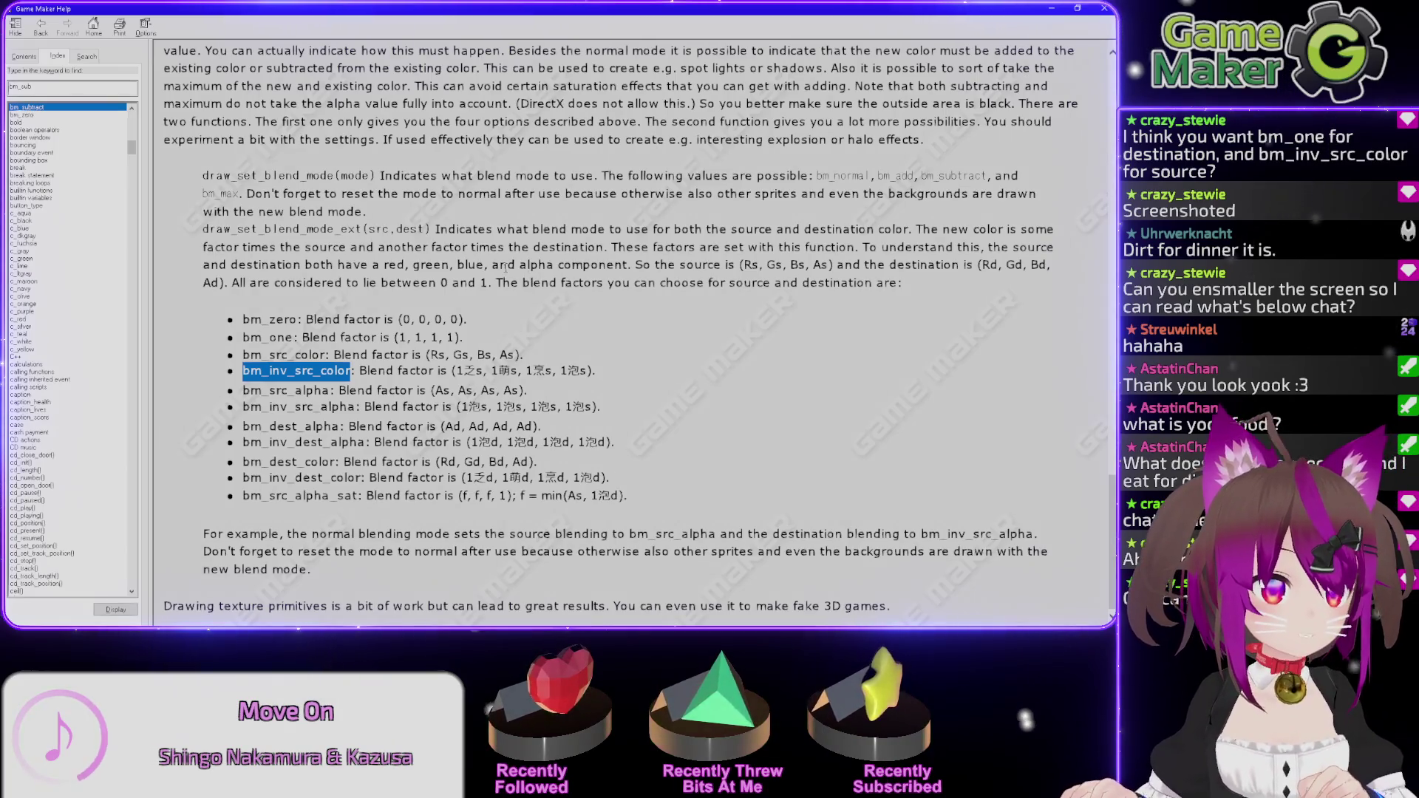
Leave Help and reopen the draw event's Execute a piece of code action in GameMaker.
{"action": "left_click", "coordinate": [503, 266]}
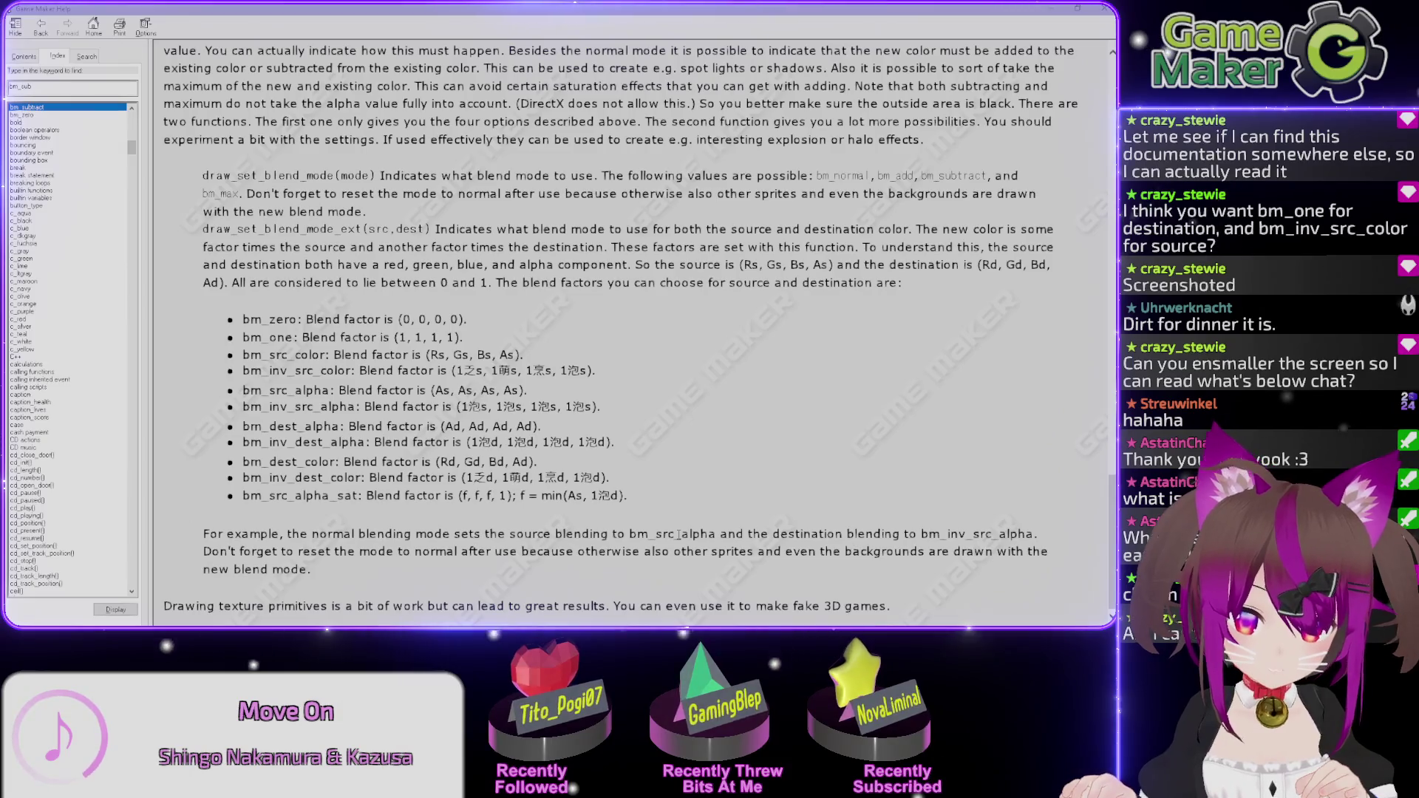
{"action": "key", "text": "alt+Tab"}
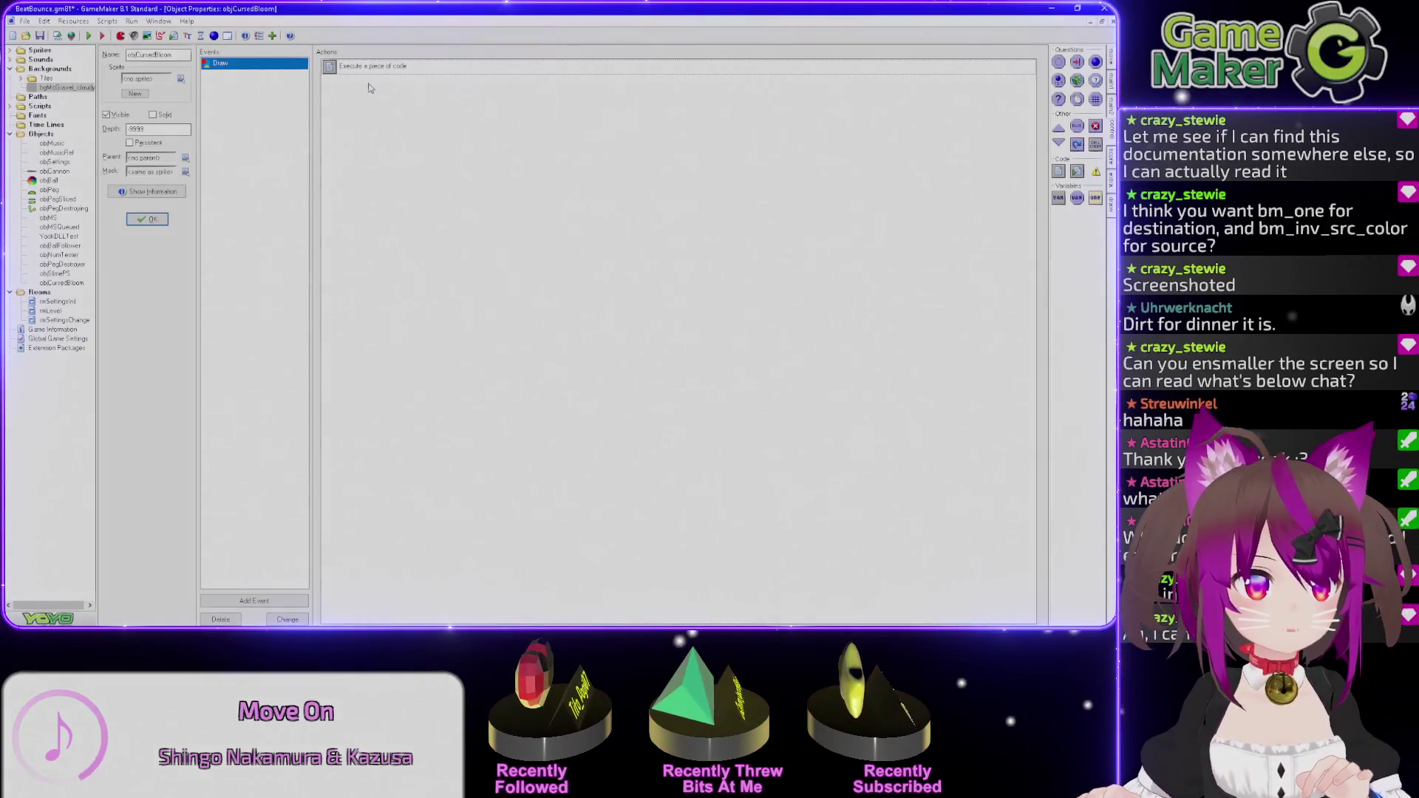
{"action": "double_click", "coordinate": [368, 66]}
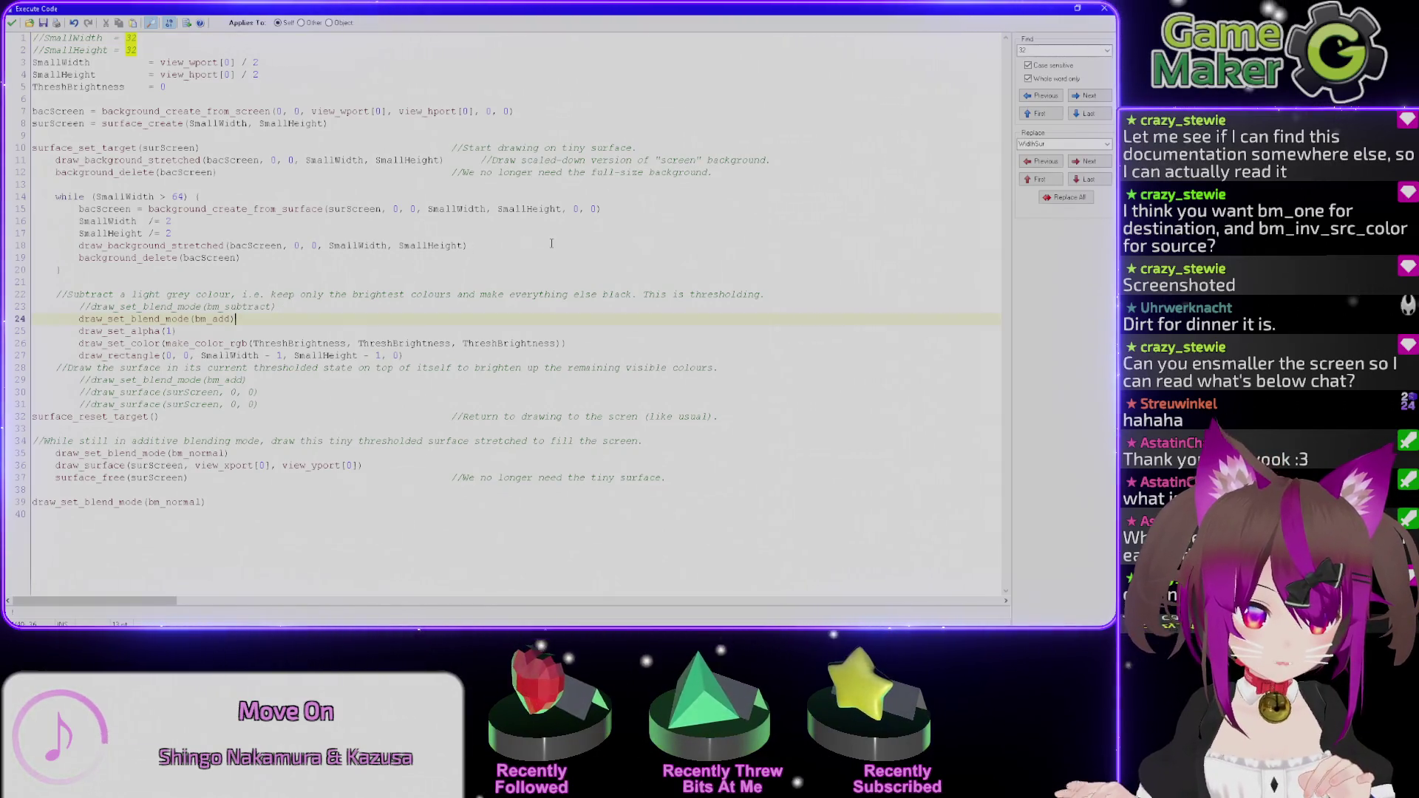
Delete the draw_set_blend_mode(bm_add) line, then briefly check the Help blend-factor page.
{"action": "type", "text": "//"}
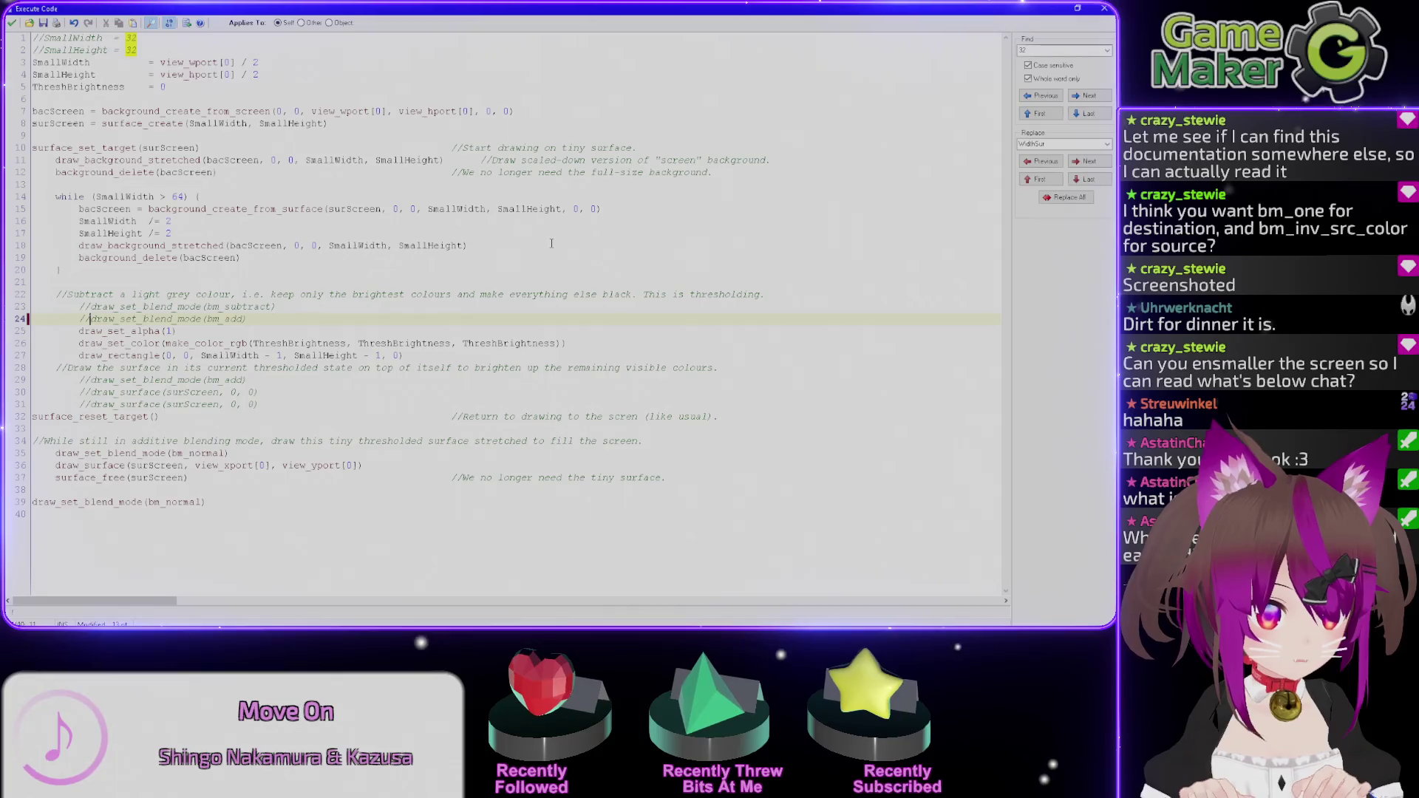
{"action": "key", "text": "End"}
{"action": "key", "text": "shift+Home"}
{"action": "key", "text": "shift+Home"}
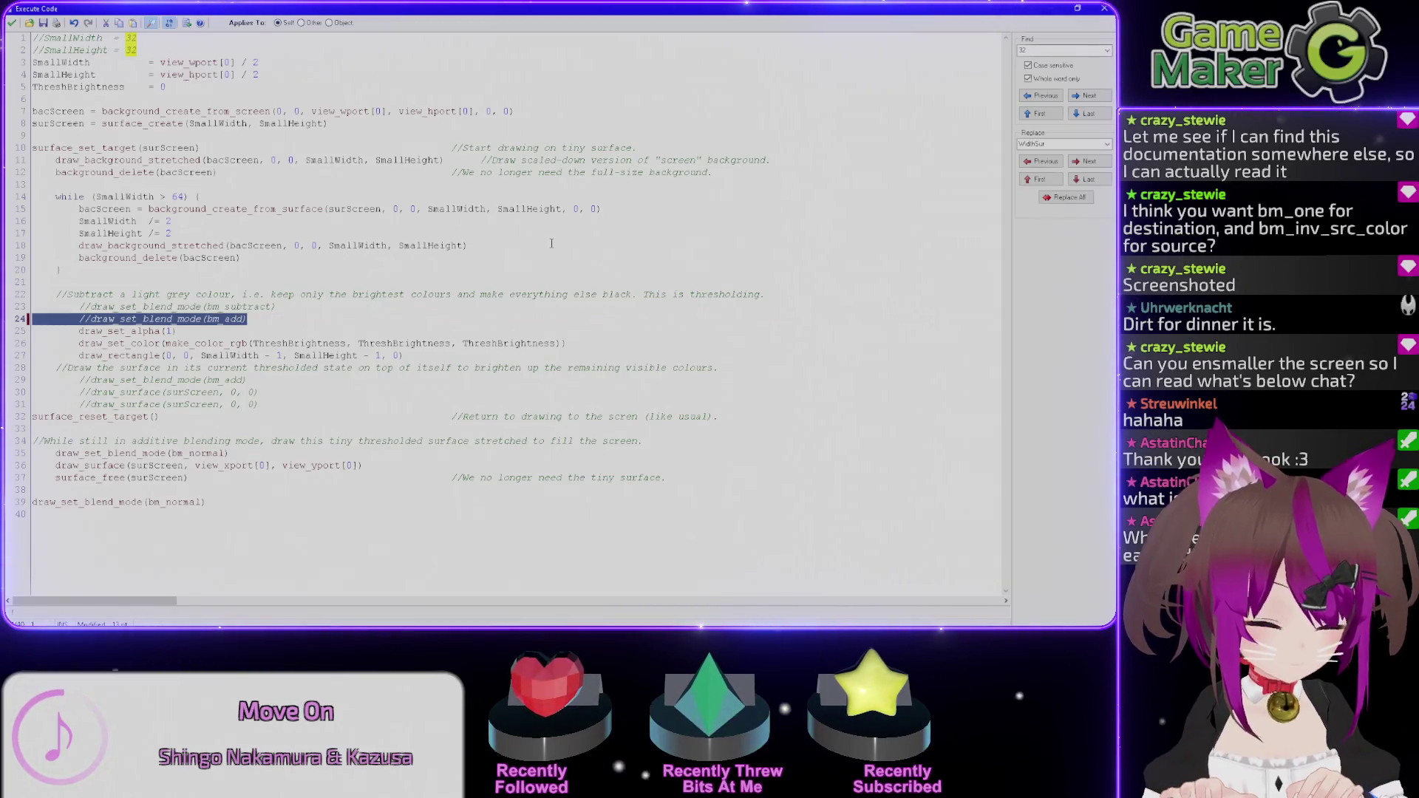
{"action": "key", "text": "BackSpace"}
{"action": "key", "text": "BackSpace"}
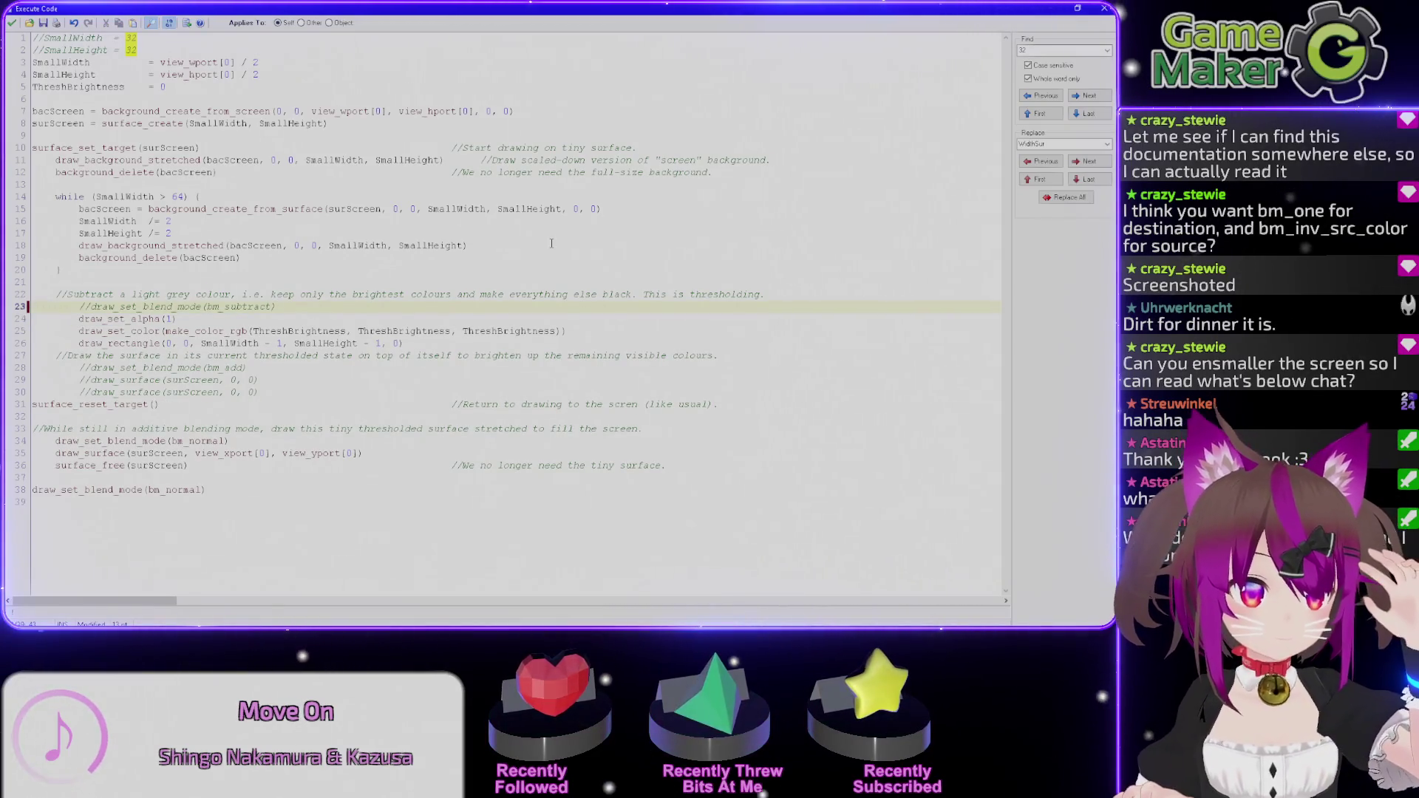
{"action": "key", "text": "alt+Tab"}
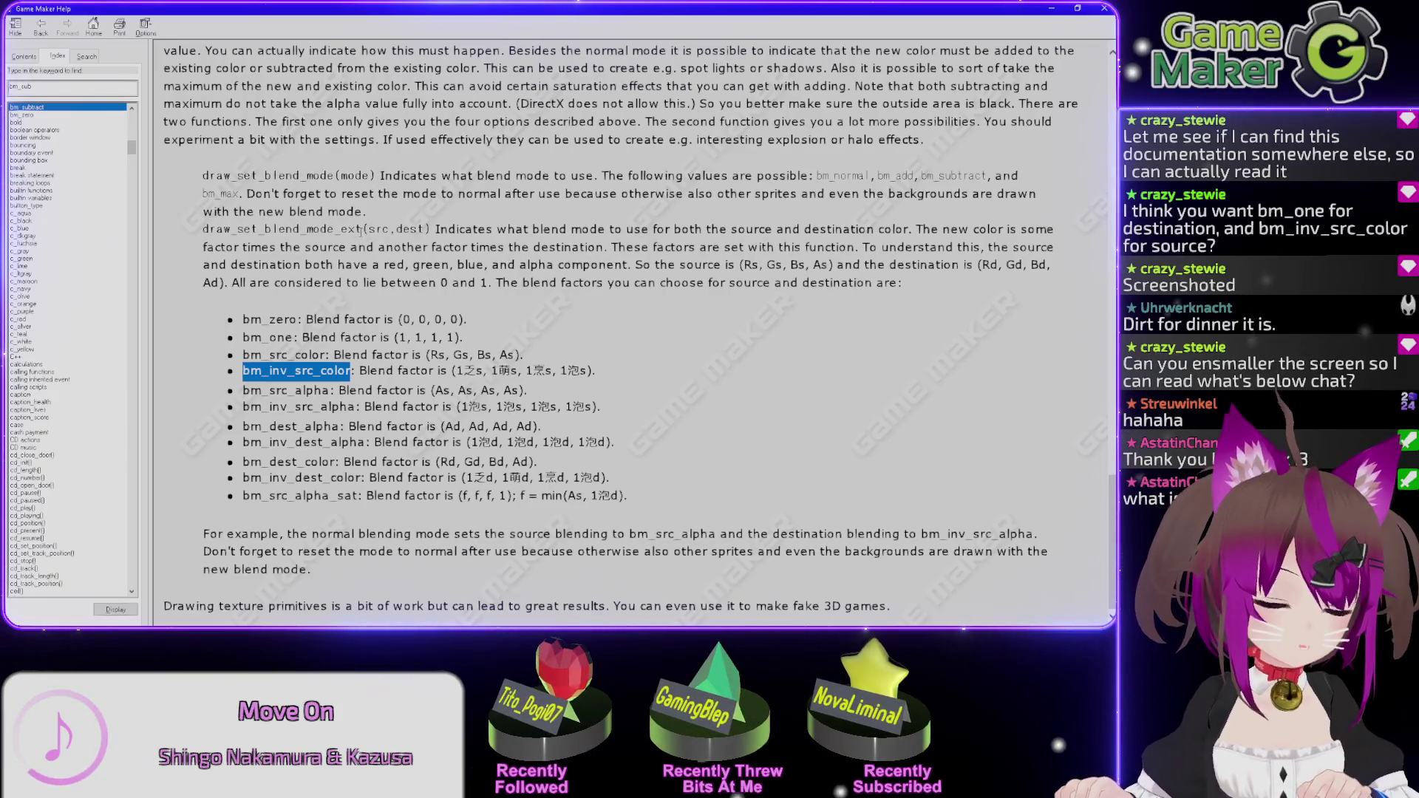
{"action": "key", "text": "alt+Tab"}
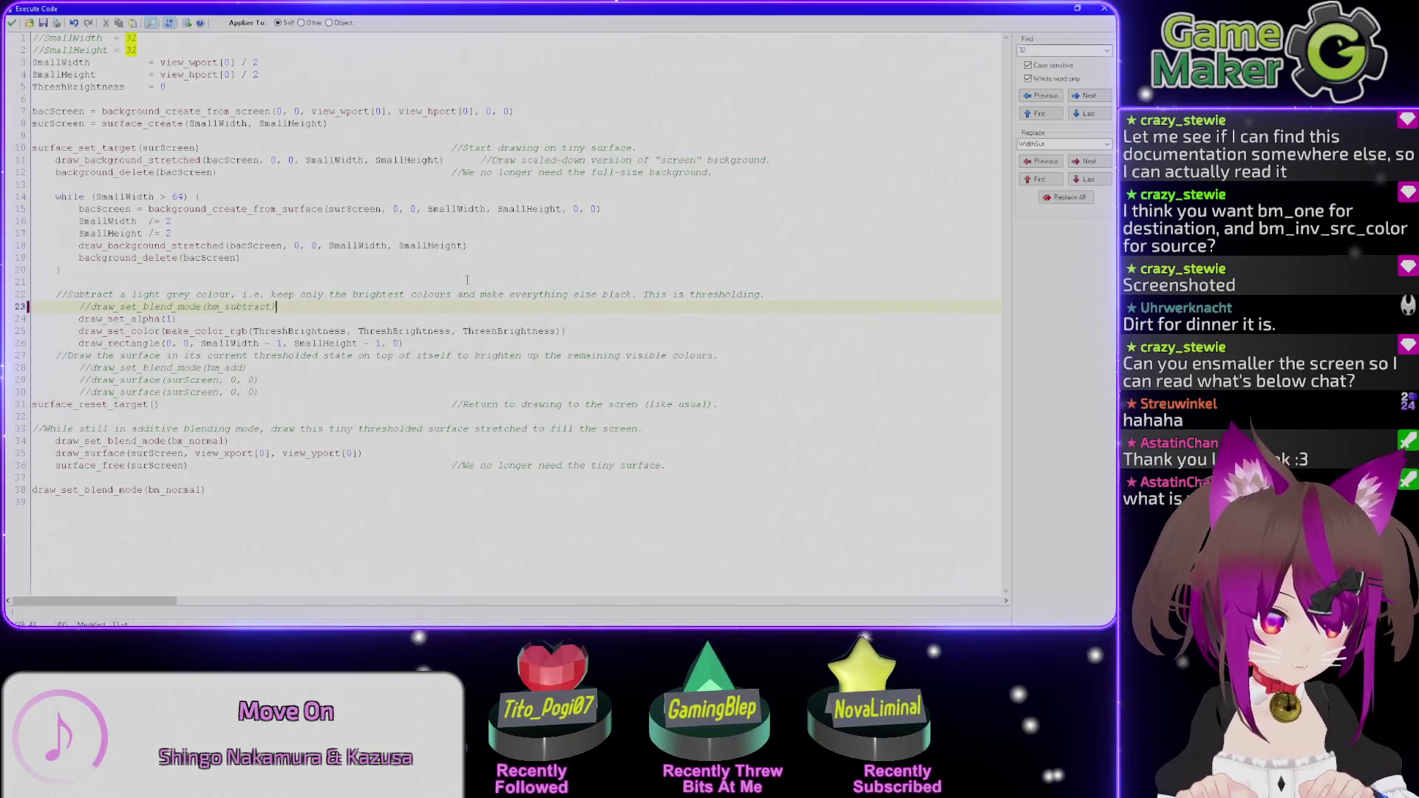
Replace draw_set_alpha(1) with draw_set_blend_mode_ext(bm_inv_src_color, bm_one), checking factor names in Help.
{"action": "key", "text": "Down"}
{"action": "key", "text": "shift+Home"}
{"action": "type", "text": "draw_set_blend"}
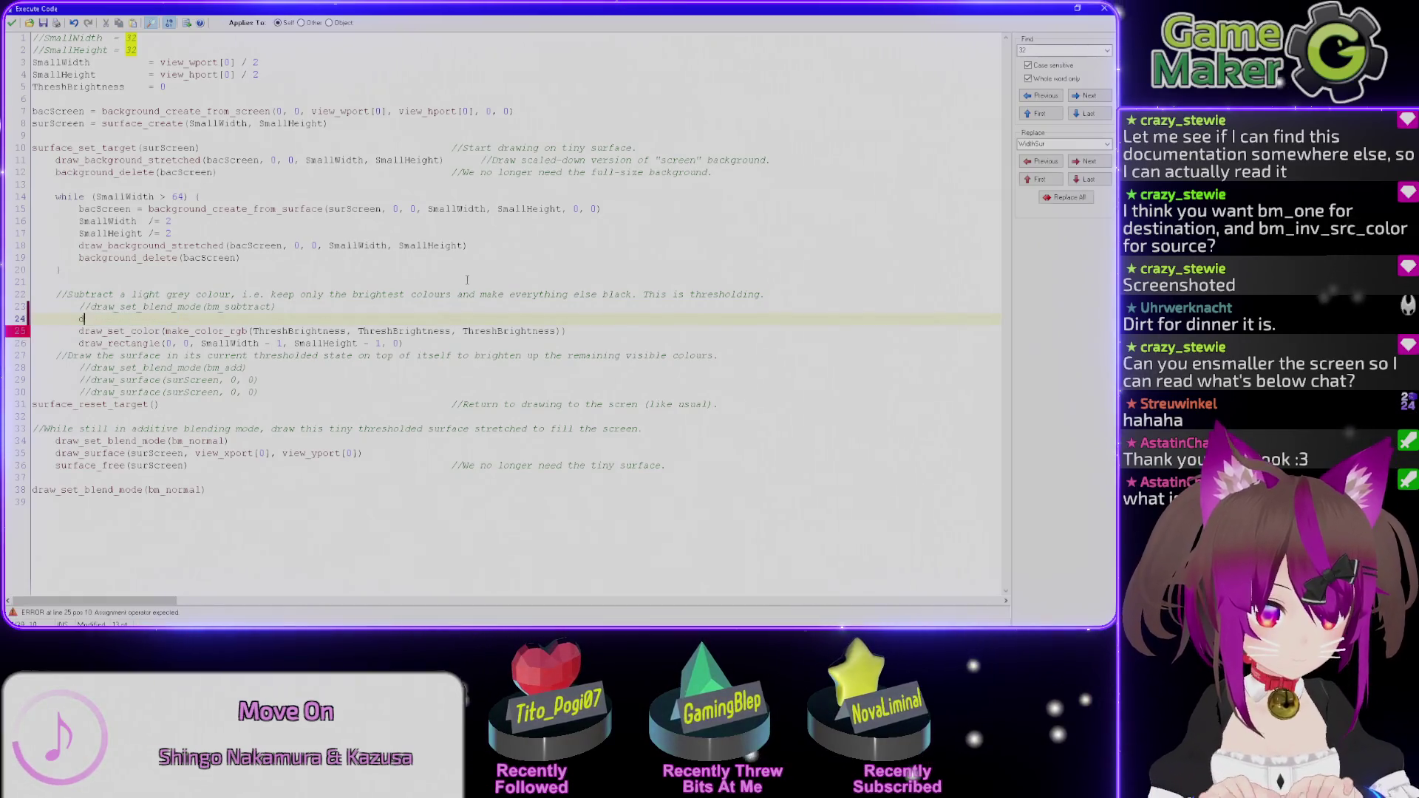
{"action": "key", "text": "BackSpace"}
{"action": "key", "text": "BackSpace"}
{"action": "key", "text": "BackSpace"}
{"action": "key", "text": "ctrl+space"}
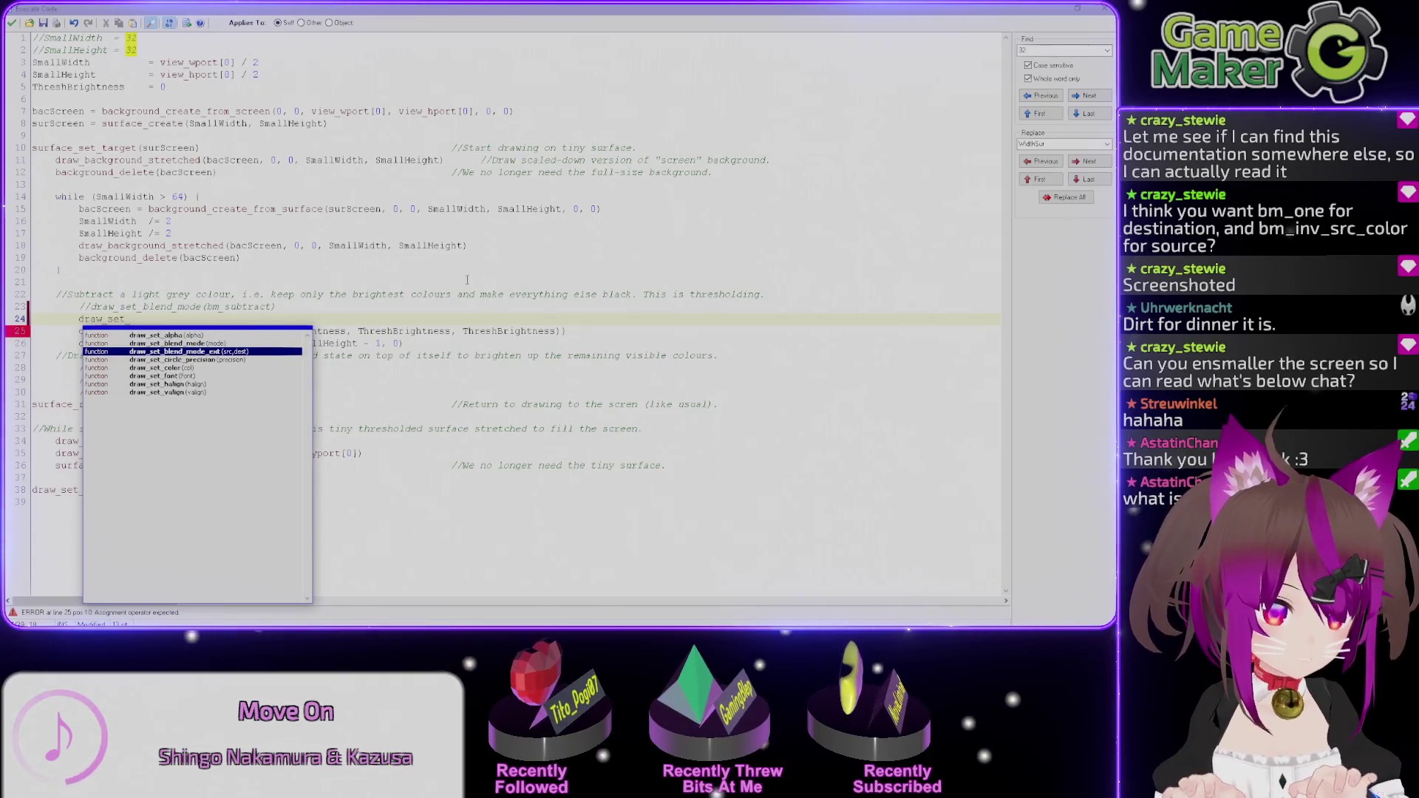
{"action": "key", "text": "Escape"}
{"action": "key", "text": "alt+Tab"}
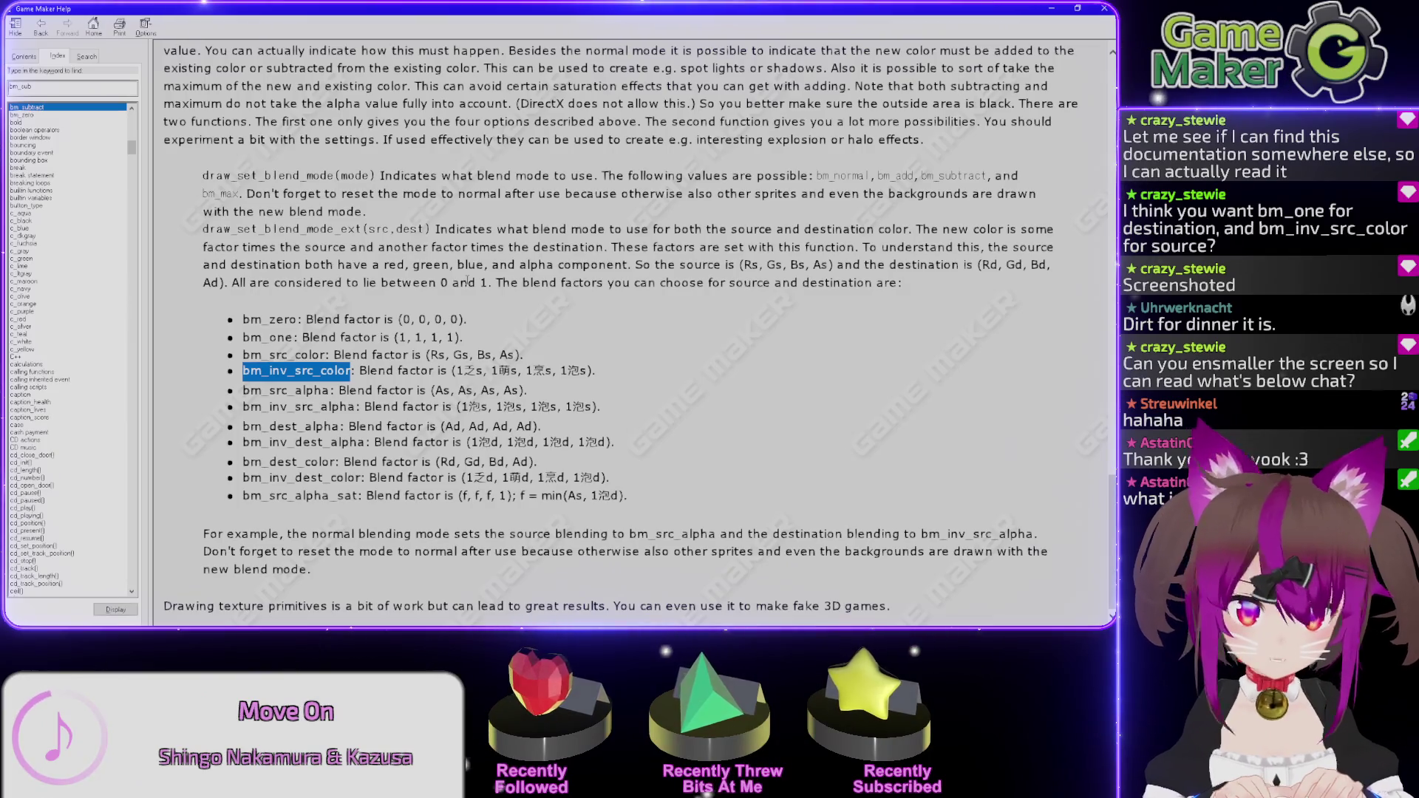
{"action": "key", "text": "alt+Tab"}
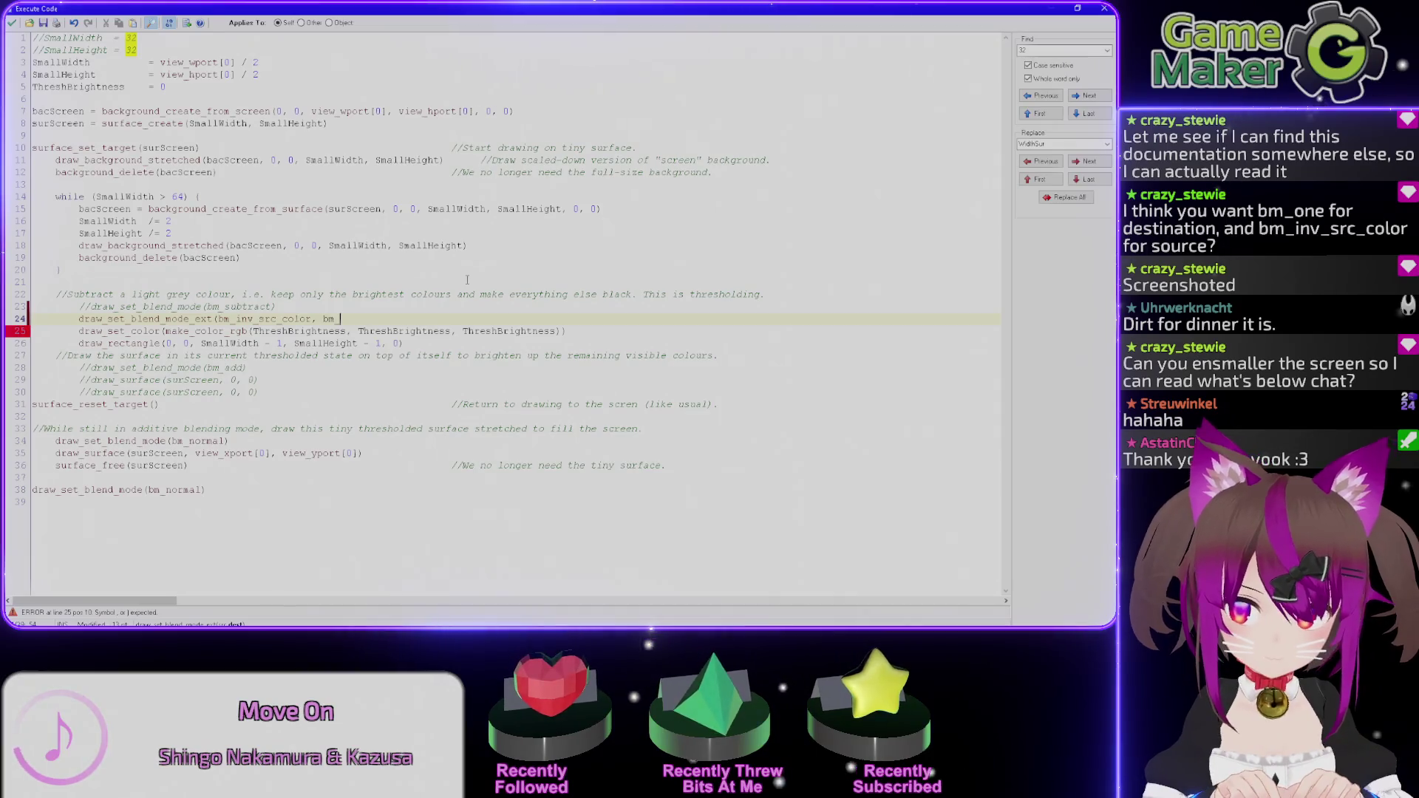
{"action": "type", "text": ")"}
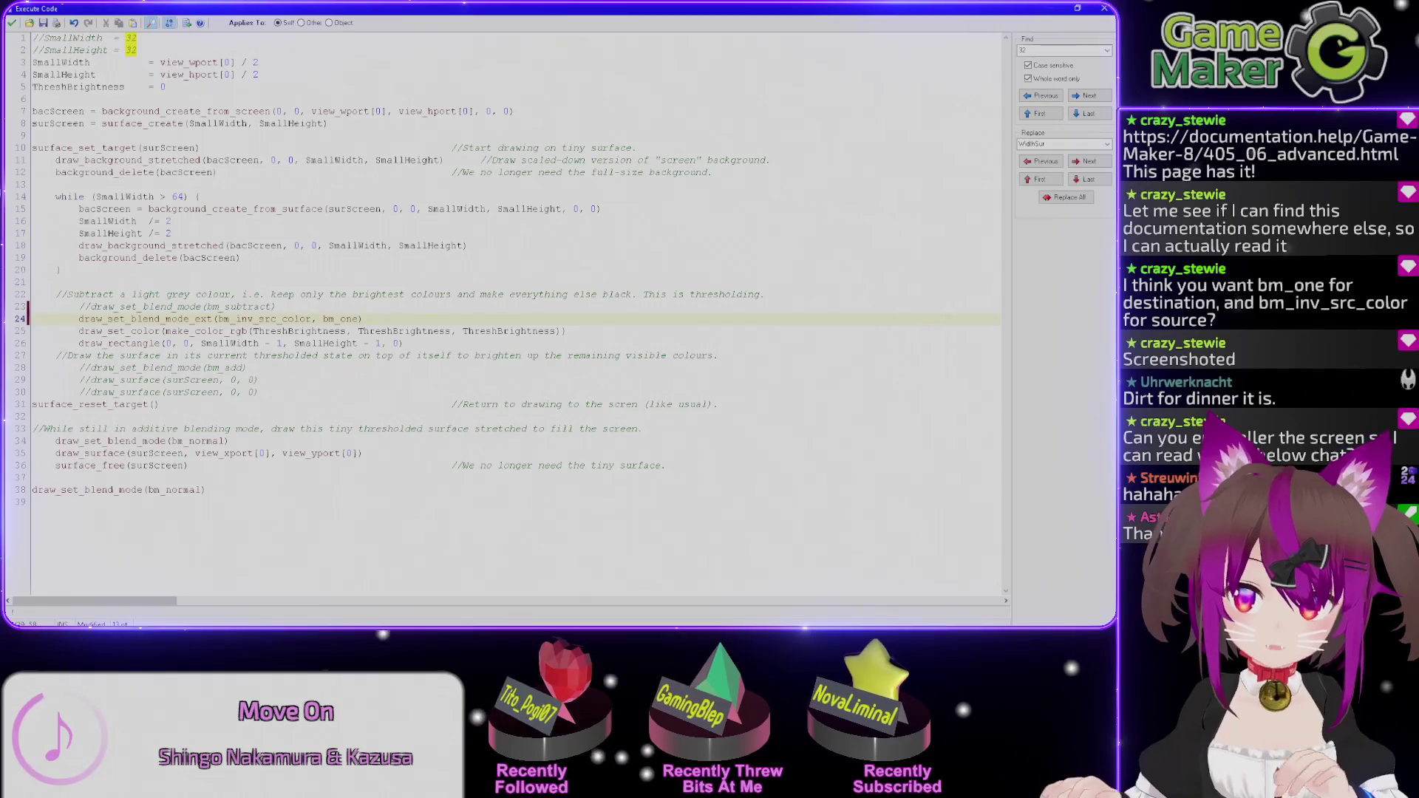
{"action": "key", "text": "alt+Tab"}
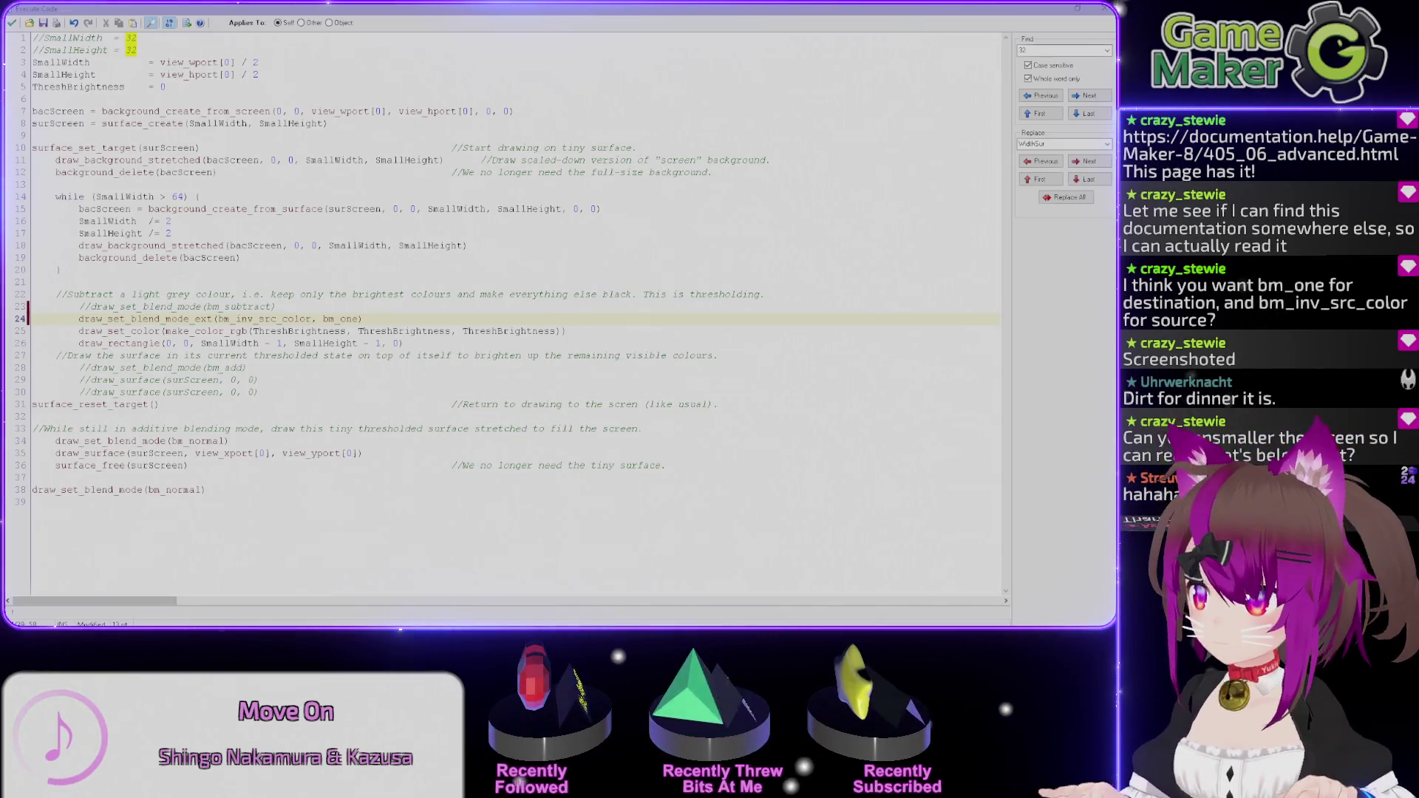
{"action": "key", "text": "alt+Tab"}
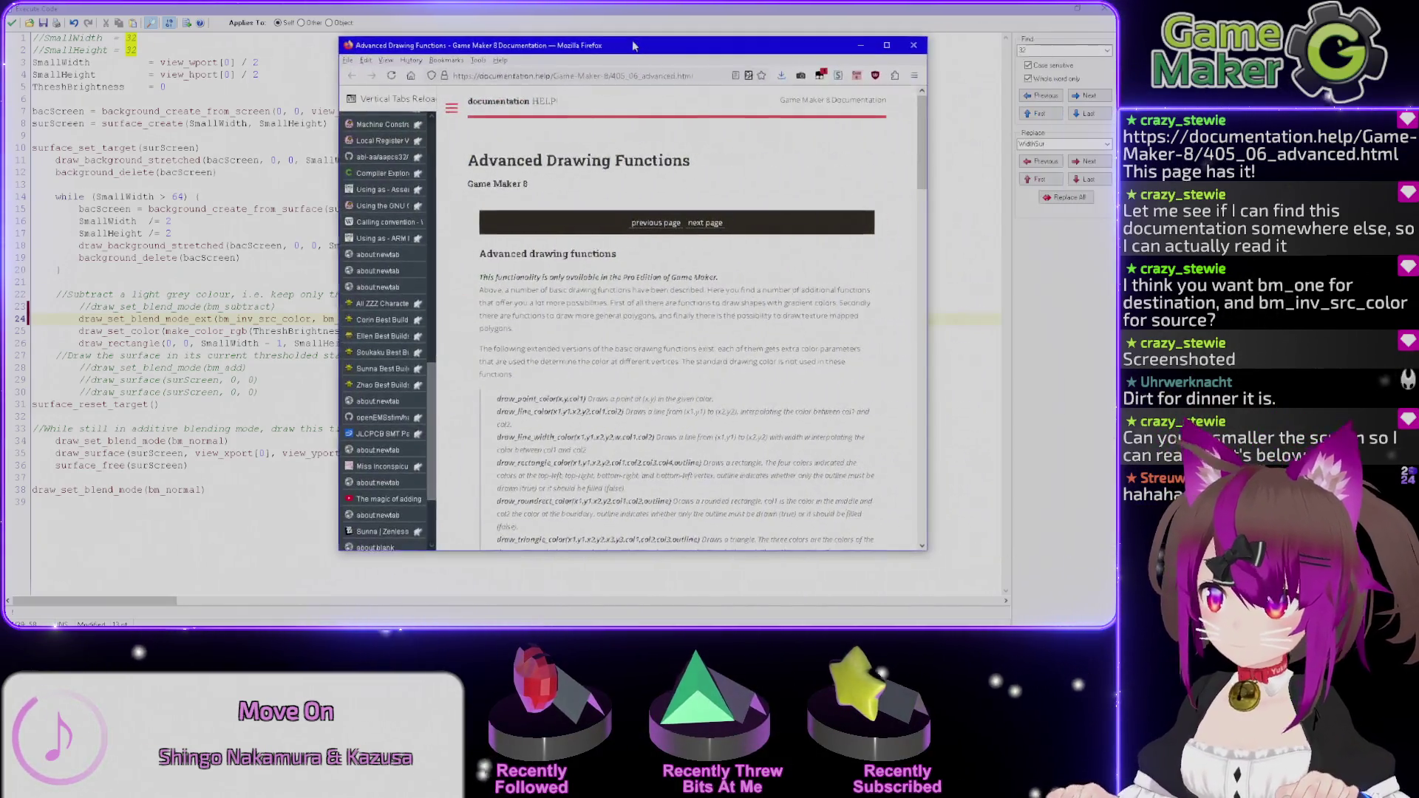
Check the bm_inv_src_color factor (1–Rs) in Firefox's blend list, then move the browser aside.
{"action": "scroll", "coordinate": [699, 443], "scroll_direction": "up", "scroll_amount": 4, "text": "ctrl"}
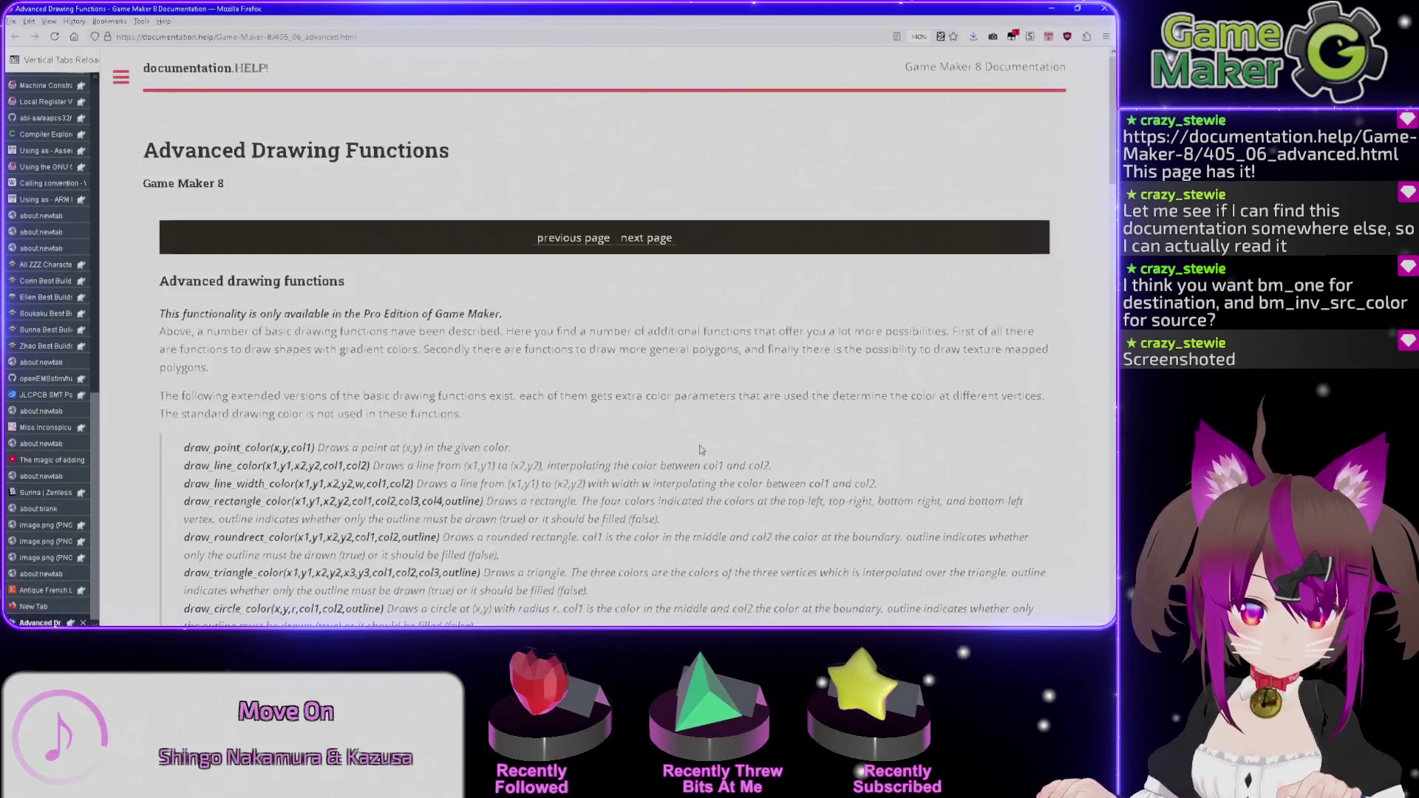
{"action": "scroll", "coordinate": [685, 424], "scroll_direction": "down", "scroll_amount": 10}
{"action": "scroll", "coordinate": [666, 413], "scroll_direction": "down", "scroll_amount": 10}
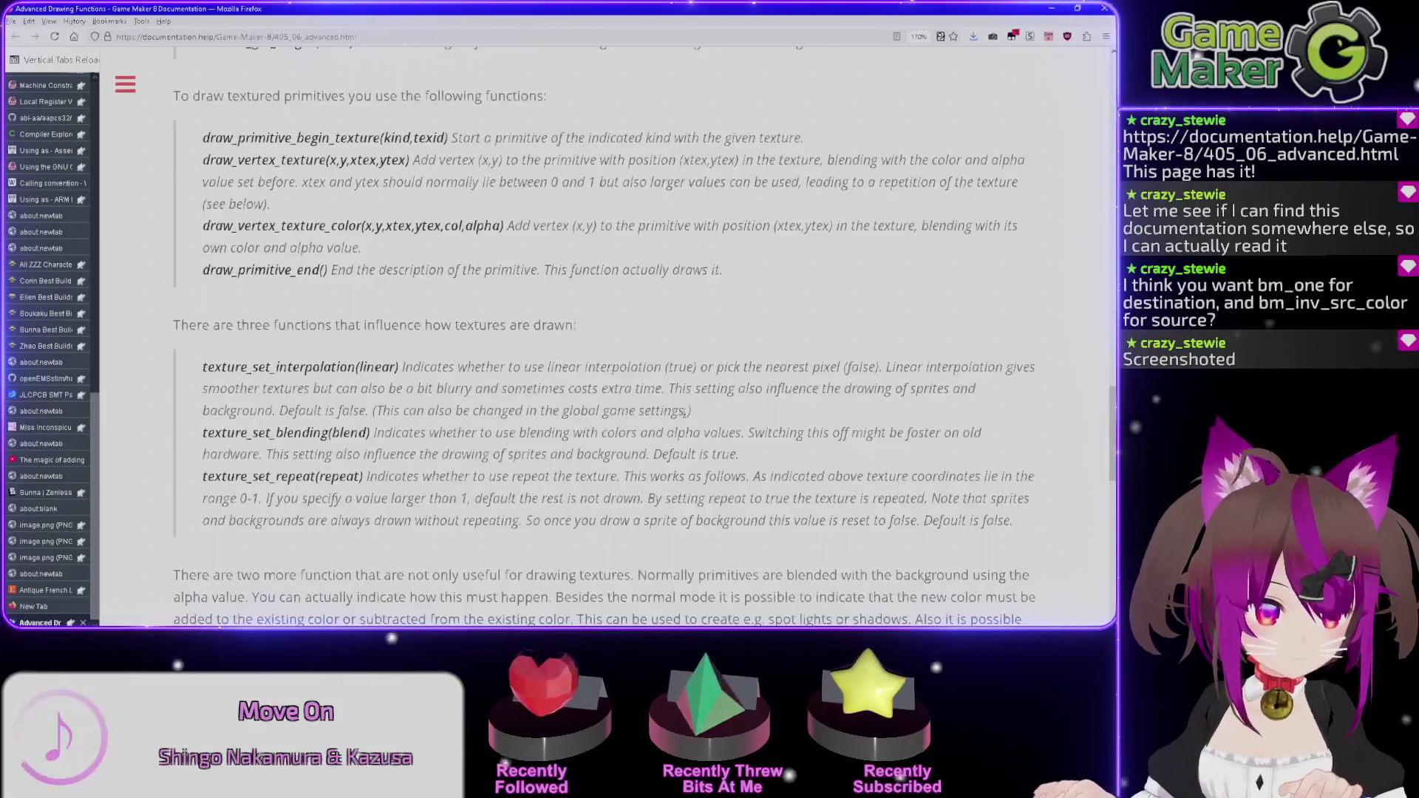
{"action": "scroll", "coordinate": [632, 396], "scroll_direction": "up", "scroll_amount": 3}
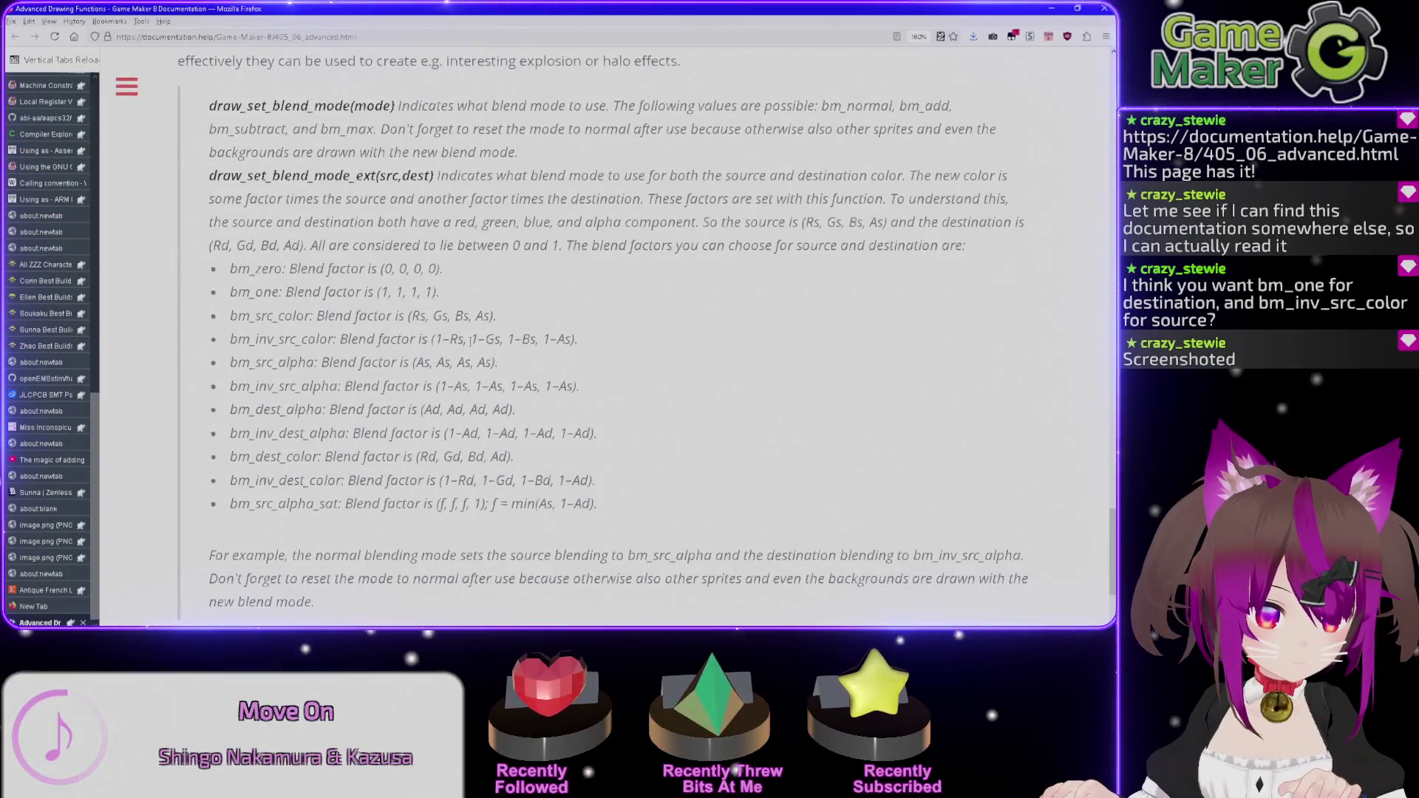
{"action": "left_click_drag", "start_coordinate": [442, 339], "coordinate": [453, 340]}
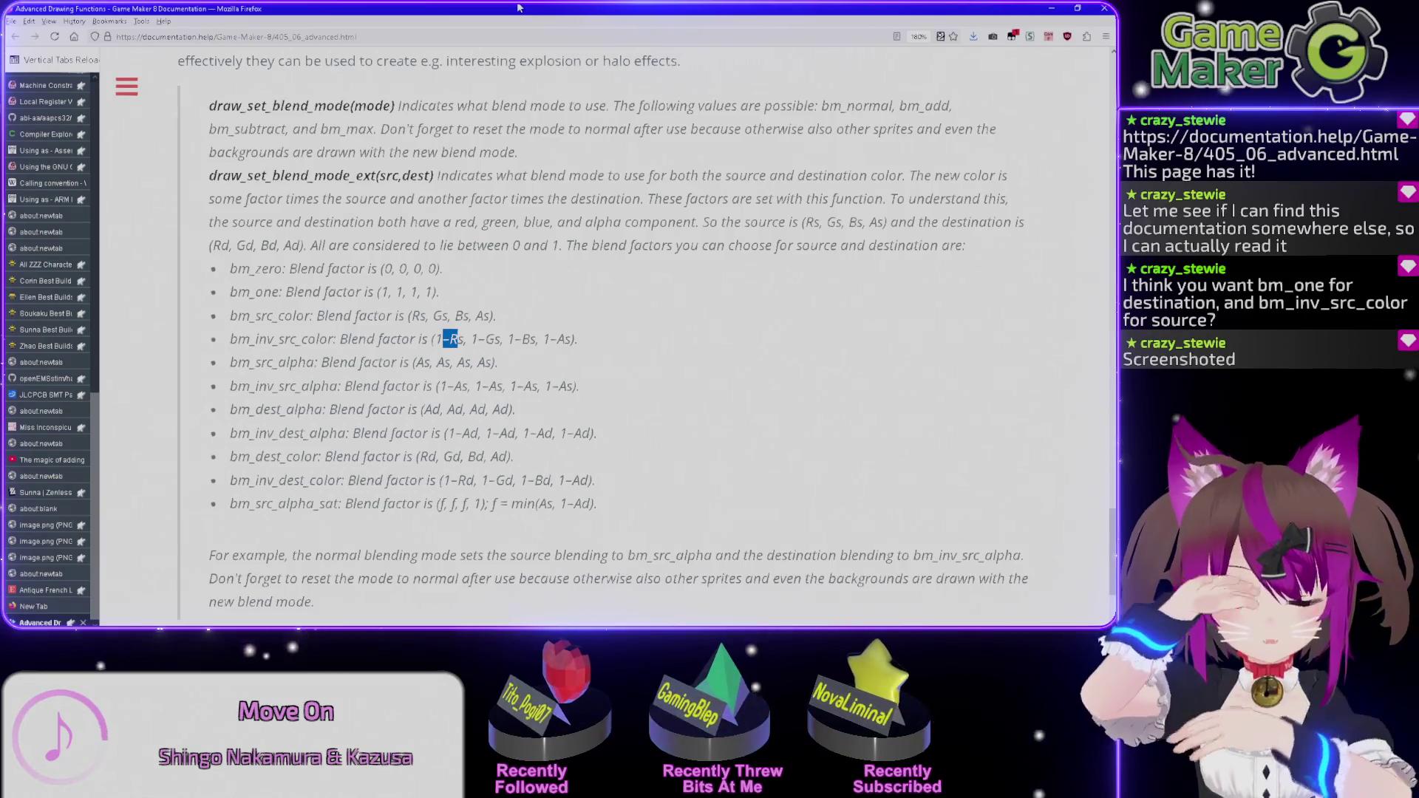
{"action": "mouse_move", "coordinate": [520, 7]}
{"action": "left_mouse_down"}
{"action": "mouse_move", "coordinate": [518, 59]}
{"action": "mouse_move", "coordinate": [1412, 118]}
{"action": "left_mouse_up"}
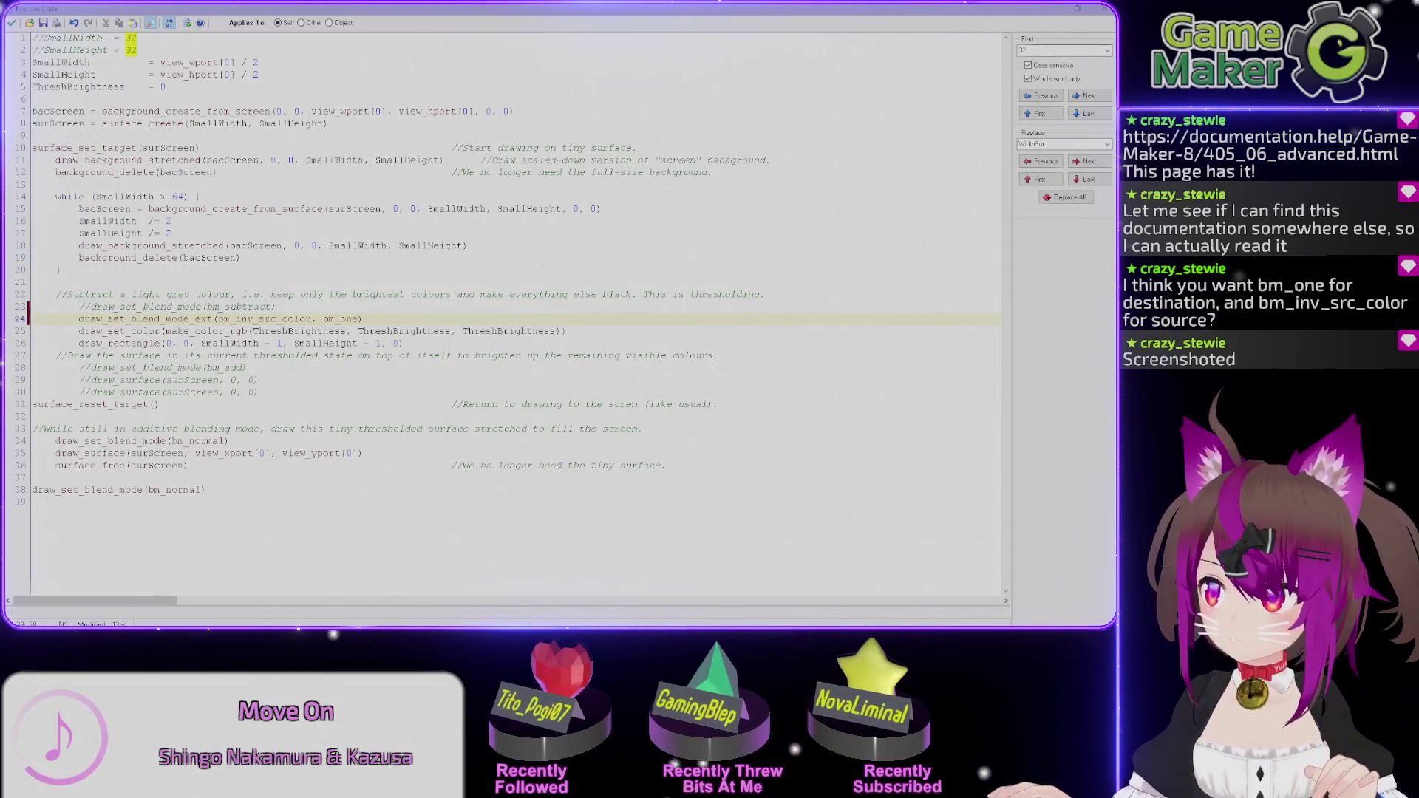